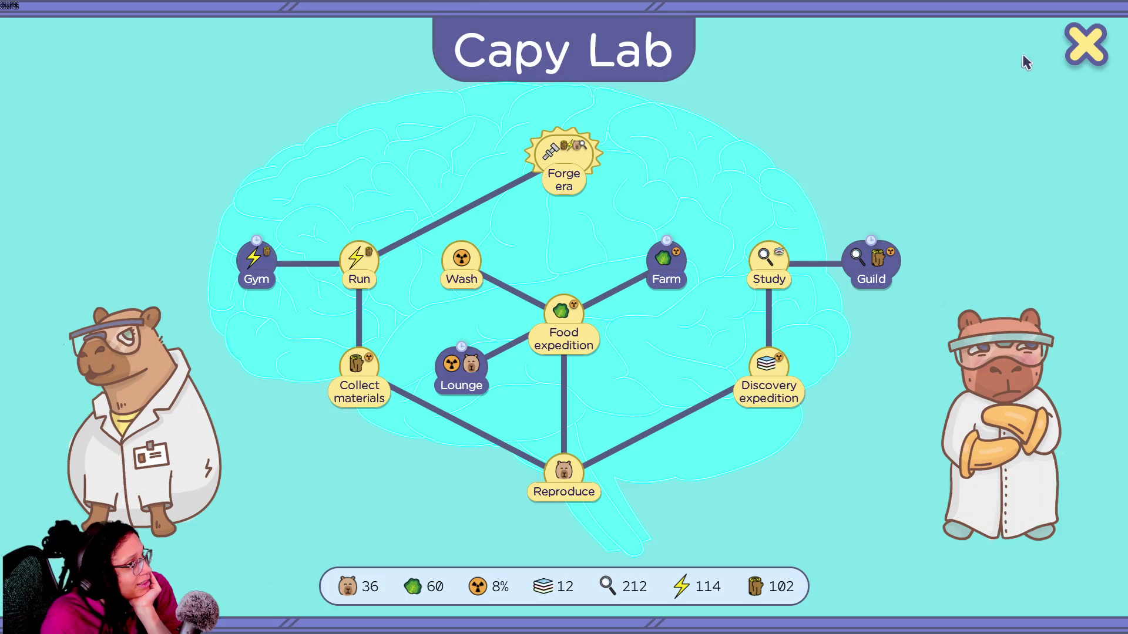
# Close the Capy Lab, check the Forge era requirements, and run until energy reaches 152.
pyautogui.click(1091, 55)
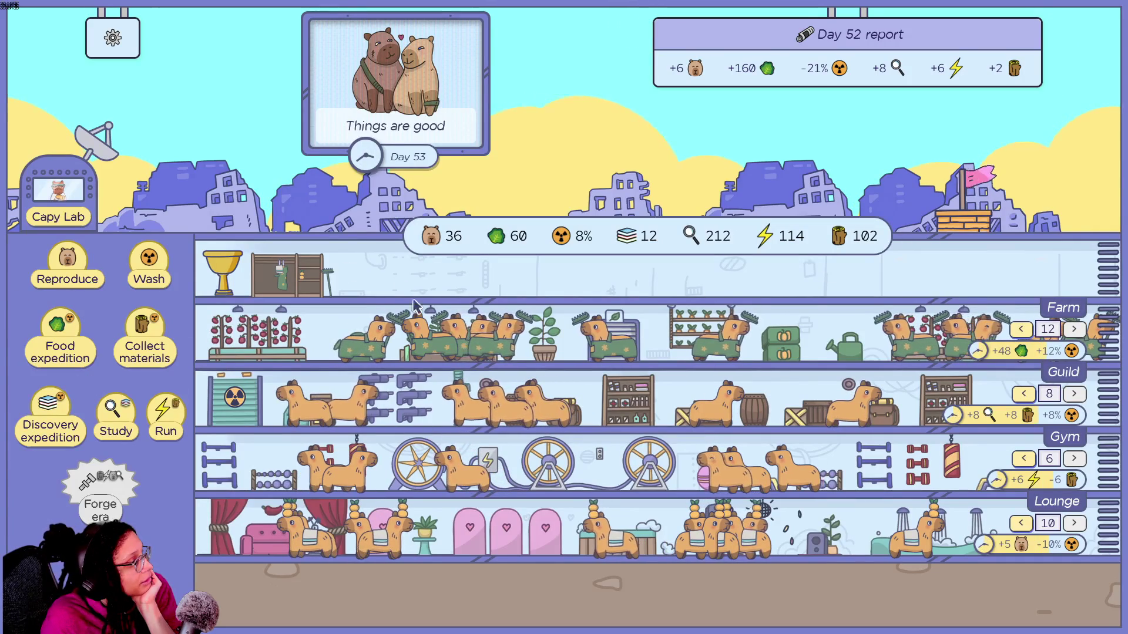
pyautogui.moveTo(98, 504)
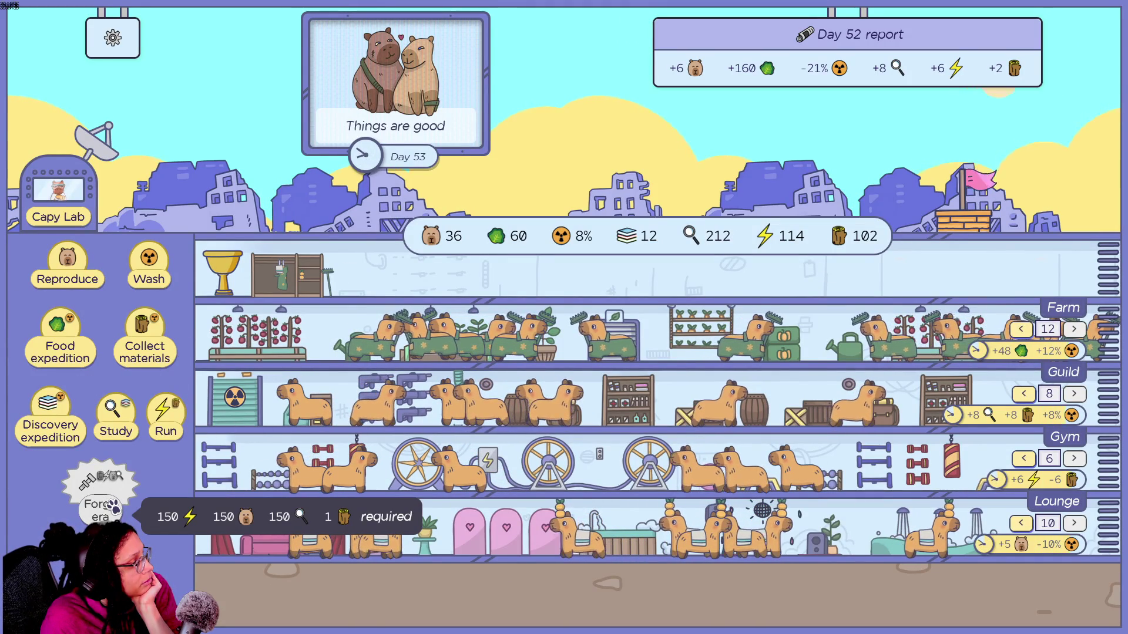
pyautogui.click(173, 414)
pyautogui.click(173, 414)
pyautogui.click(173, 414)
pyautogui.click(173, 414)
pyautogui.click(173, 414)
pyautogui.click(174, 414)
pyautogui.click(173, 414)
pyautogui.click(173, 414)
pyautogui.click(174, 415)
pyautogui.click(174, 416)
pyautogui.click(174, 415)
pyautogui.click(175, 415)
pyautogui.click(174, 415)
pyautogui.click(174, 416)
pyautogui.click(175, 415)
pyautogui.click(175, 415)
pyautogui.click(174, 417)
pyautogui.click(174, 417)
pyautogui.click(175, 417)
pyautogui.click(175, 417)
pyautogui.click(174, 417)
pyautogui.click(174, 417)
pyautogui.click(174, 417)
pyautogui.click(175, 417)
pyautogui.click(175, 417)
pyautogui.click(175, 417)
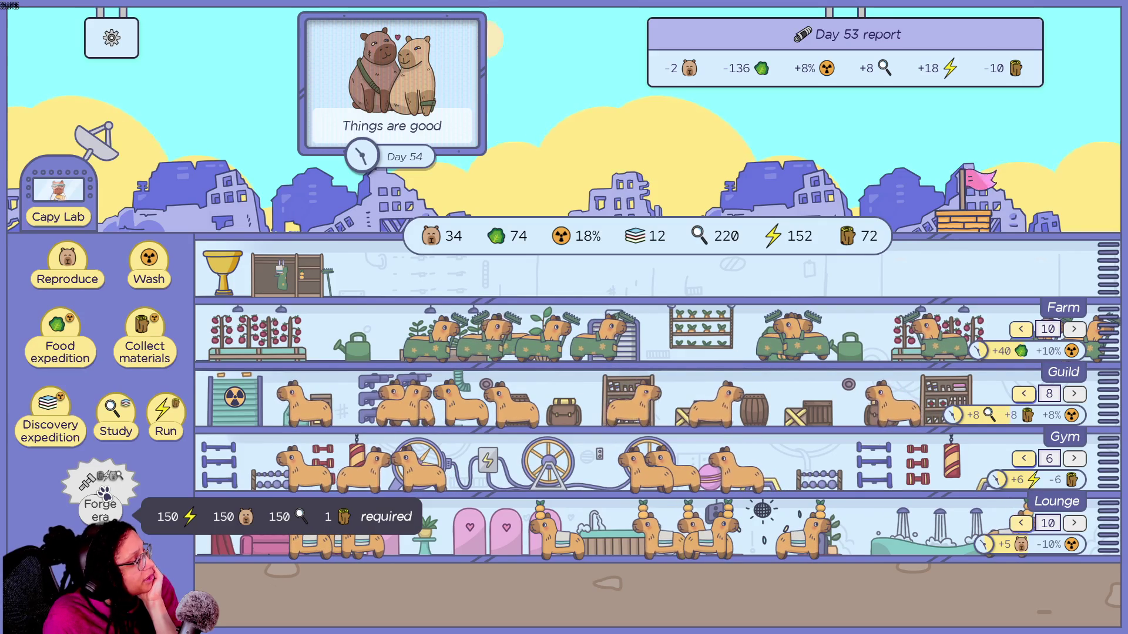
# Breed a first batch of capybaras with repeated Reproduce clicks.
pyautogui.doubleClick(67, 266)
pyautogui.doubleClick(67, 265)
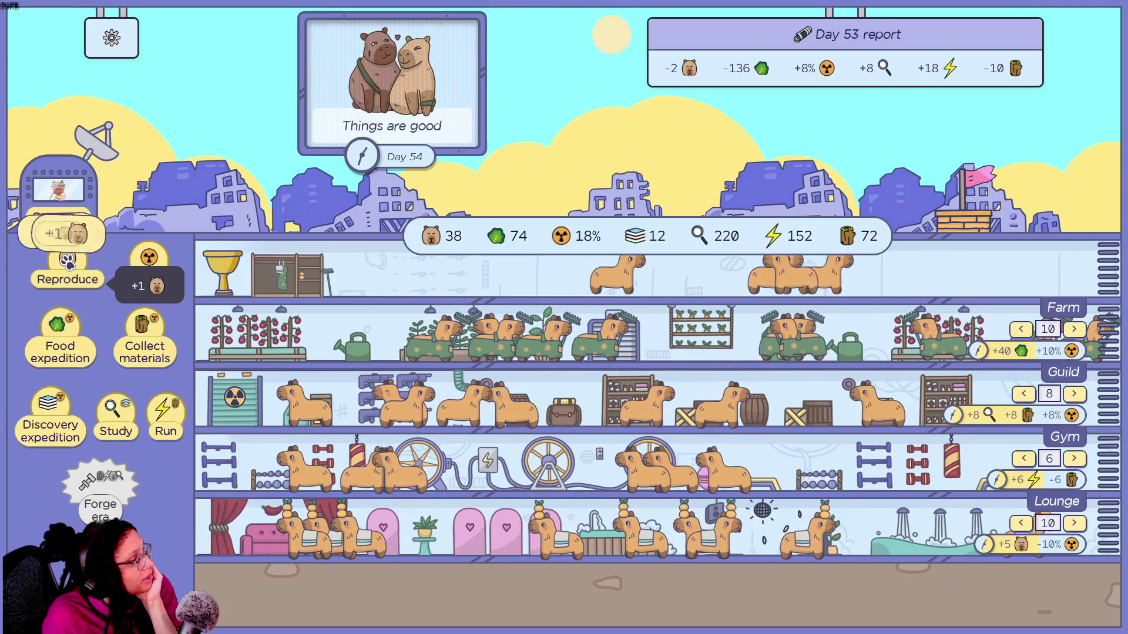
pyautogui.doubleClick(67, 265)
pyautogui.click(67, 265)
pyautogui.doubleClick(66, 265)
pyautogui.doubleClick(67, 265)
pyautogui.doubleClick(67, 266)
pyautogui.click(67, 266)
pyautogui.doubleClick(67, 265)
pyautogui.click(67, 265)
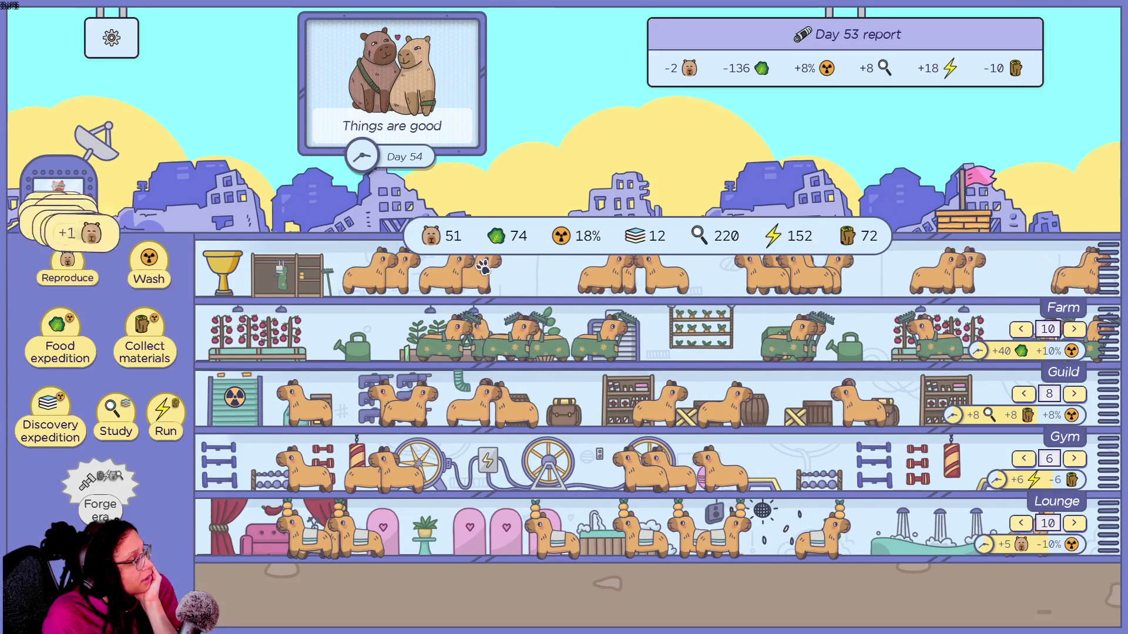
# Assign more capybaras to the Farm with its right arrow.
pyautogui.doubleClick(1073, 328)
pyautogui.click(1073, 329)
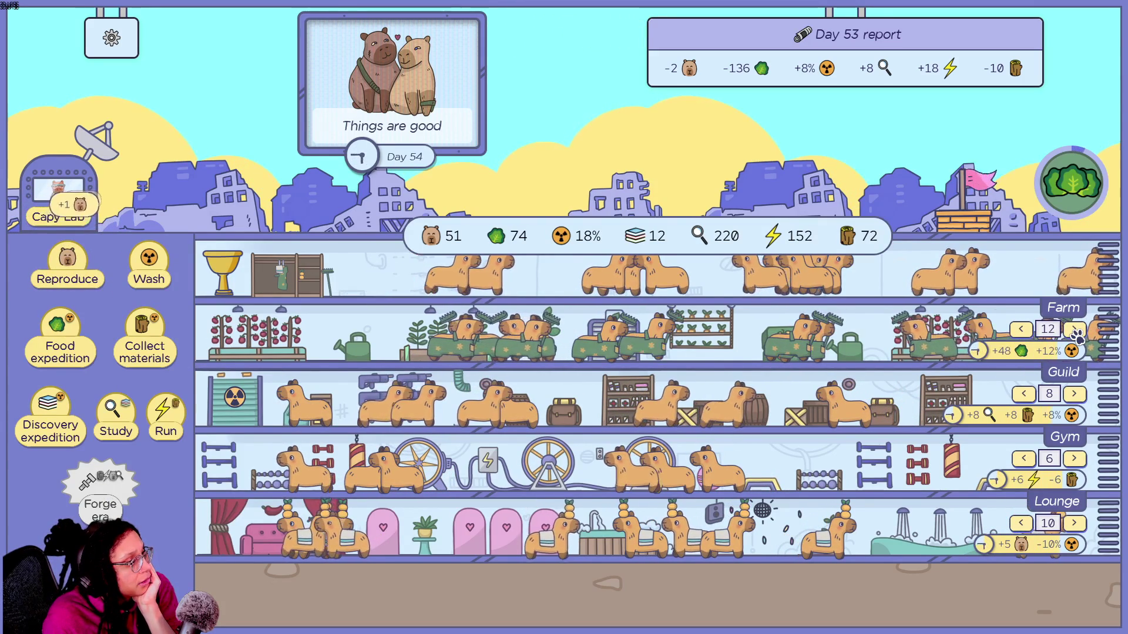
pyautogui.doubleClick(1073, 329)
pyautogui.doubleClick(1073, 329)
pyautogui.doubleClick(1074, 329)
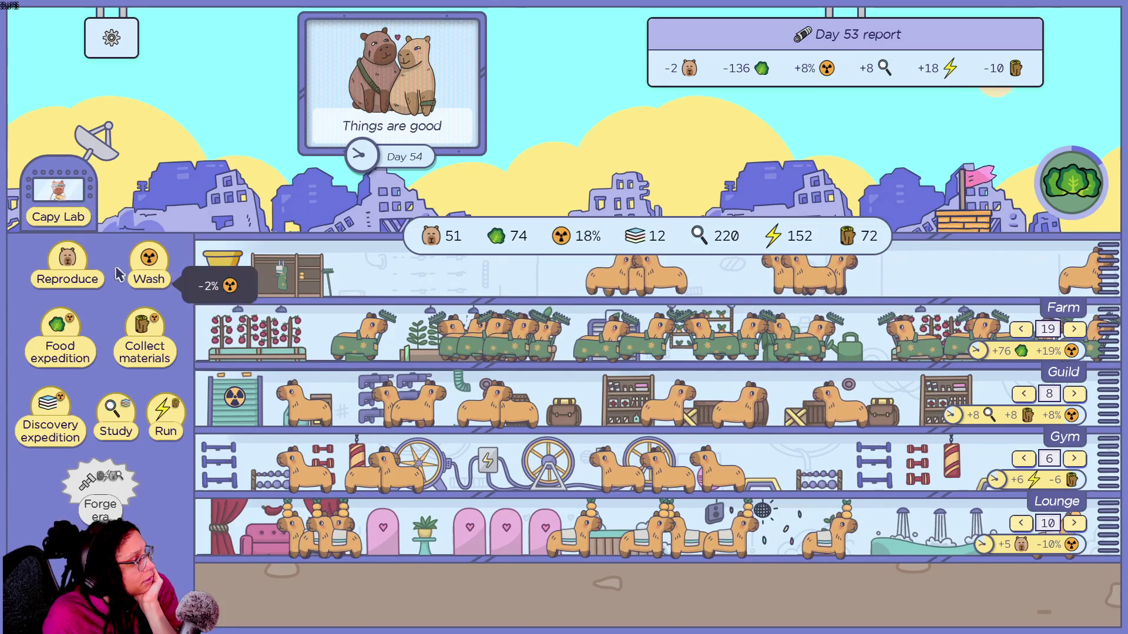
# Breed another round of capybaras.
pyautogui.click(79, 267)
pyautogui.doubleClick(79, 267)
pyautogui.doubleClick(80, 267)
pyautogui.doubleClick(79, 267)
pyautogui.click(79, 267)
pyautogui.tripleClick(79, 267)
pyautogui.tripleClick(79, 267)
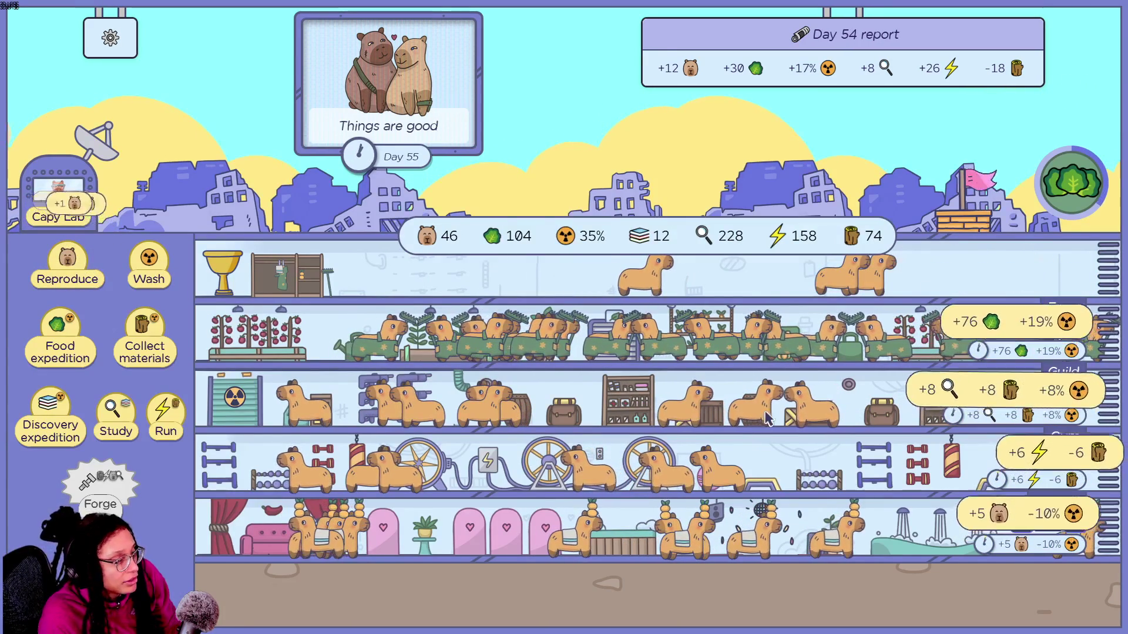
# Send three food expeditions to gather food.
pyautogui.moveTo(110, 504)
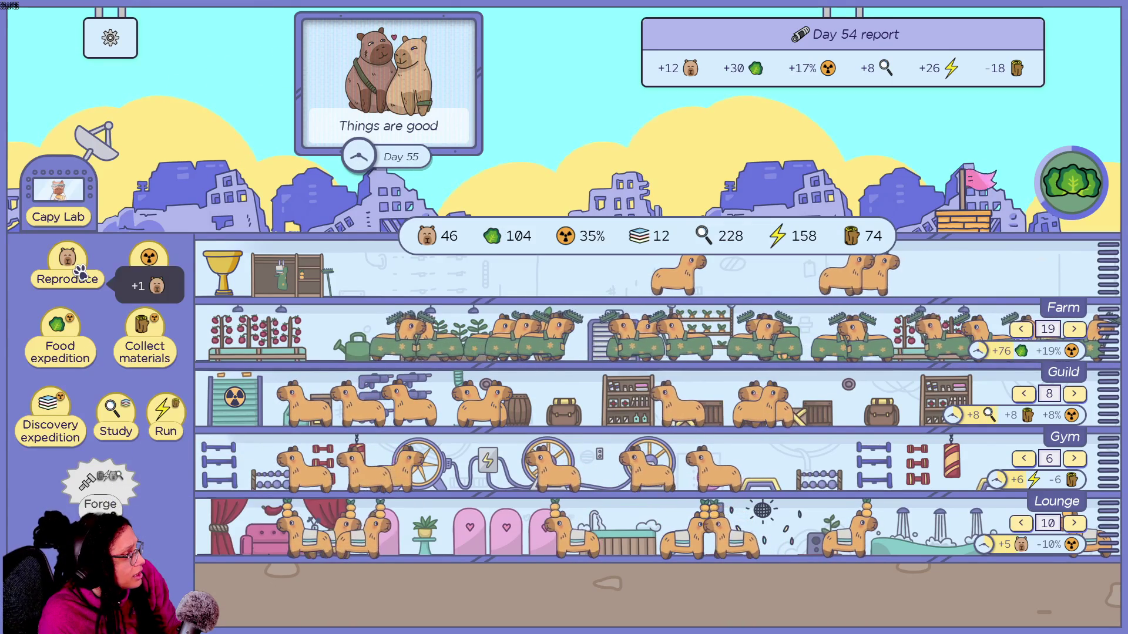
pyautogui.click(69, 343)
pyautogui.click(69, 343)
pyautogui.click(69, 343)
pyautogui.click(69, 343)
pyautogui.click(70, 343)
pyautogui.click(69, 343)
pyautogui.click(69, 343)
pyautogui.click(69, 343)
# Wash the capybaras ten times to lower radiation.
pyautogui.click(151, 275)
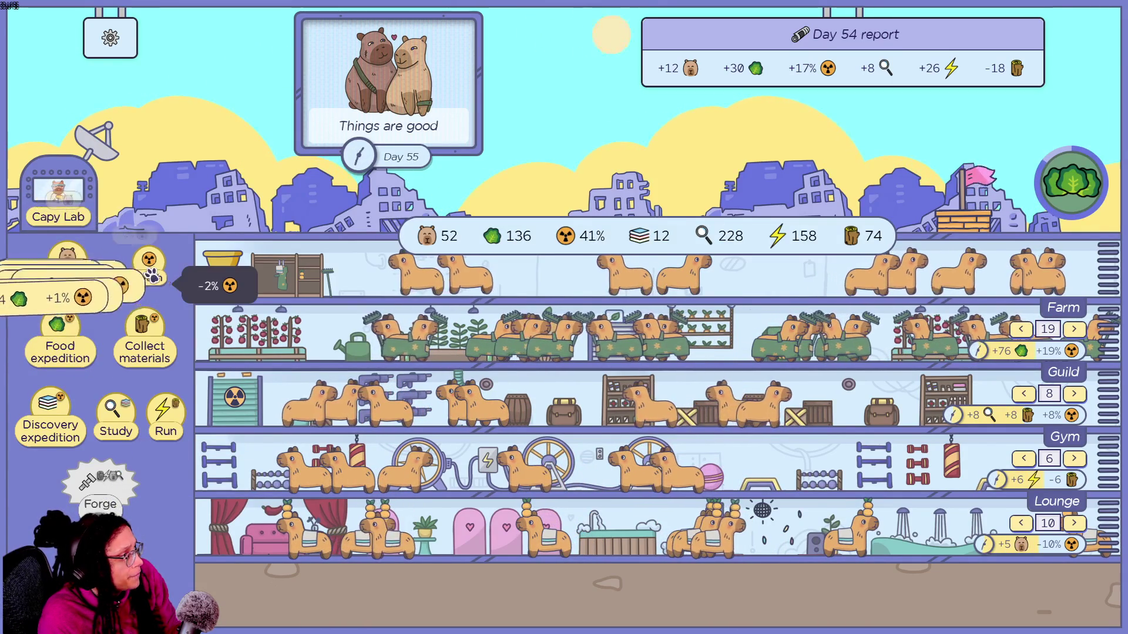
pyautogui.click(151, 276)
pyautogui.click(151, 275)
pyautogui.click(151, 275)
pyautogui.click(151, 275)
pyautogui.click(151, 275)
pyautogui.click(151, 275)
pyautogui.click(151, 275)
pyautogui.click(151, 275)
pyautogui.click(151, 275)
pyautogui.click(151, 275)
pyautogui.click(151, 276)
pyautogui.click(151, 275)
pyautogui.click(151, 275)
pyautogui.click(151, 276)
pyautogui.click(151, 276)
pyautogui.click(151, 275)
pyautogui.click(151, 275)
pyautogui.click(150, 275)
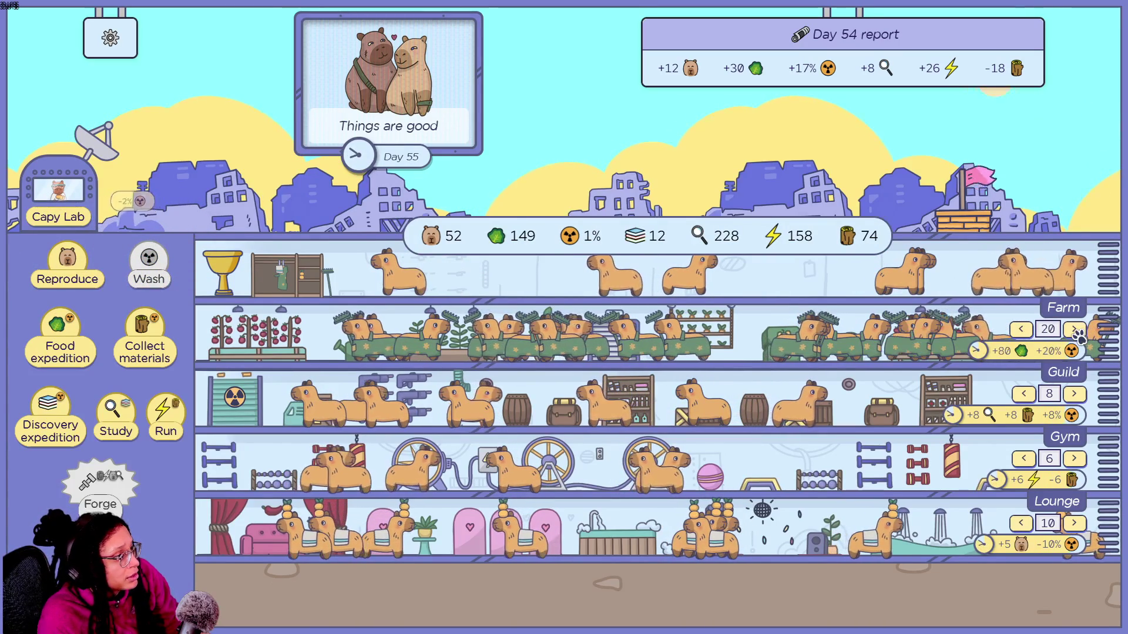
# Keep breeding until the colony reaches 74 capybaras.
pyautogui.click(53, 271)
pyautogui.click(53, 271)
pyautogui.click(53, 272)
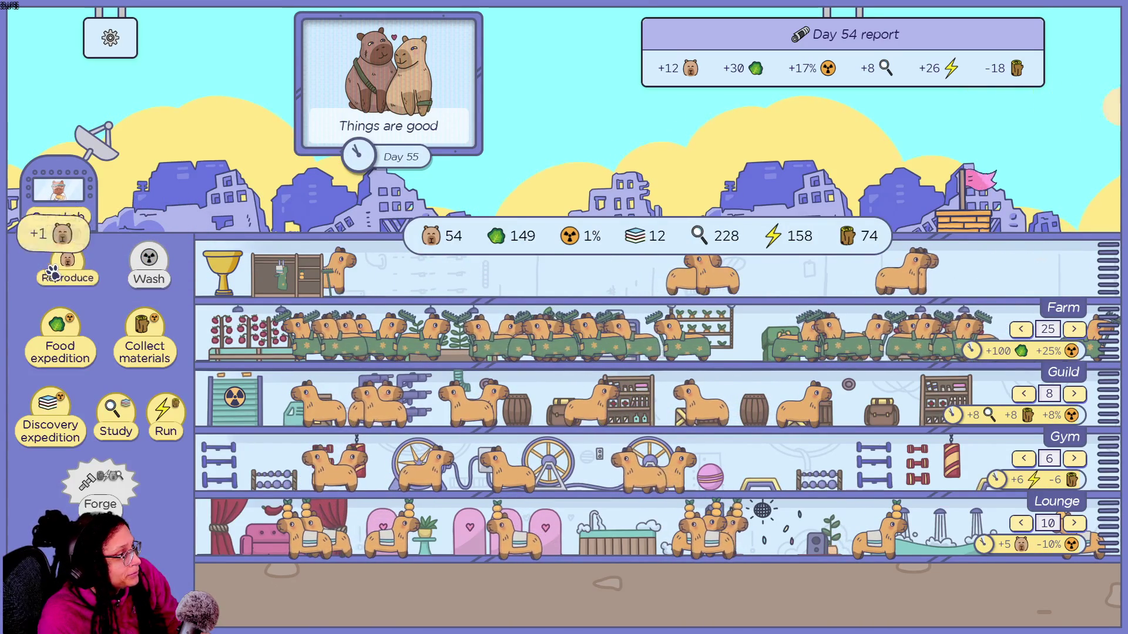
pyautogui.click(53, 271)
pyautogui.click(53, 271)
pyautogui.click(53, 271)
pyautogui.click(53, 271)
pyautogui.click(53, 271)
pyautogui.click(53, 271)
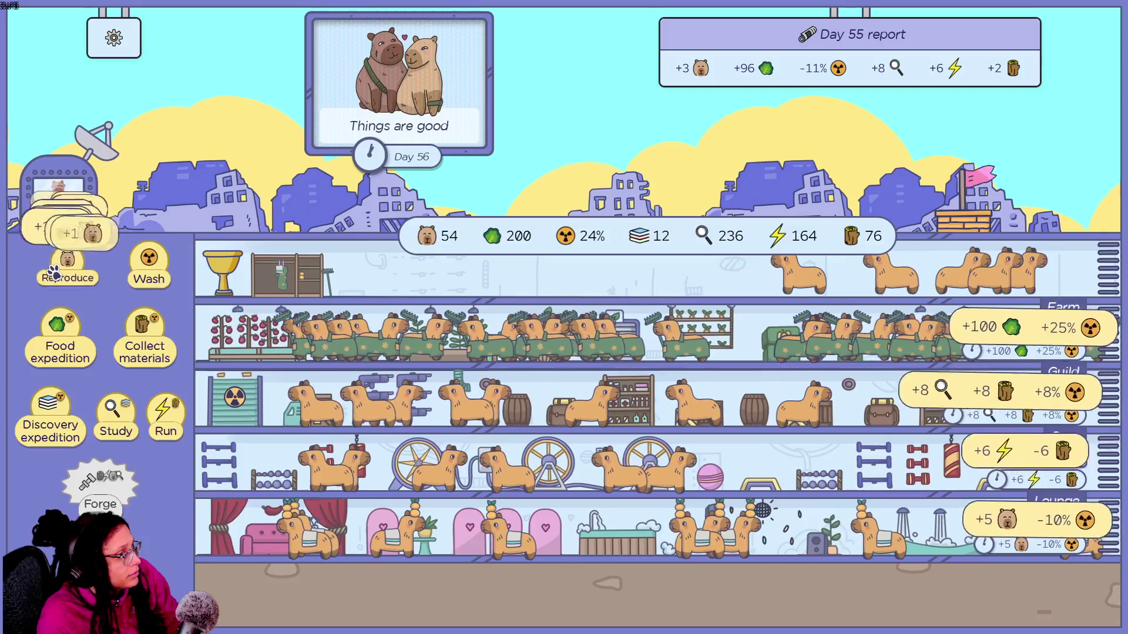
pyautogui.click(53, 271)
pyautogui.click(54, 272)
pyautogui.click(56, 273)
pyautogui.doubleClick(56, 272)
pyautogui.doubleClick(56, 272)
pyautogui.doubleClick(56, 272)
pyautogui.click(57, 273)
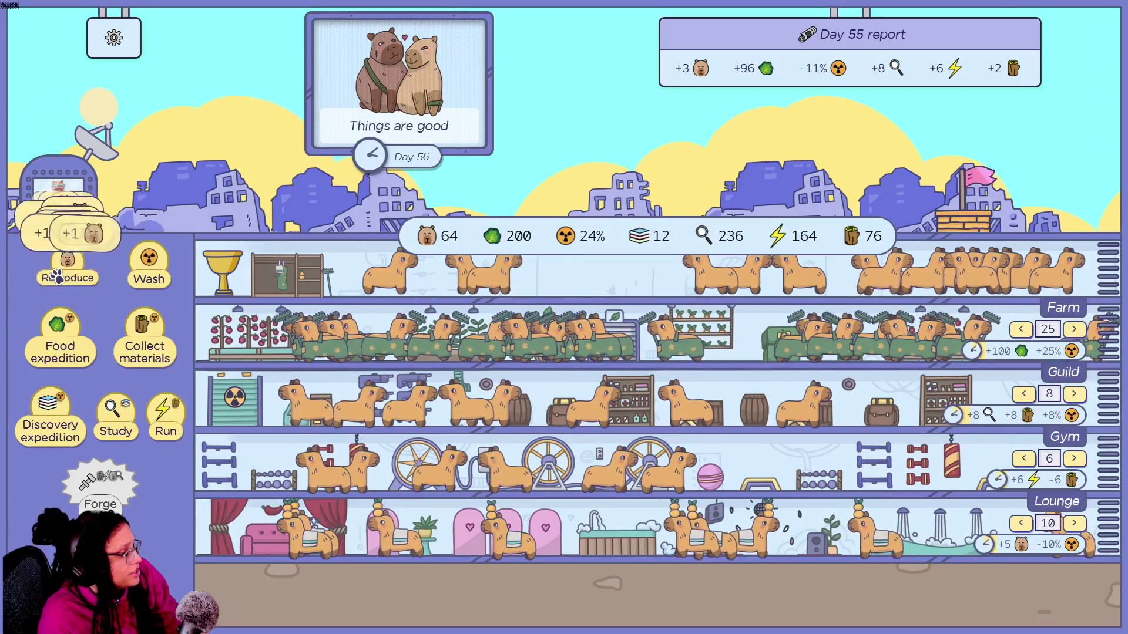
pyautogui.doubleClick(57, 274)
pyautogui.click(57, 274)
pyautogui.doubleClick(57, 273)
pyautogui.doubleClick(57, 274)
pyautogui.click(57, 274)
pyautogui.click(57, 274)
pyautogui.click(57, 274)
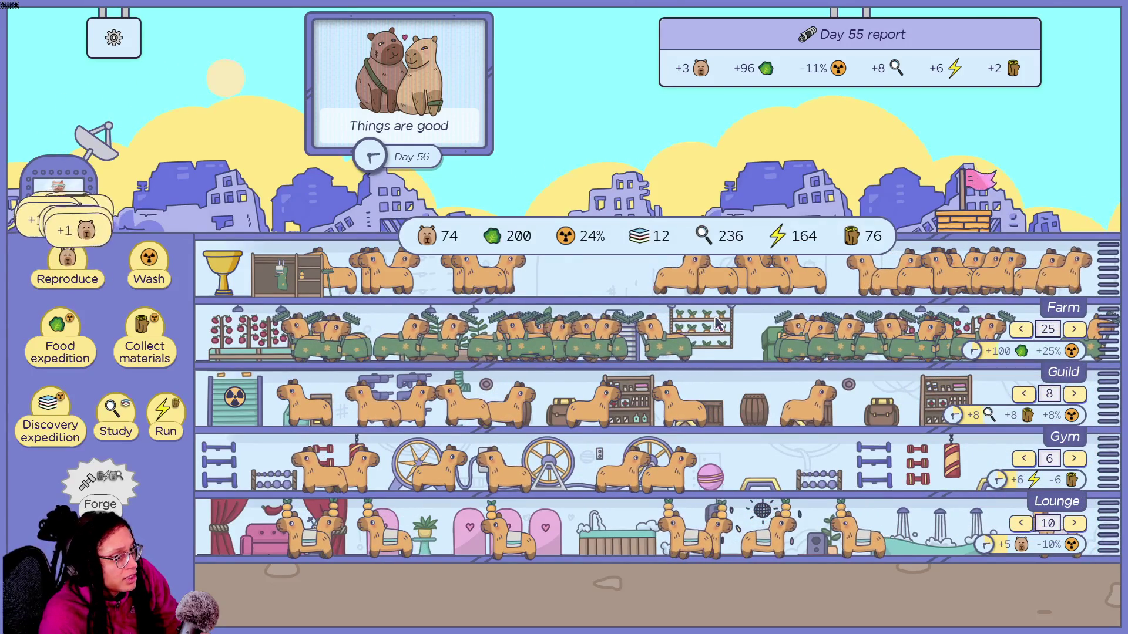
# Add one Farm worker, collect the ready food harvest, and breed a few capybaras.
pyautogui.click(1074, 330)
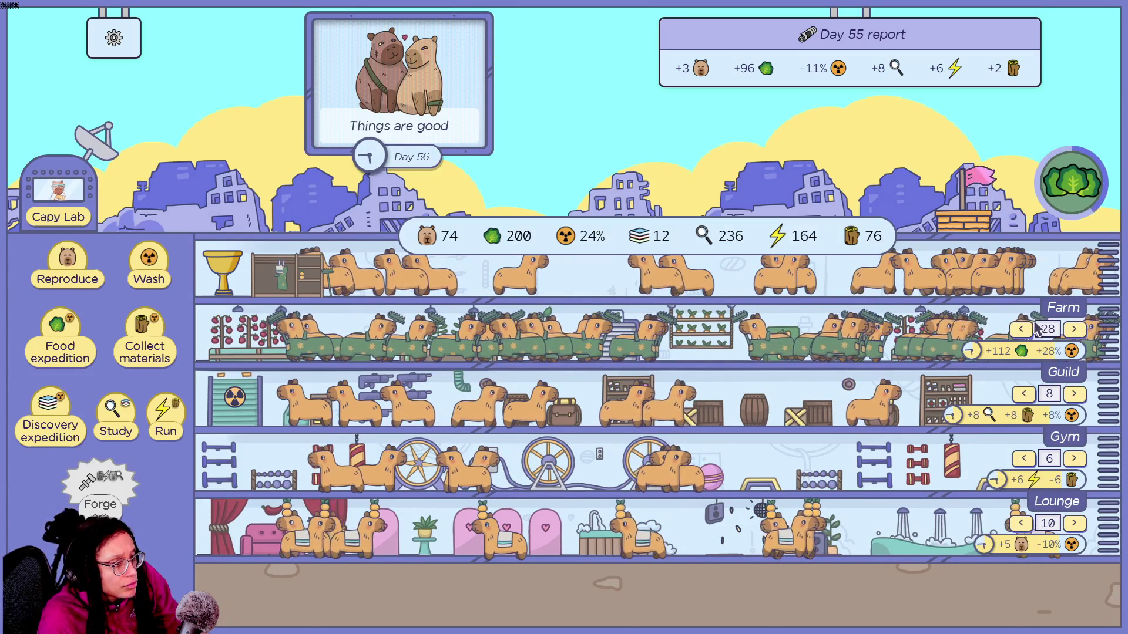
pyautogui.click(1066, 181)
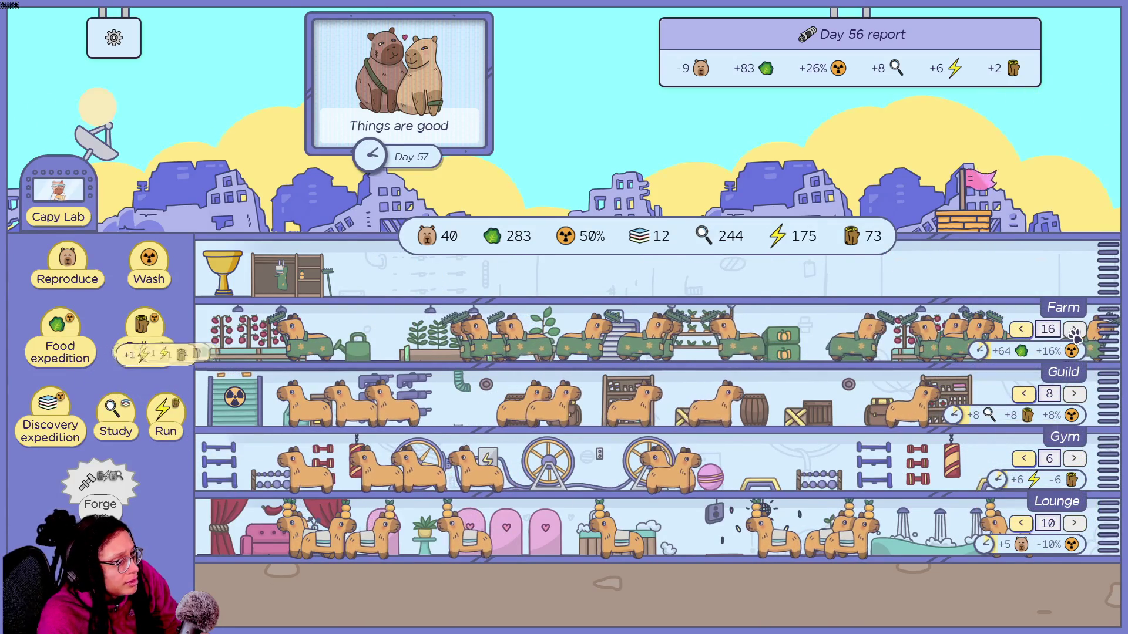
pyautogui.click(71, 294)
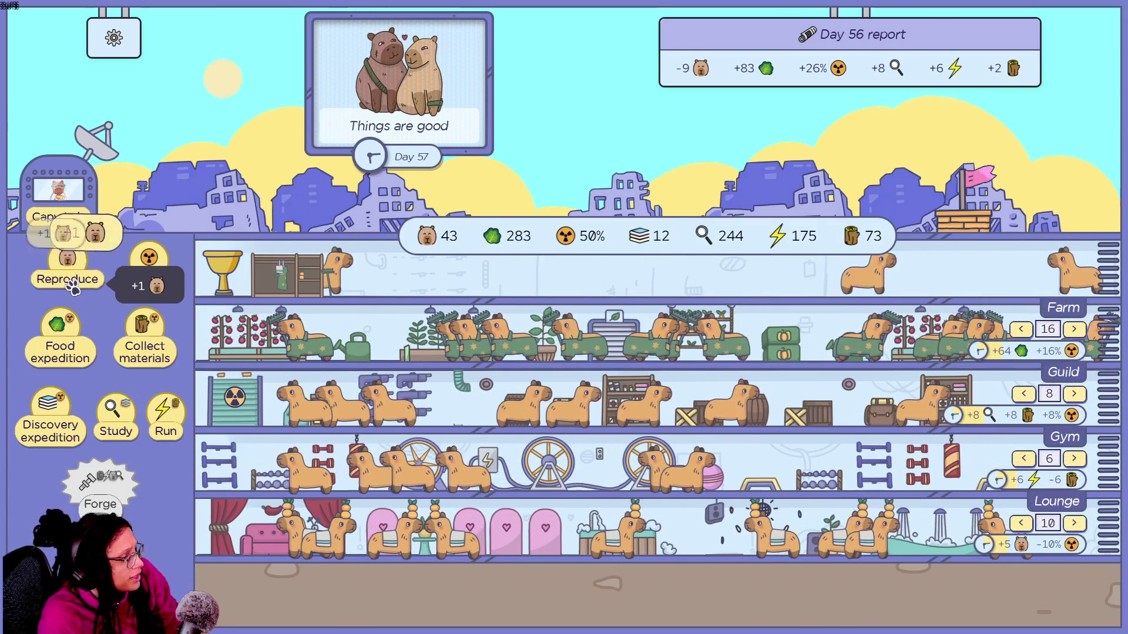
pyautogui.click(72, 294)
pyautogui.click(72, 294)
# Send a food expedition and wash repeatedly to cut radiation.
pyautogui.click(59, 341)
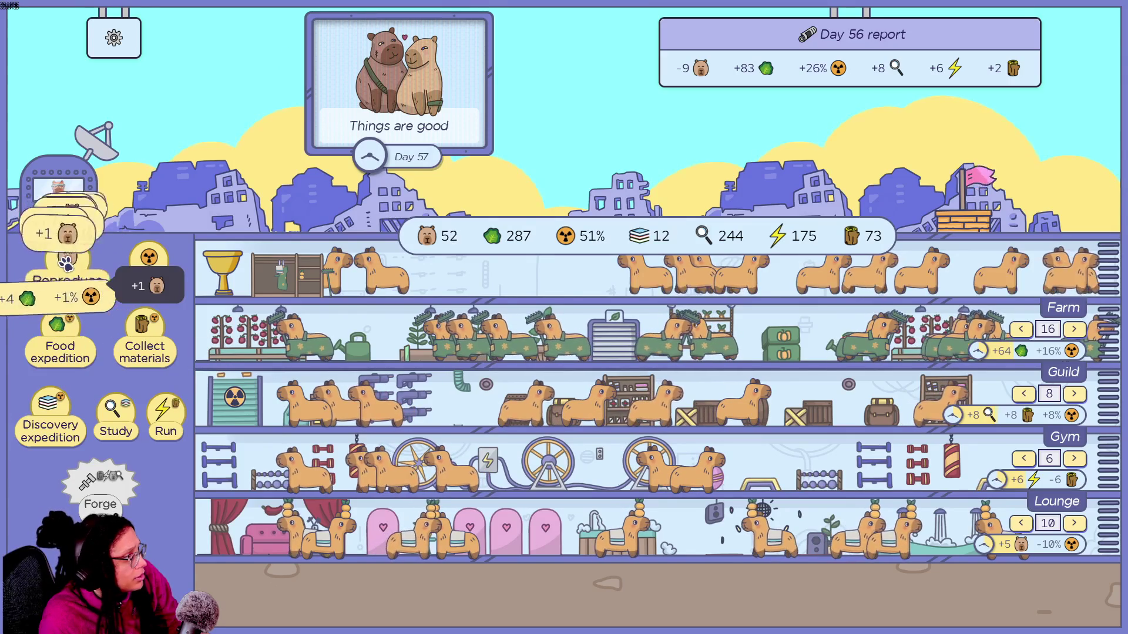
pyautogui.click(153, 271)
pyautogui.click(154, 271)
pyautogui.click(154, 271)
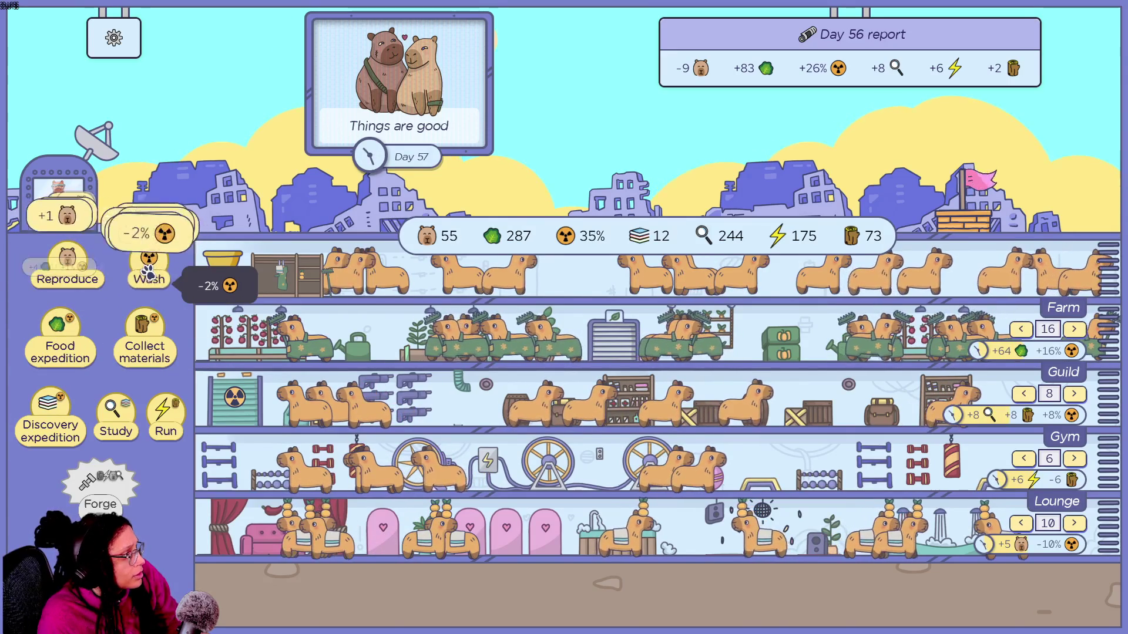
pyautogui.click(154, 271)
pyautogui.click(94, 269)
pyautogui.click(94, 269)
pyautogui.click(94, 269)
pyautogui.click(94, 269)
pyautogui.click(175, 258)
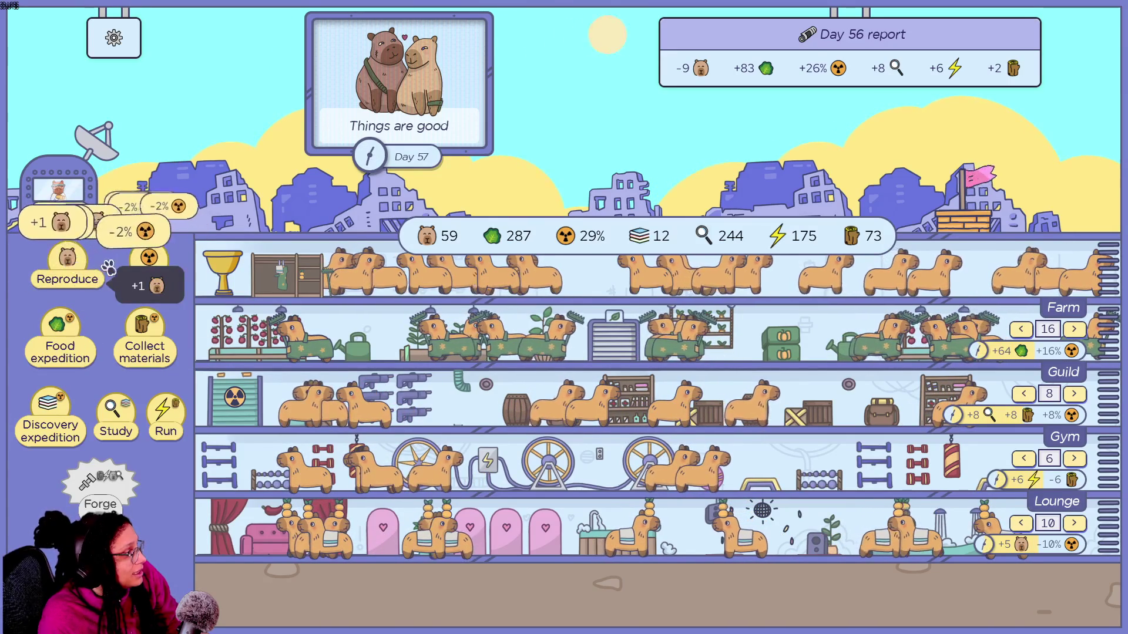
pyautogui.click(175, 258)
# Breed up to 88 capybaras, then accept losing 11 research in the insect event.
pyautogui.click(175, 259)
pyautogui.click(67, 261)
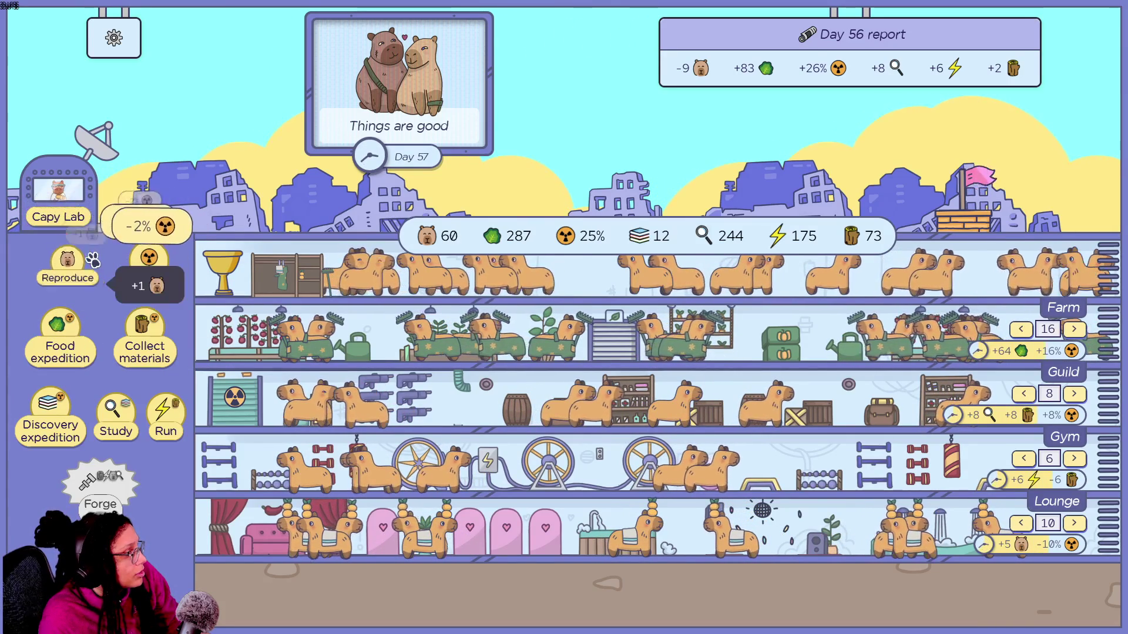
pyautogui.click(68, 262)
pyautogui.click(67, 261)
pyautogui.click(68, 261)
pyautogui.click(68, 261)
pyautogui.click(67, 261)
pyautogui.click(68, 262)
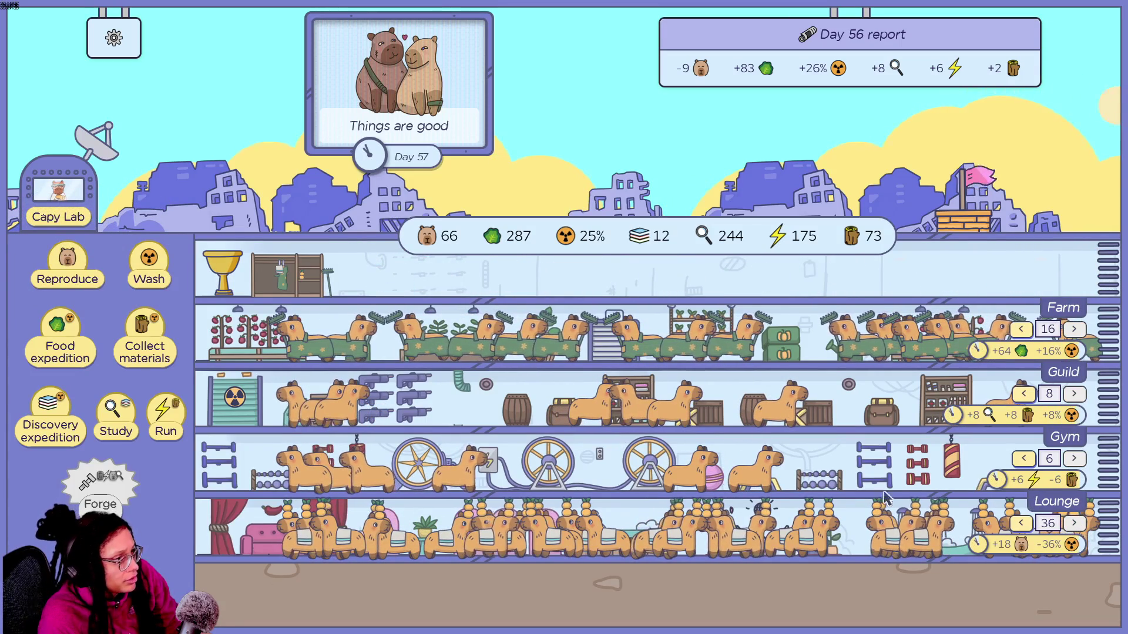
pyautogui.click(88, 281)
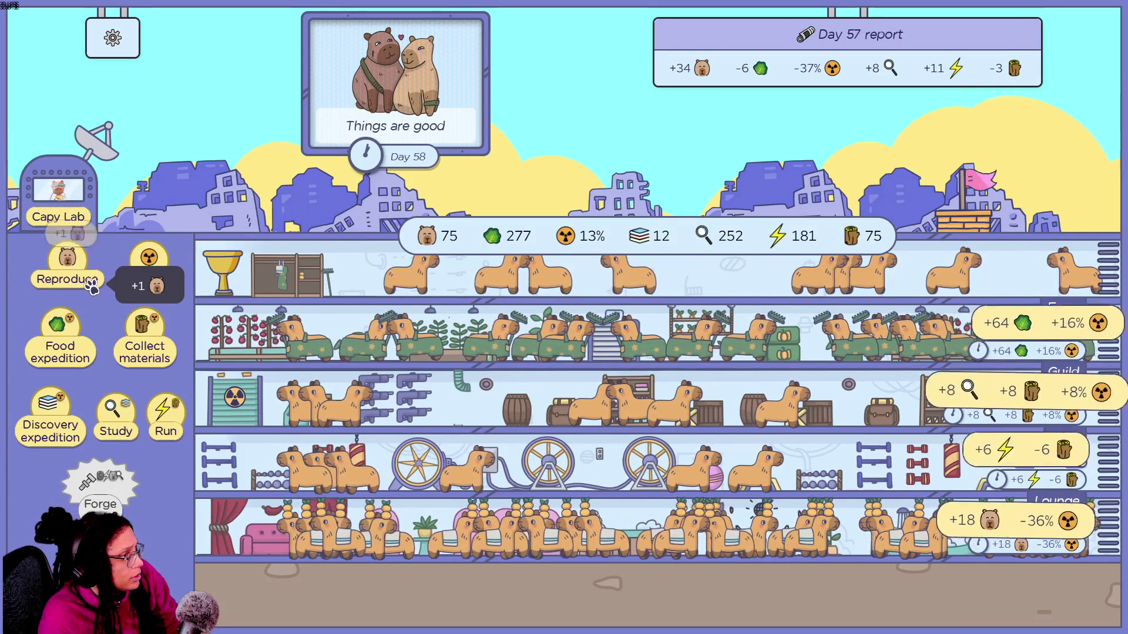
pyautogui.click(88, 281)
pyautogui.click(88, 280)
pyautogui.click(88, 281)
pyautogui.click(88, 281)
pyautogui.click(88, 280)
pyautogui.click(88, 281)
pyautogui.click(88, 281)
pyautogui.click(88, 281)
pyautogui.click(88, 281)
pyautogui.click(88, 281)
pyautogui.click(88, 281)
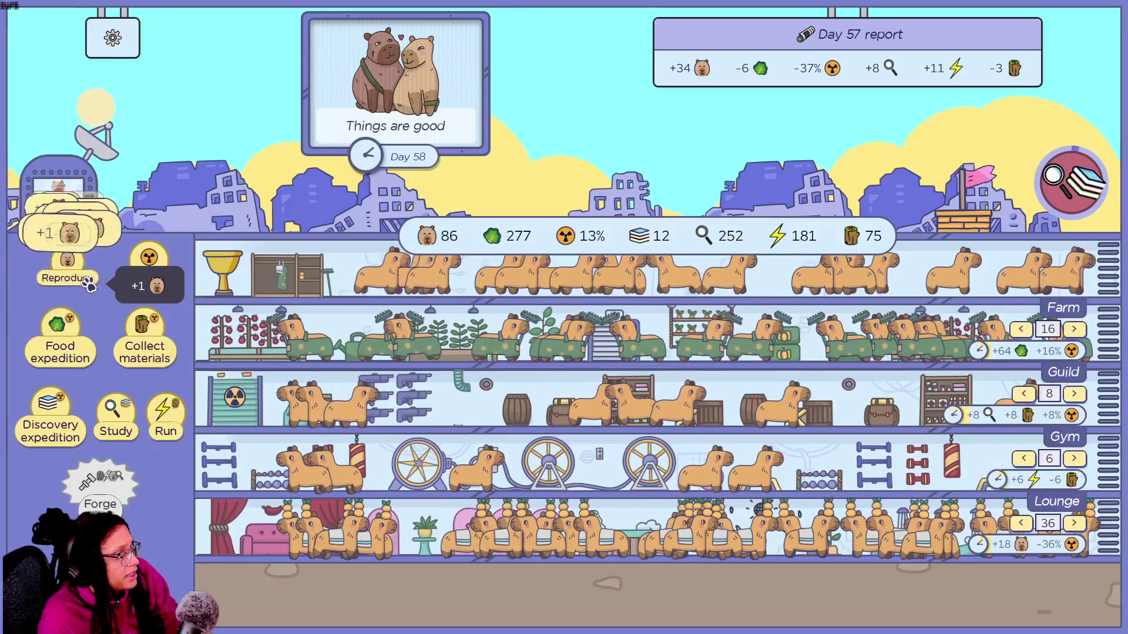
pyautogui.click(88, 281)
pyautogui.click(88, 281)
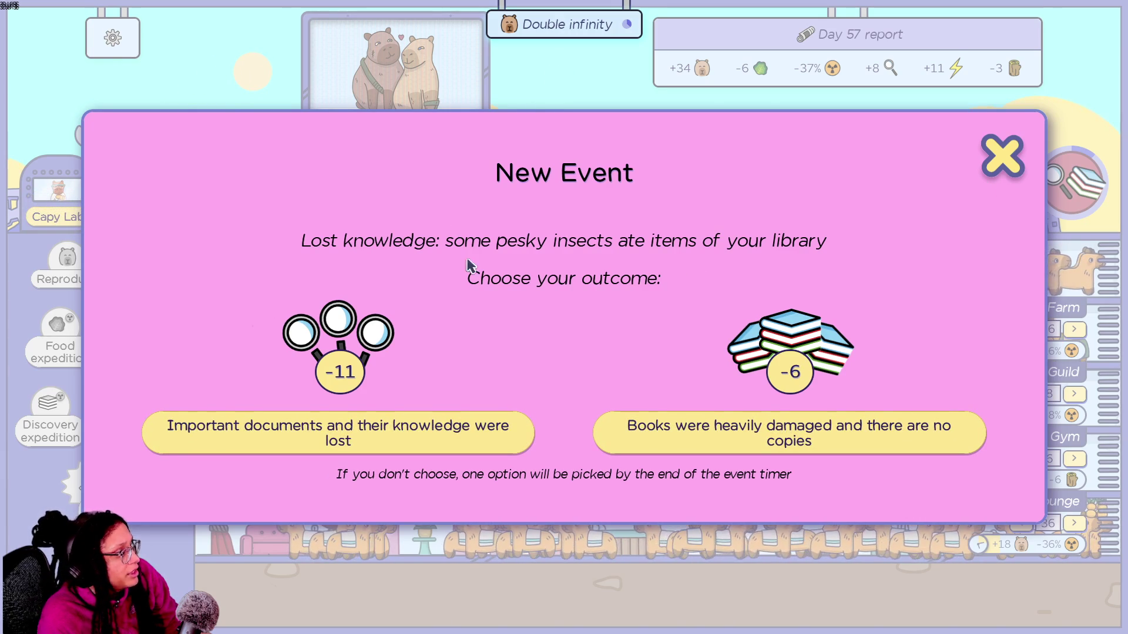
pyautogui.click(364, 437)
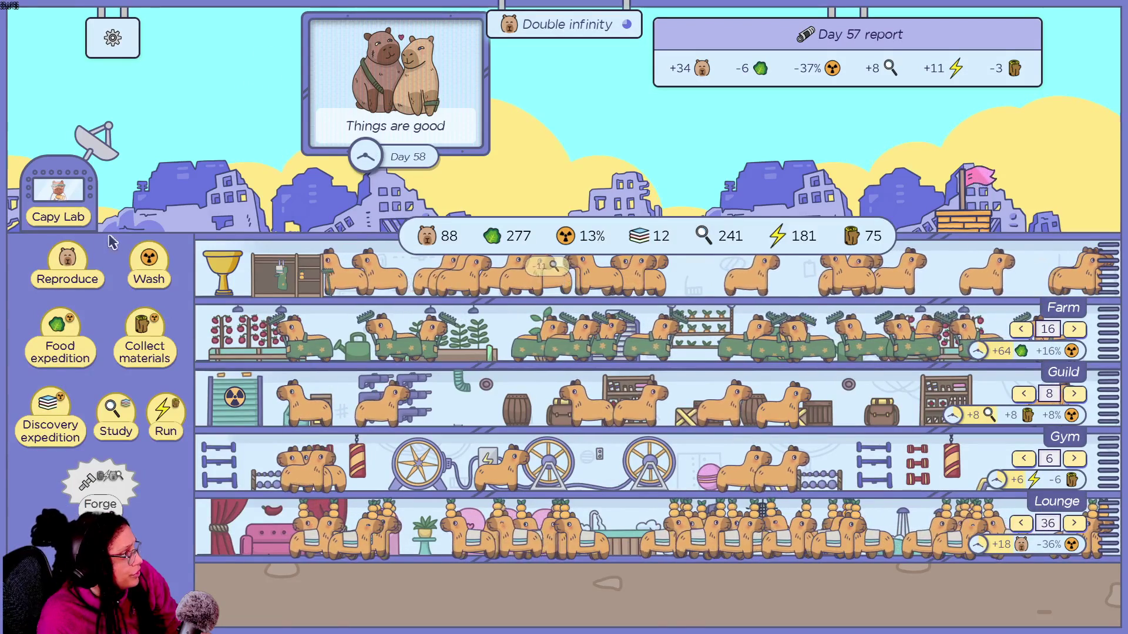
# Breed two more capybaras and assign a few to the Lounge.
pyautogui.click(88, 276)
pyautogui.click(88, 276)
pyautogui.click(88, 276)
pyautogui.click(88, 276)
pyautogui.click(88, 276)
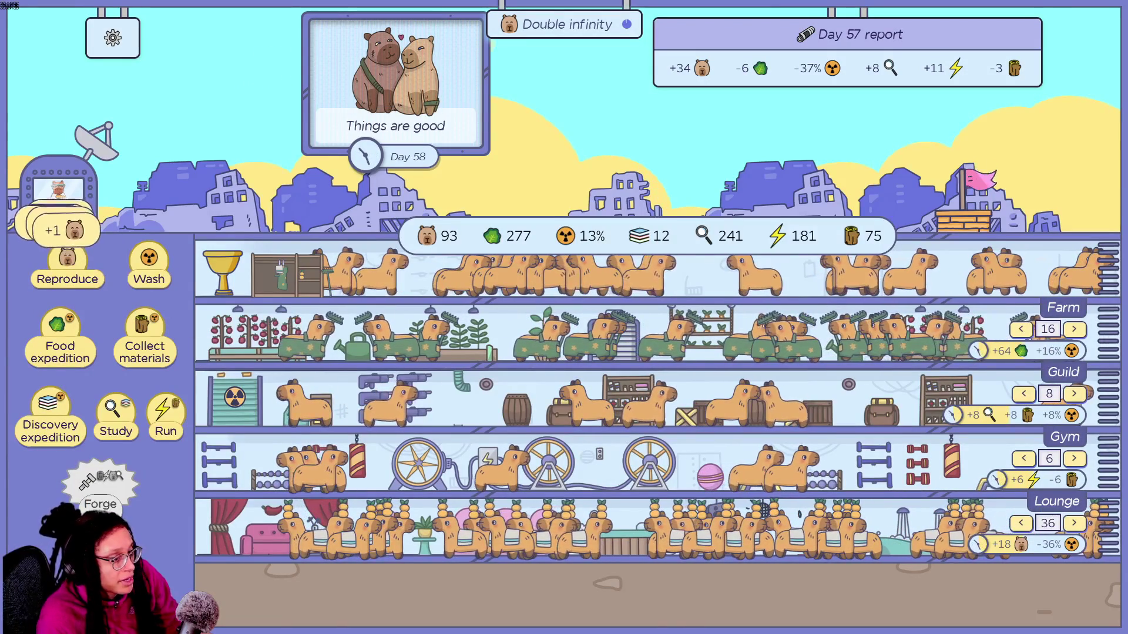
pyautogui.click(1072, 523)
pyautogui.click(1073, 525)
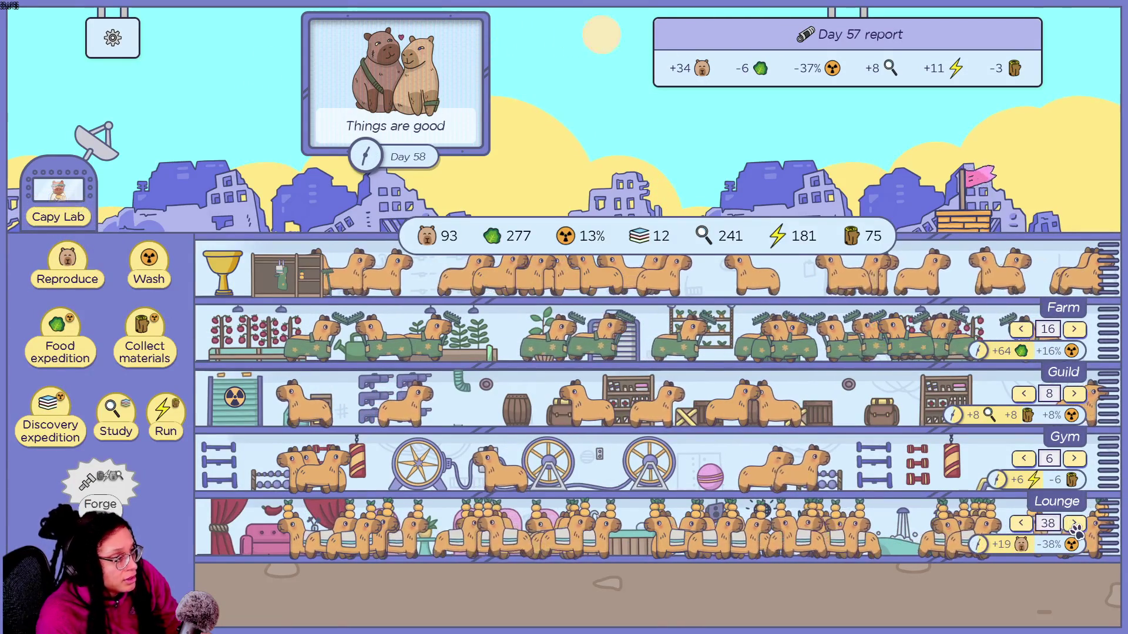
pyautogui.click(1075, 524)
pyautogui.click(1075, 525)
pyautogui.click(1075, 525)
pyautogui.click(1075, 525)
pyautogui.click(1075, 525)
pyautogui.click(1075, 525)
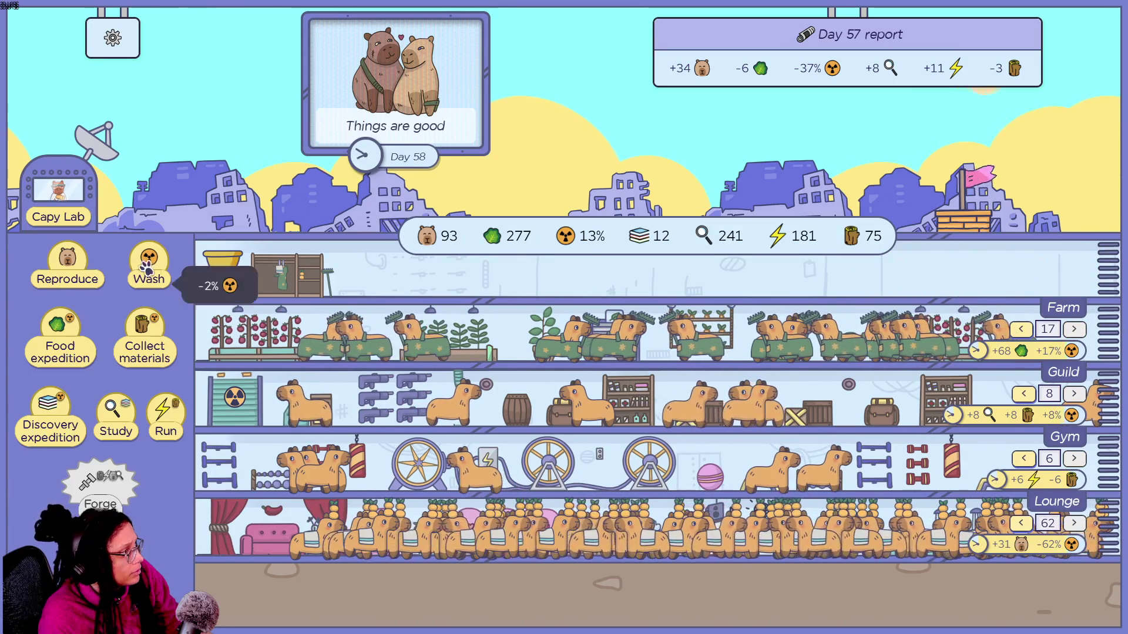
# Breed another batch of five capybaras.
pyautogui.click(68, 278)
pyautogui.click(68, 279)
pyautogui.click(68, 278)
pyautogui.click(68, 278)
pyautogui.click(69, 279)
pyautogui.click(70, 279)
pyautogui.click(69, 278)
pyautogui.click(69, 278)
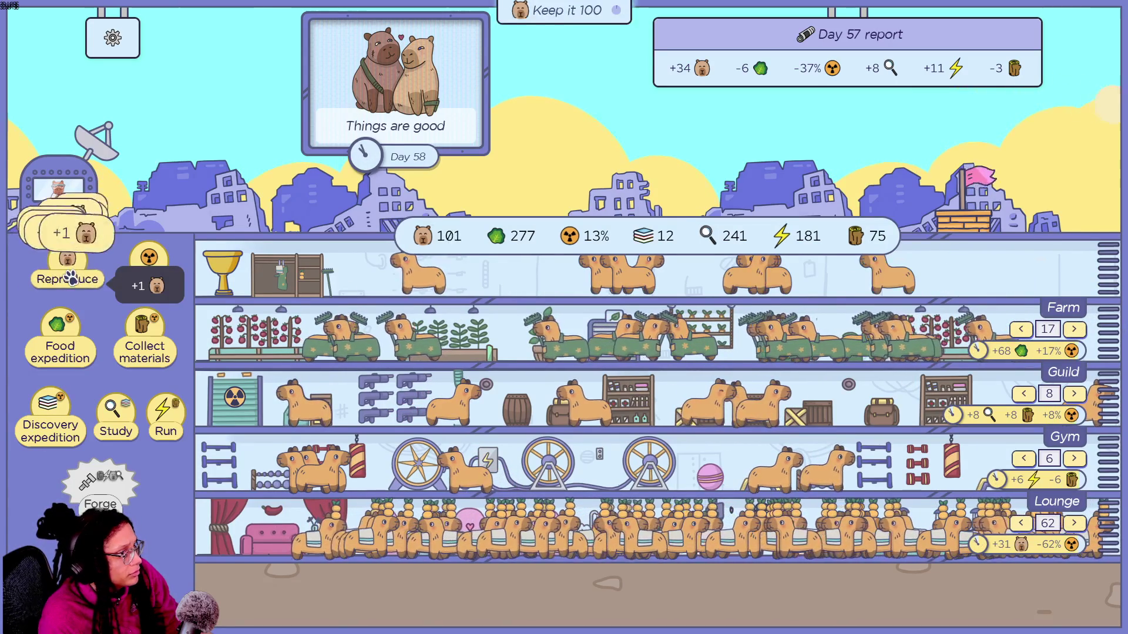
pyautogui.click(69, 278)
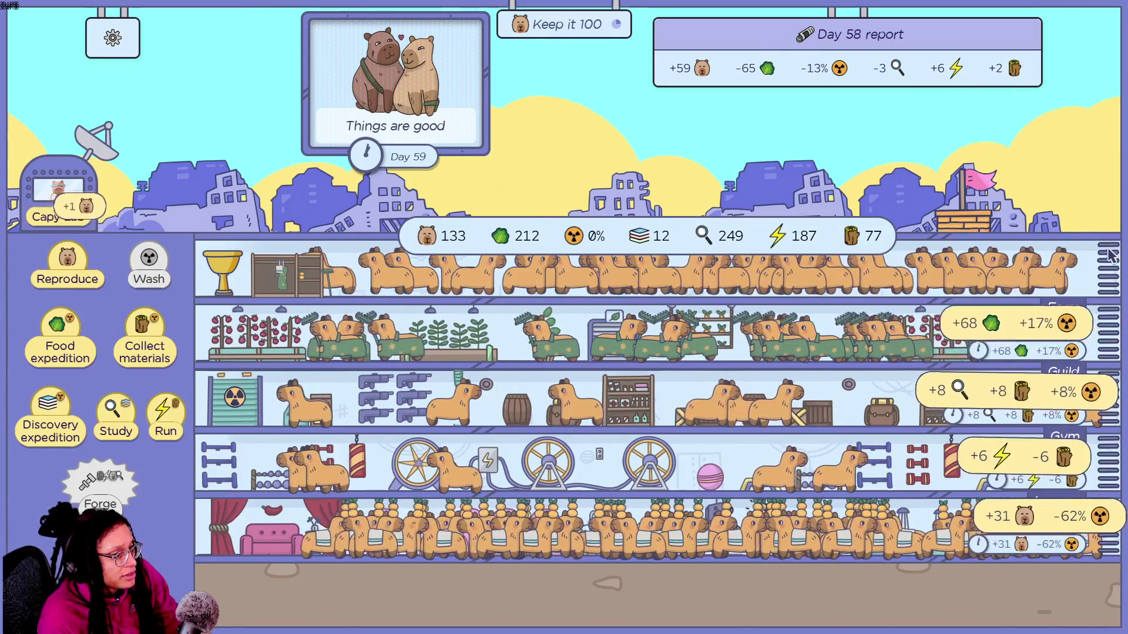
# Move idle capybaras into the Lounge, bringing it to 114.
pyautogui.click(1075, 523)
pyautogui.click(1074, 524)
pyautogui.click(1080, 529)
pyautogui.click(1079, 529)
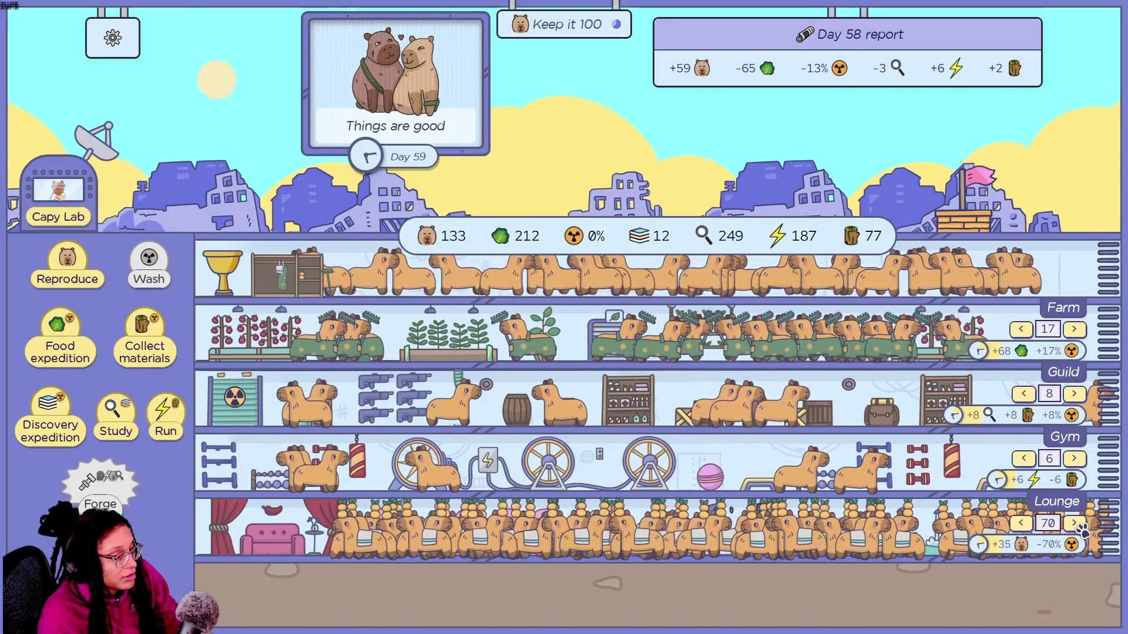
pyautogui.click(1079, 529)
pyautogui.click(1080, 528)
pyautogui.click(1079, 529)
pyautogui.click(1080, 528)
pyautogui.click(1080, 529)
pyautogui.click(1079, 529)
pyautogui.click(1079, 529)
pyautogui.click(1079, 529)
pyautogui.click(1080, 528)
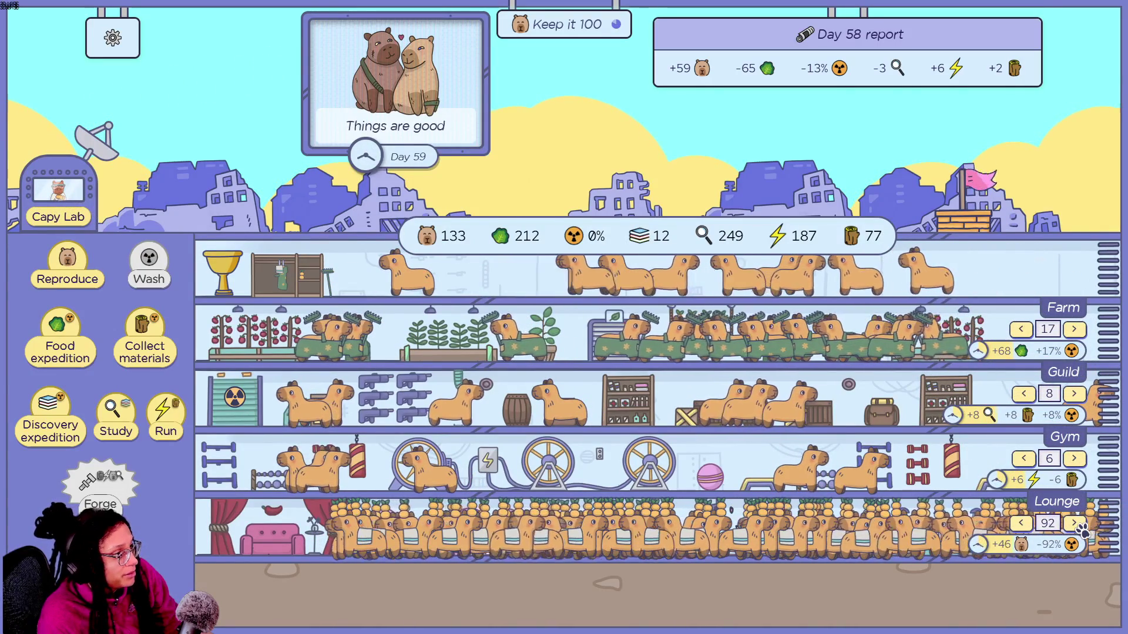
pyautogui.click(1079, 528)
pyautogui.click(1080, 529)
pyautogui.click(1079, 528)
pyautogui.click(1080, 529)
pyautogui.click(1080, 529)
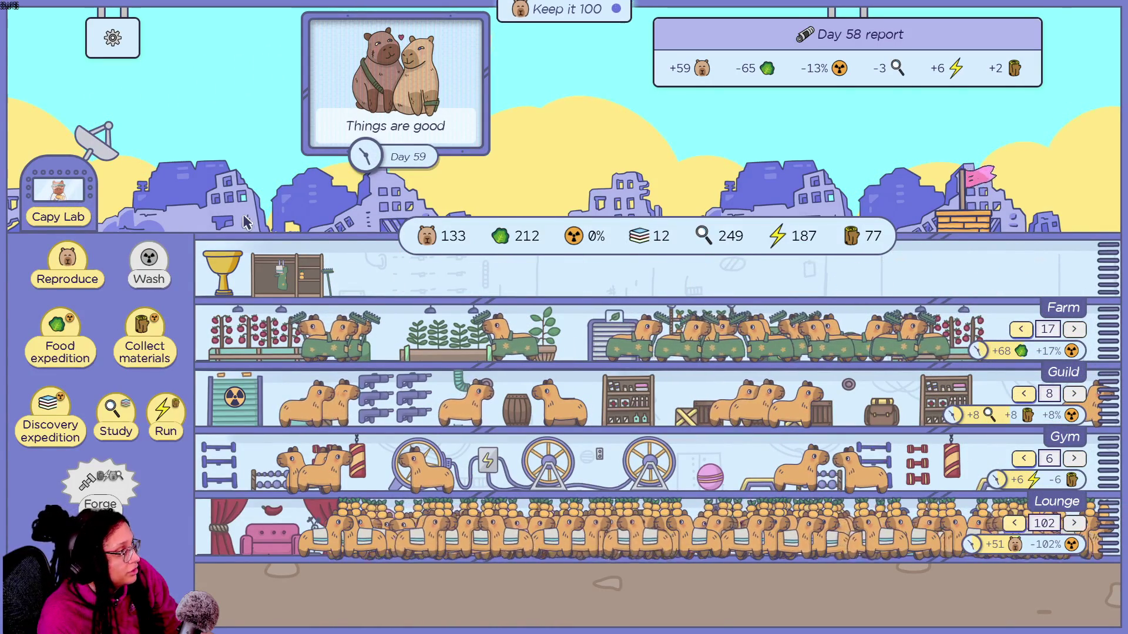
# Breed a larger batch of capybaras to grow the colony.
pyautogui.click(65, 271)
pyautogui.click(66, 271)
pyautogui.doubleClick(66, 275)
pyautogui.click(66, 275)
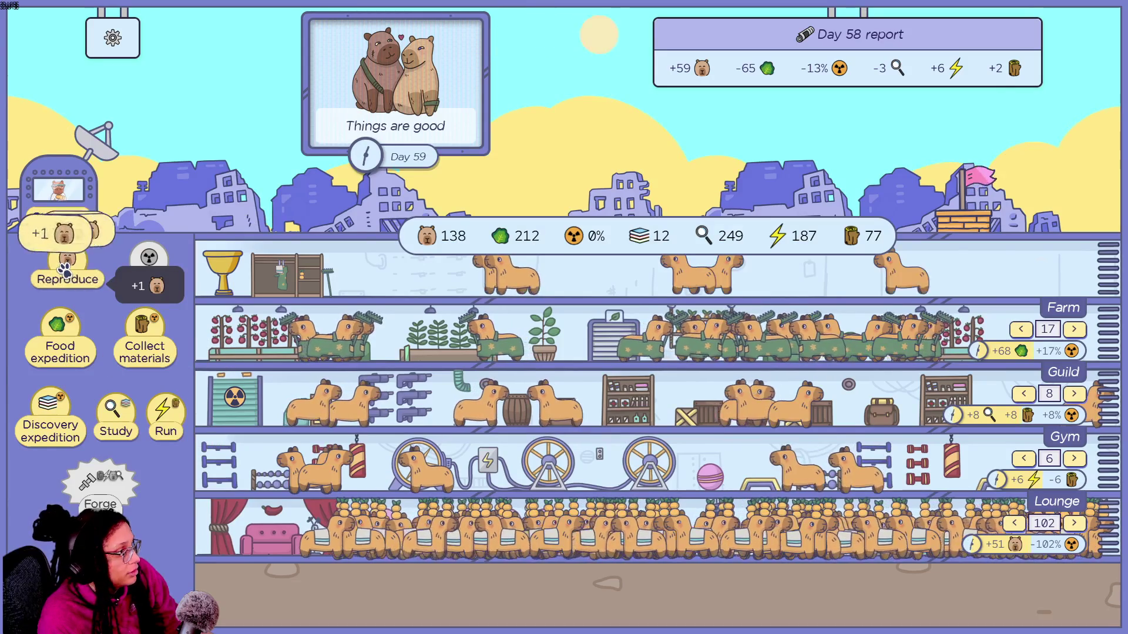
pyautogui.doubleClick(65, 275)
pyautogui.doubleClick(66, 276)
pyautogui.click(65, 276)
pyautogui.doubleClick(70, 279)
# Send three food expeditions, then breed a few more capybaras.
pyautogui.click(61, 326)
pyautogui.click(60, 326)
pyautogui.click(61, 326)
pyautogui.click(61, 326)
pyautogui.click(60, 326)
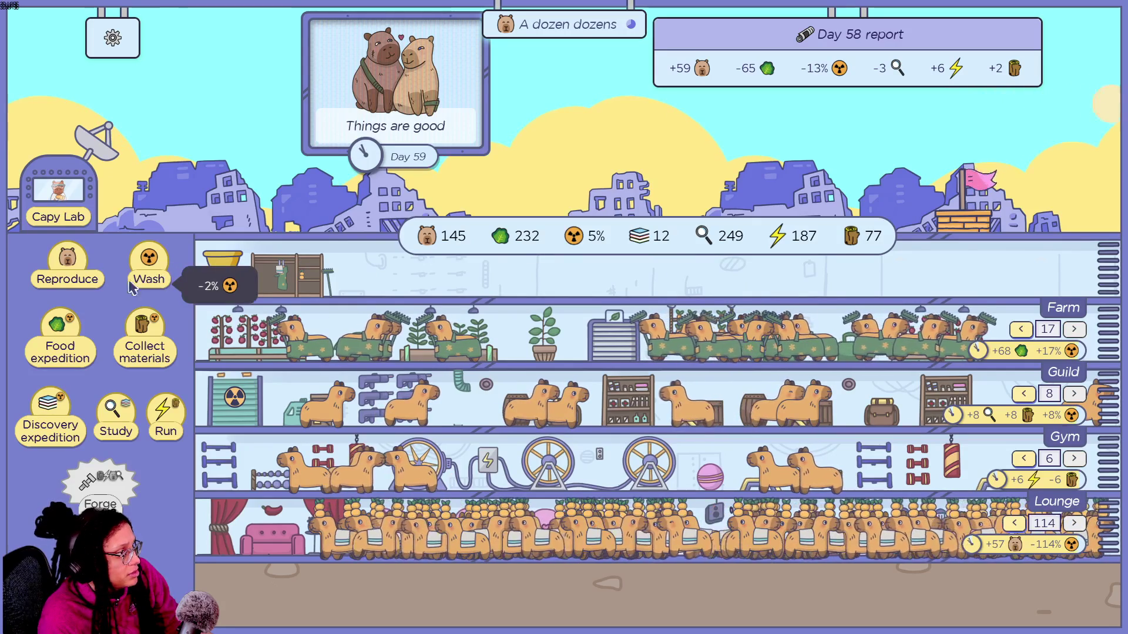
pyautogui.click(76, 279)
pyautogui.click(73, 278)
pyautogui.click(71, 276)
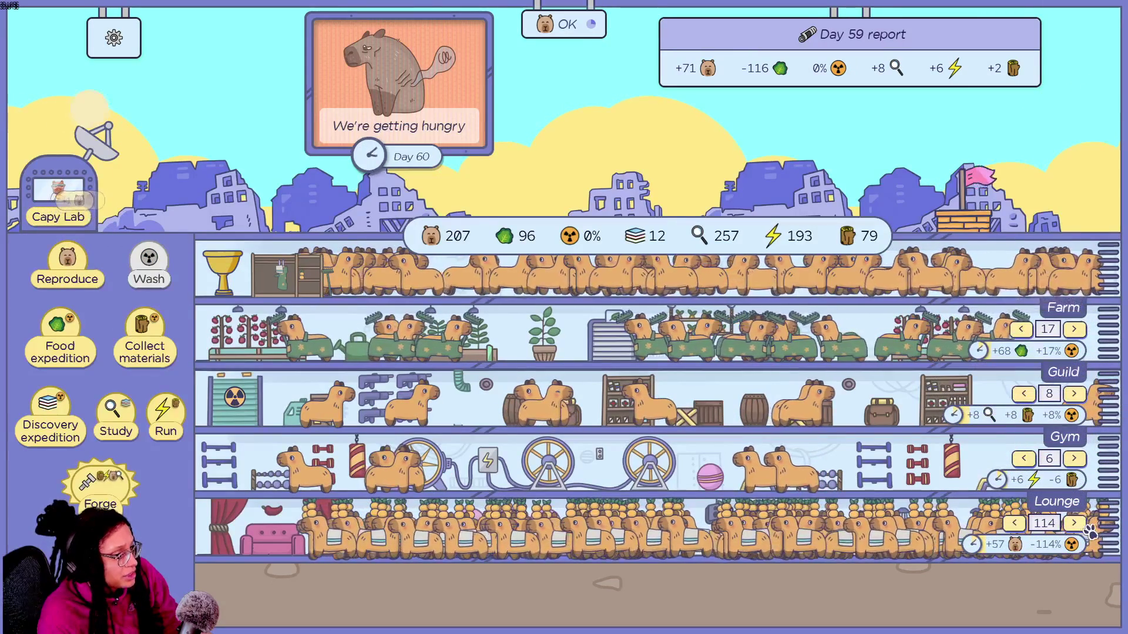
# Send repeated food expeditions to raise the food supply.
pyautogui.click(77, 347)
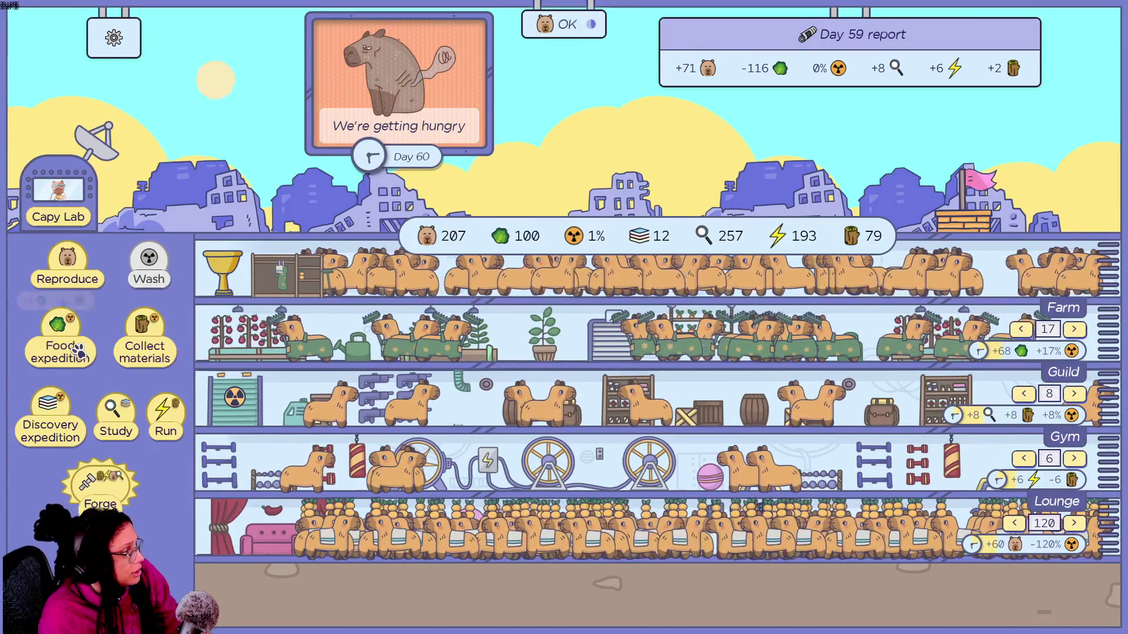
pyautogui.tripleClick(77, 346)
pyautogui.tripleClick(77, 346)
pyautogui.tripleClick(77, 346)
pyautogui.tripleClick(77, 346)
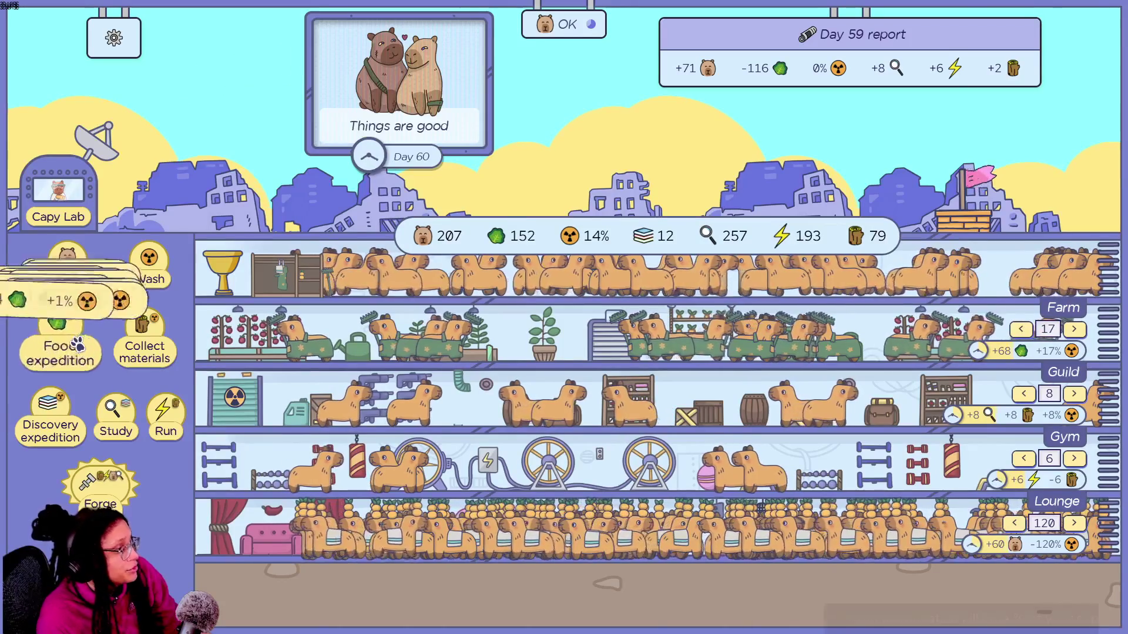
pyautogui.tripleClick(76, 345)
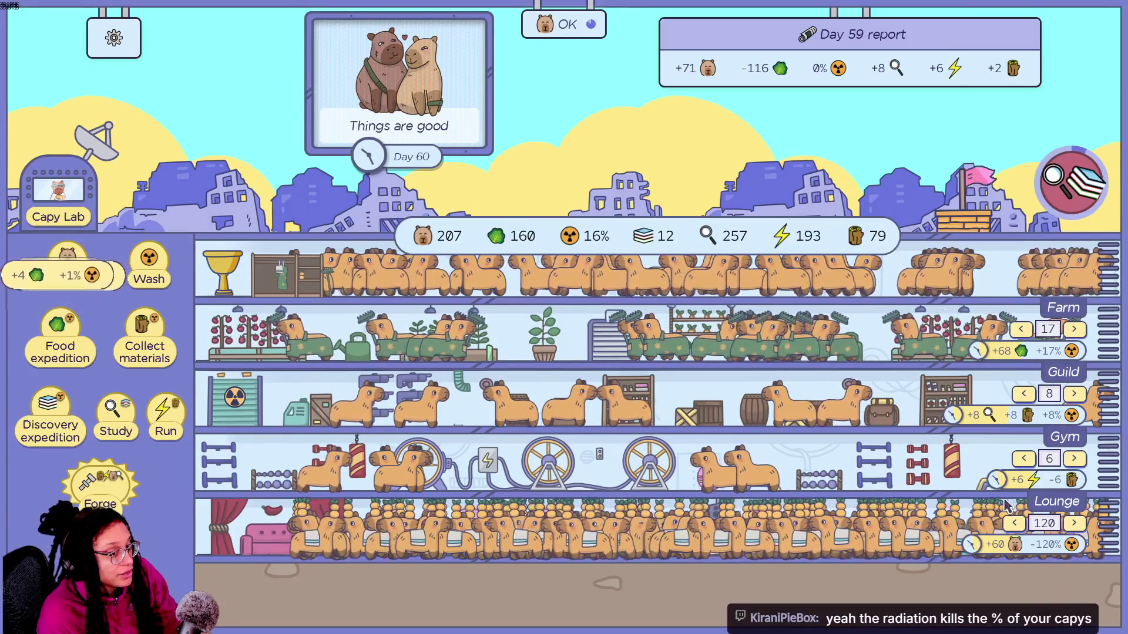
# Wash radiation down to 0% and send two more food expeditions.
pyautogui.doubleClick(169, 265)
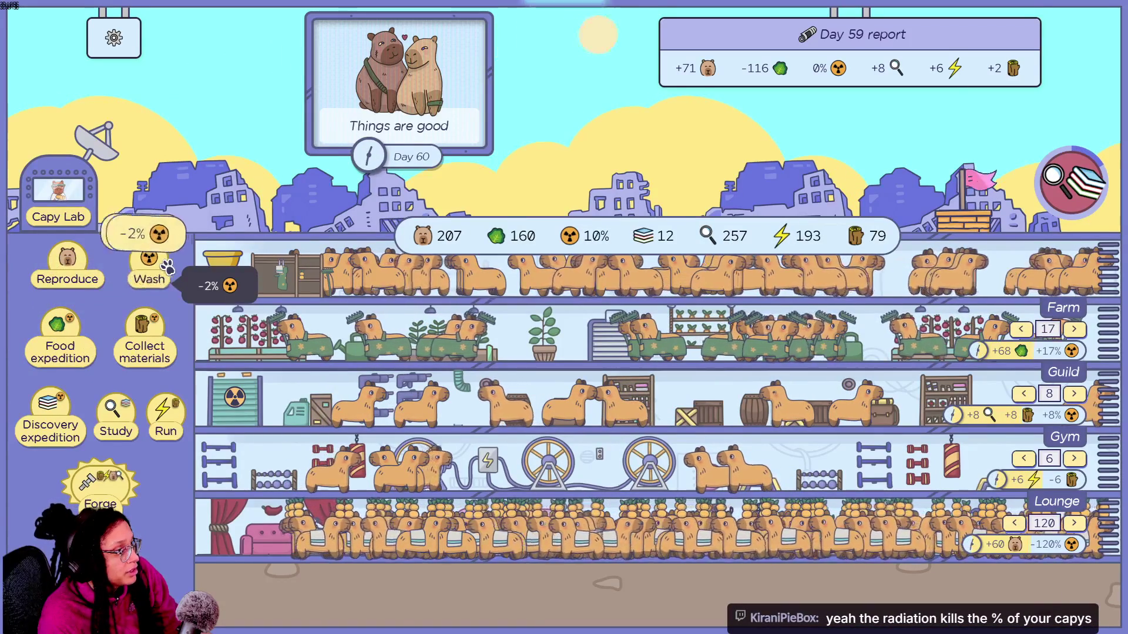
pyautogui.doubleClick(169, 265)
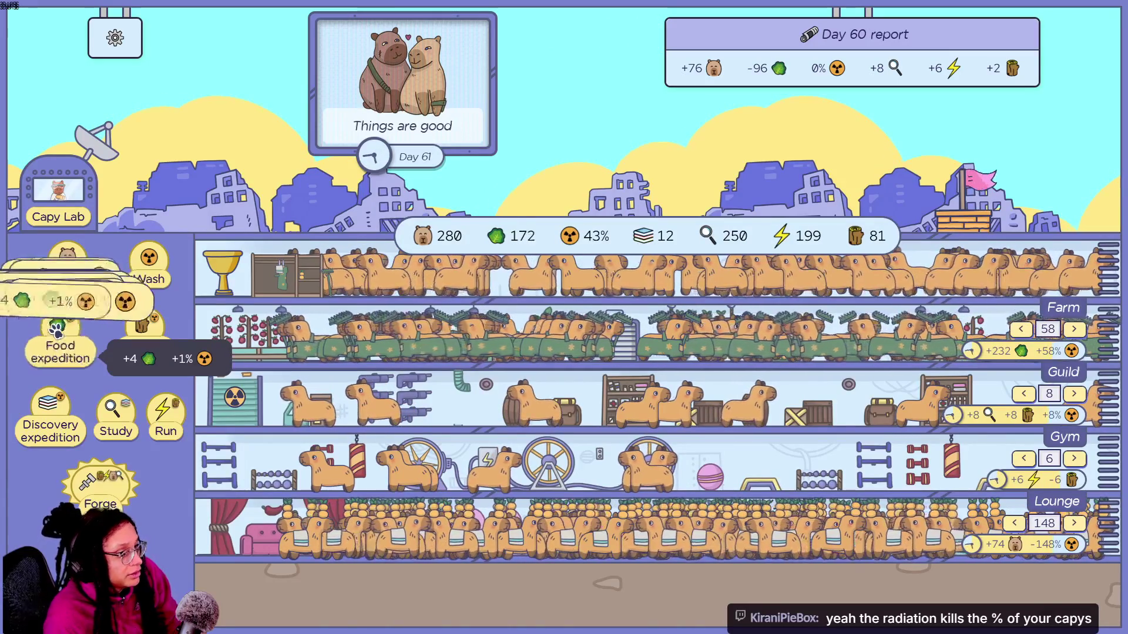
pyautogui.click(56, 326)
pyautogui.click(56, 326)
pyautogui.click(56, 326)
pyautogui.click(56, 326)
pyautogui.click(55, 326)
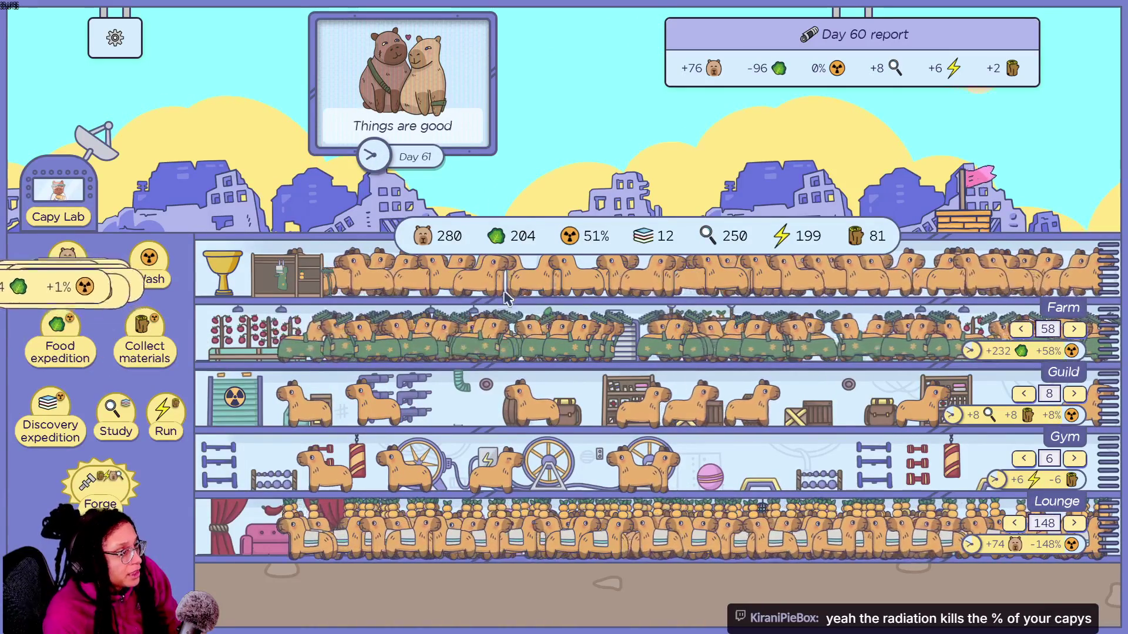
pyautogui.moveTo(778, 69)
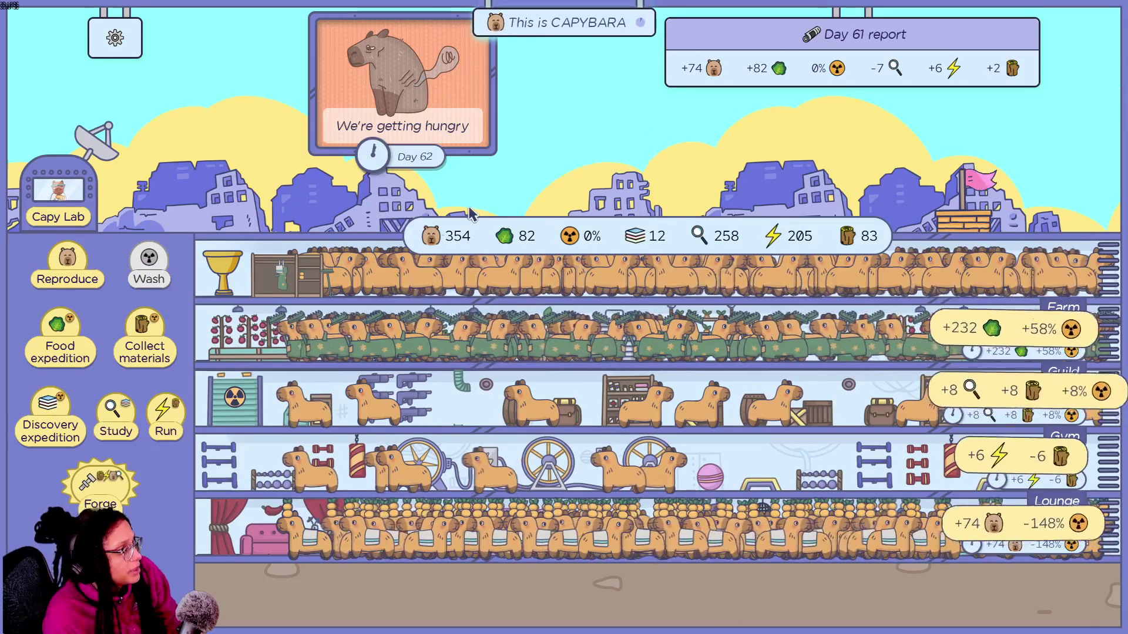
# Run four food expeditions and shift a capybara from the Lounge into the Gym.
pyautogui.click(61, 343)
pyautogui.click(60, 344)
pyautogui.click(61, 343)
pyautogui.click(61, 344)
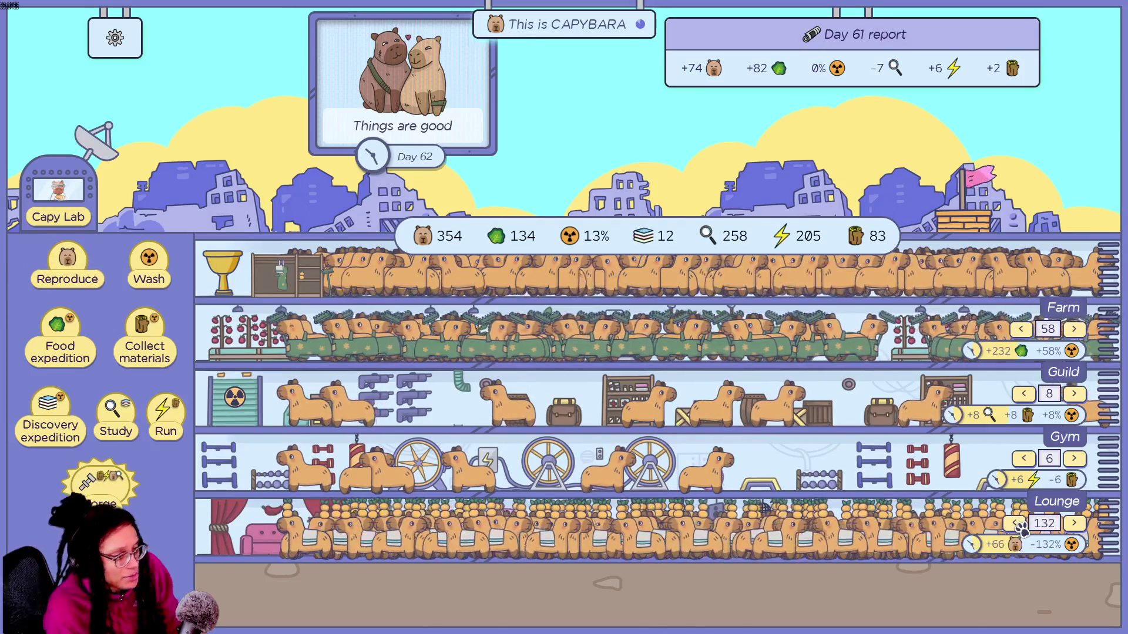
pyautogui.click(1017, 524)
pyautogui.click(1018, 524)
pyautogui.click(1017, 524)
pyautogui.click(1018, 524)
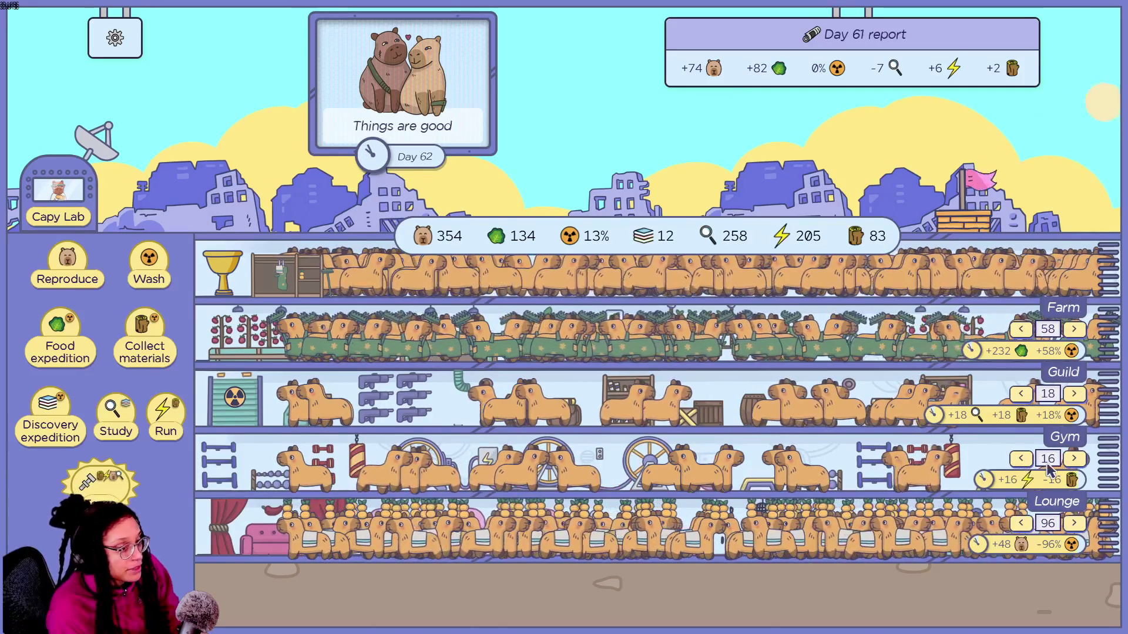
pyautogui.click(1074, 461)
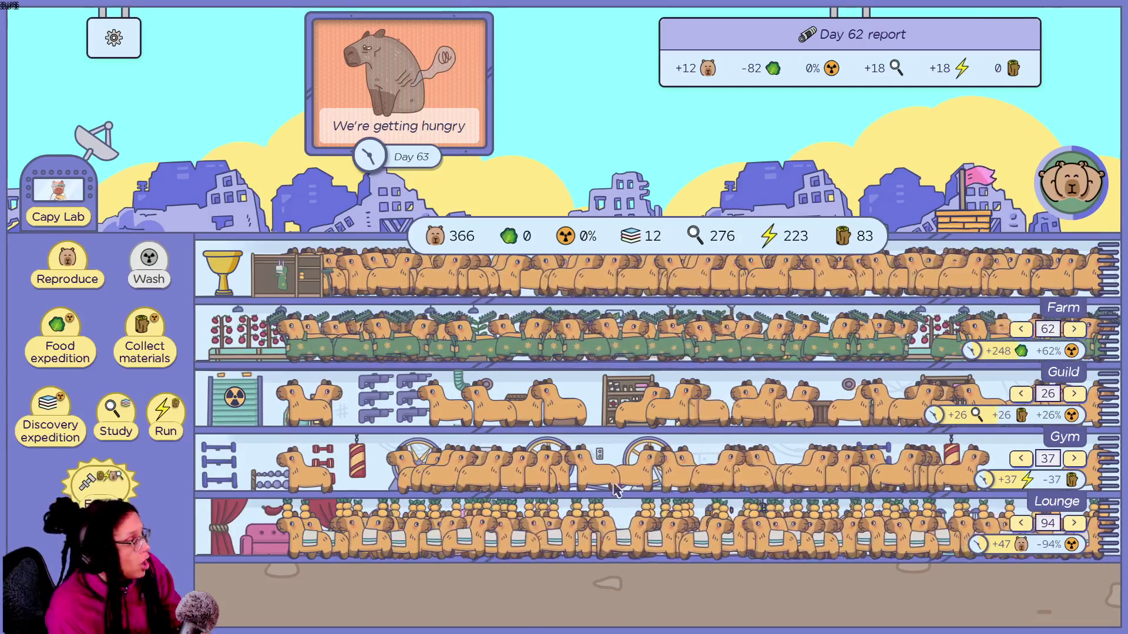
# Send repeated Food expeditions to restock the colony's food.
pyautogui.click(51, 336)
pyautogui.click(52, 336)
pyautogui.click(52, 336)
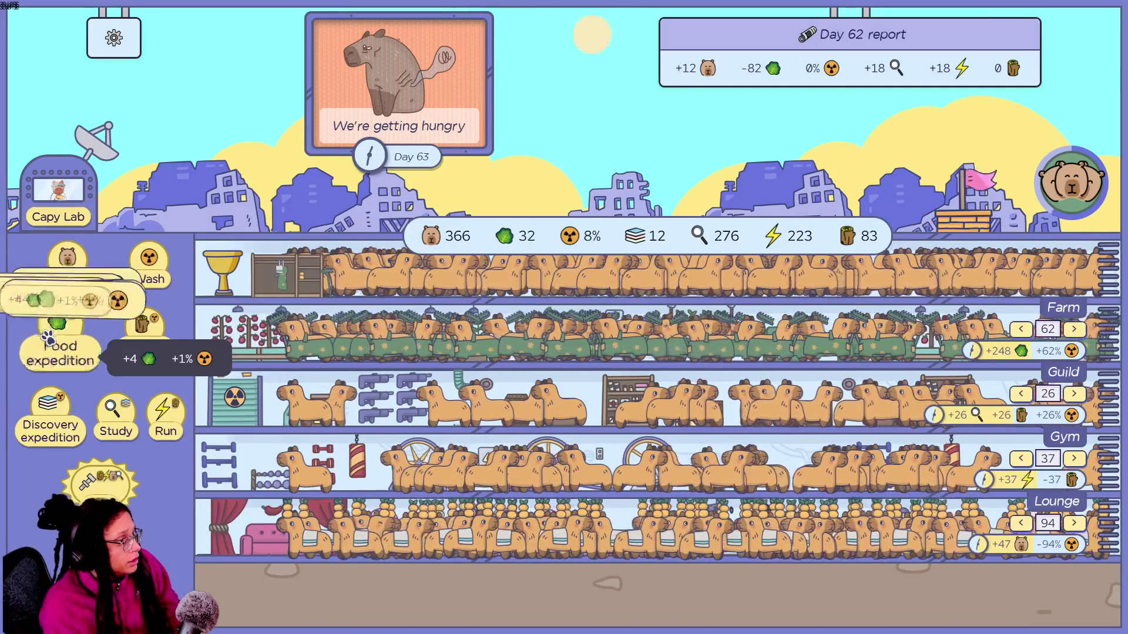
pyautogui.click(50, 335)
pyautogui.click(50, 336)
pyautogui.click(51, 336)
pyautogui.click(50, 337)
pyautogui.click(50, 338)
pyautogui.click(51, 339)
pyautogui.click(51, 339)
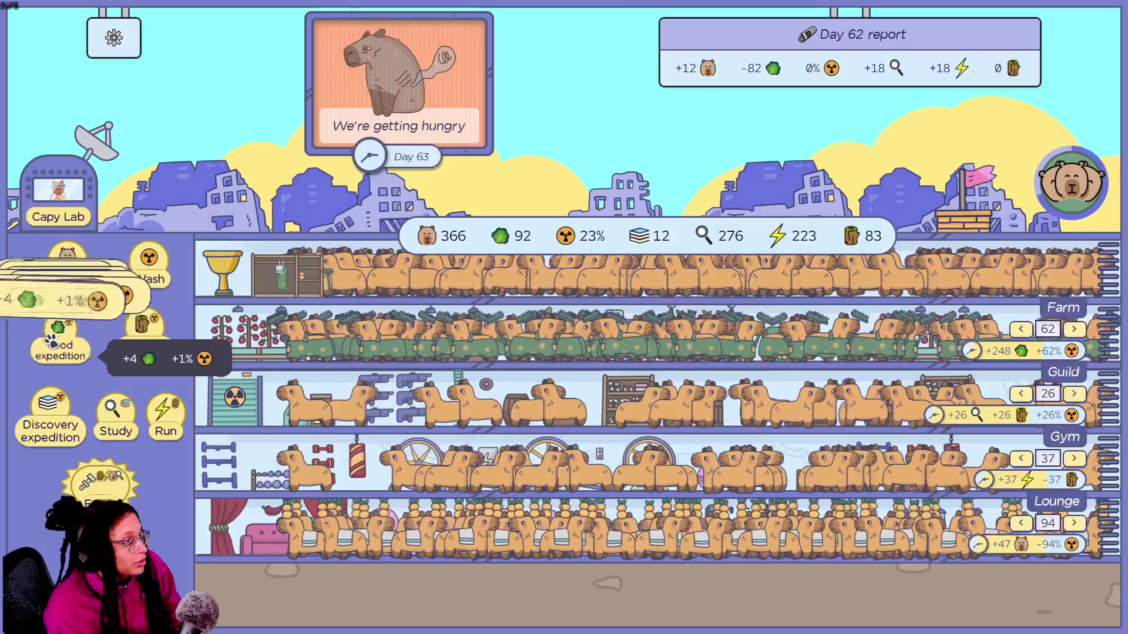
pyautogui.click(50, 342)
pyautogui.click(50, 344)
pyautogui.click(53, 346)
pyautogui.click(52, 346)
pyautogui.click(55, 347)
pyautogui.click(56, 348)
pyautogui.click(57, 350)
pyautogui.click(59, 350)
pyautogui.click(59, 351)
pyautogui.click(60, 353)
pyautogui.click(61, 353)
pyautogui.click(61, 353)
pyautogui.click(61, 353)
pyautogui.click(61, 353)
pyautogui.click(61, 353)
pyautogui.click(61, 352)
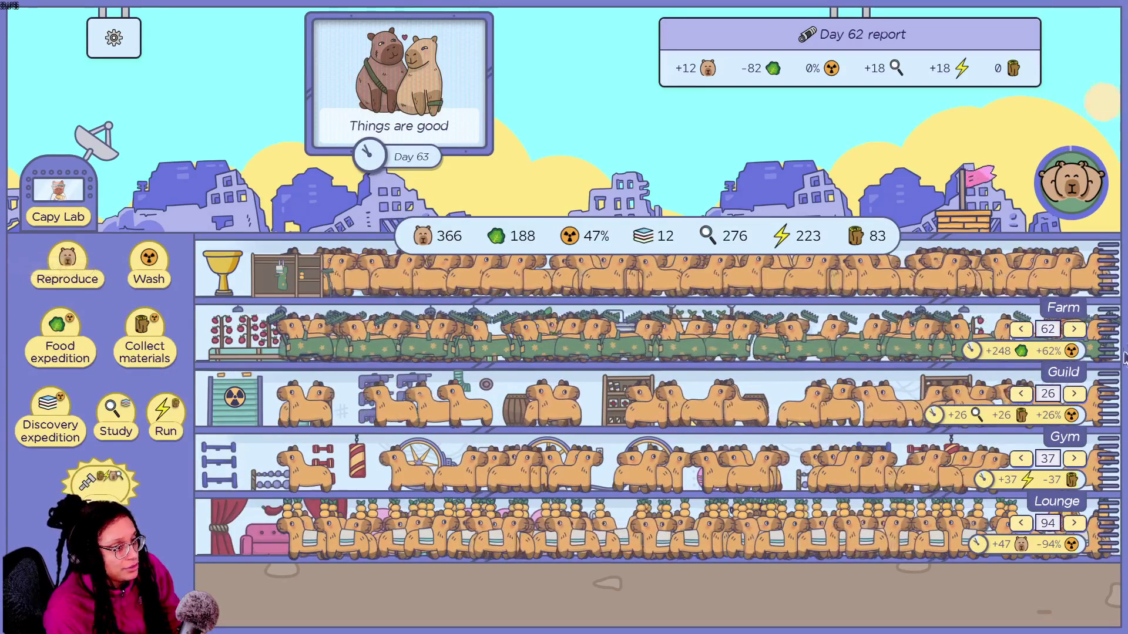
# Assign five more capybaras to the Farm and buy the Forge upgrade.
pyautogui.click(1072, 332)
pyautogui.click(1073, 333)
pyautogui.click(1072, 332)
pyautogui.click(1074, 332)
pyautogui.click(1074, 333)
pyautogui.click(1075, 334)
pyautogui.click(1075, 334)
pyautogui.click(1073, 330)
pyautogui.click(1074, 330)
pyautogui.click(1074, 330)
pyautogui.click(1074, 331)
pyautogui.click(1074, 330)
pyautogui.click(1074, 330)
pyautogui.click(1074, 330)
pyautogui.click(1074, 330)
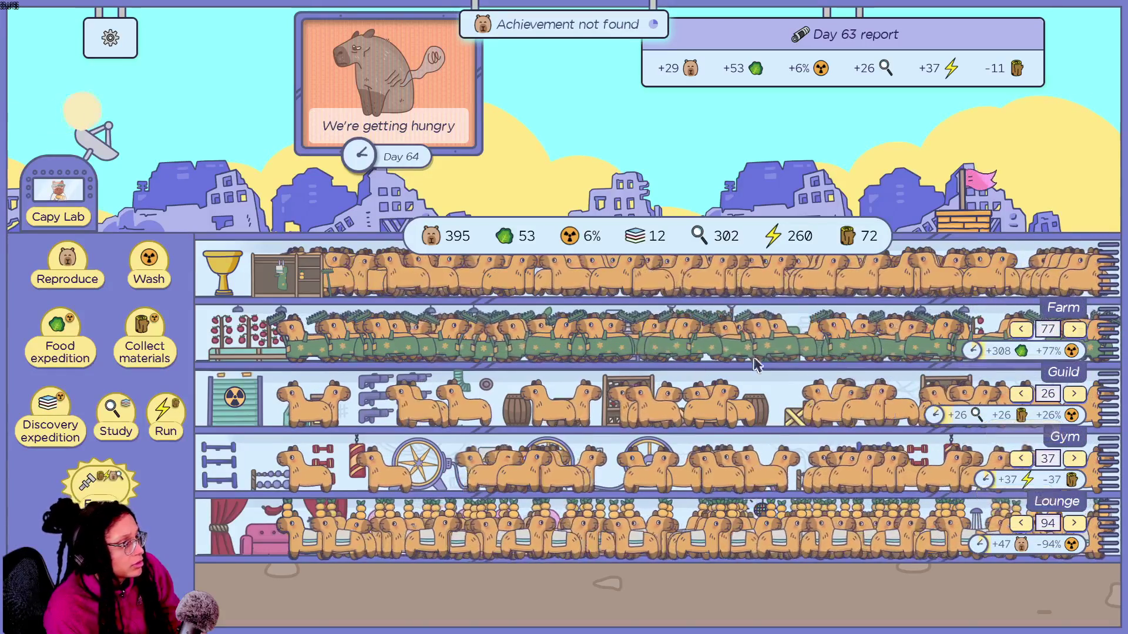
pyautogui.click(100, 482)
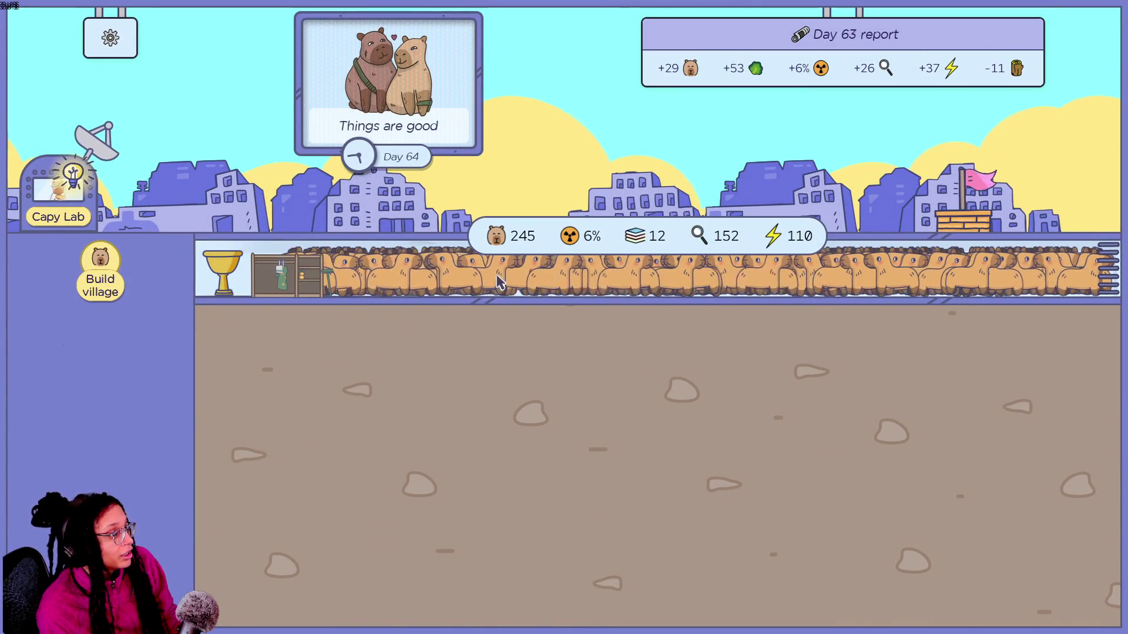
# Build six villages to grow the population to 259, then bring up the Capy Lab.
pyautogui.click(91, 275)
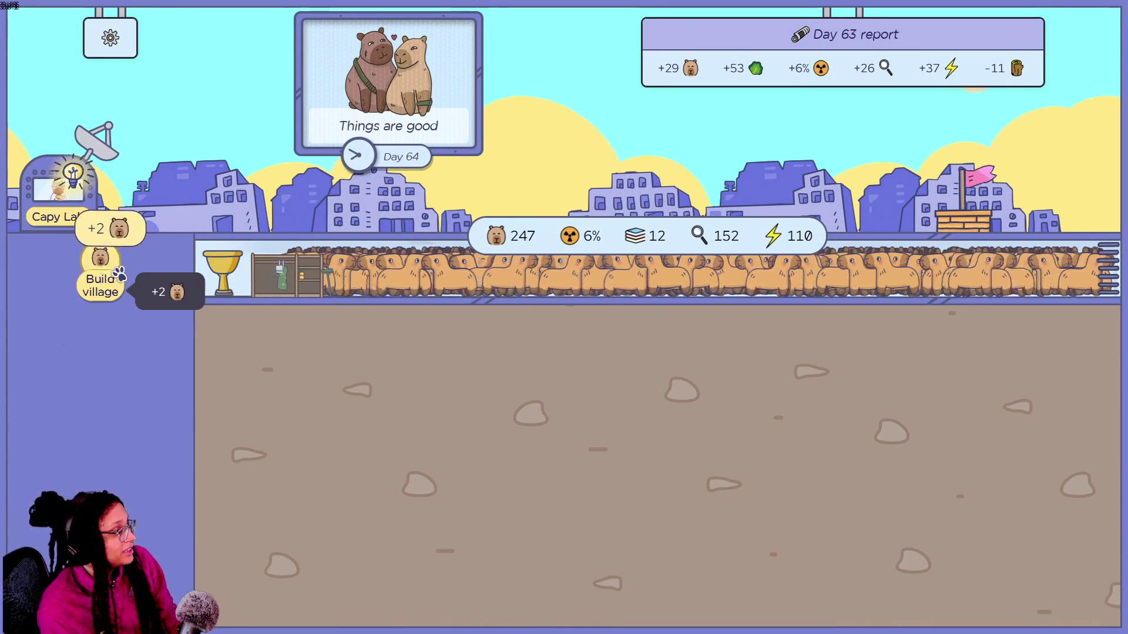
pyautogui.click(93, 274)
pyautogui.click(94, 275)
pyautogui.click(96, 275)
pyautogui.click(98, 276)
pyautogui.click(98, 275)
pyautogui.click(99, 275)
pyautogui.click(98, 275)
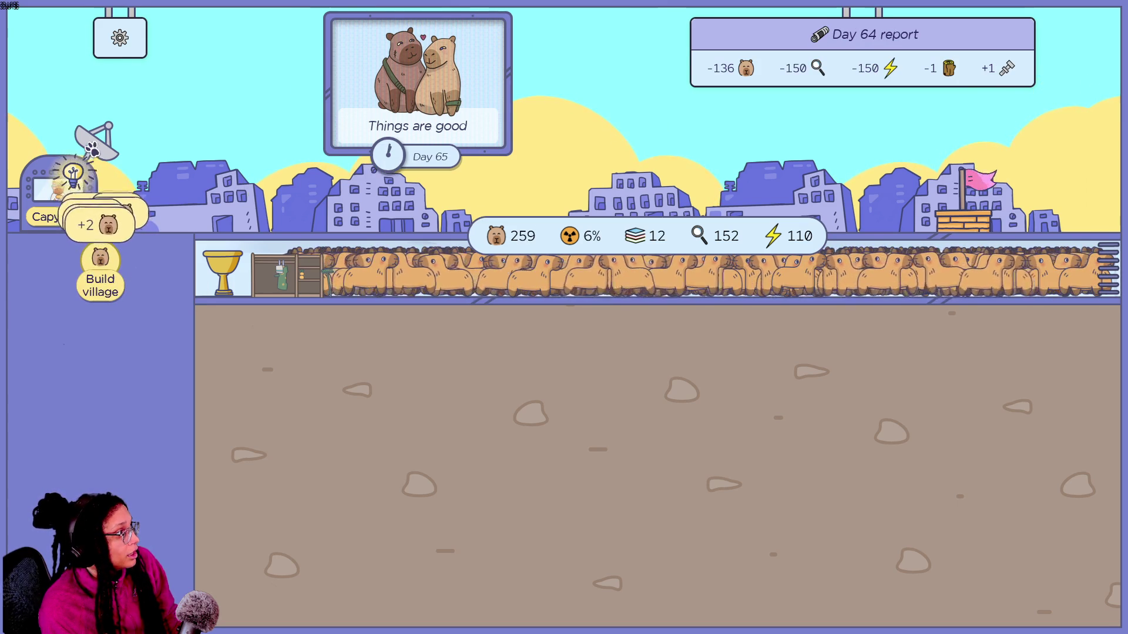
pyautogui.click(51, 201)
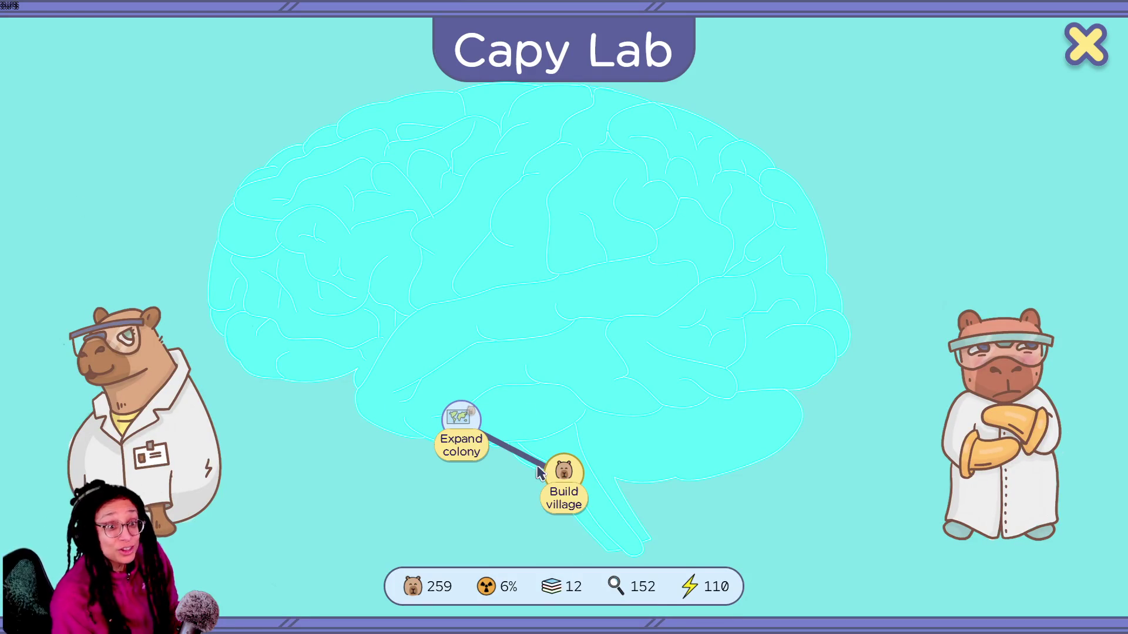
# Learn the Expand colony research in the Capy Lab for -15 and close the lab.
pyautogui.moveTo(461, 421)
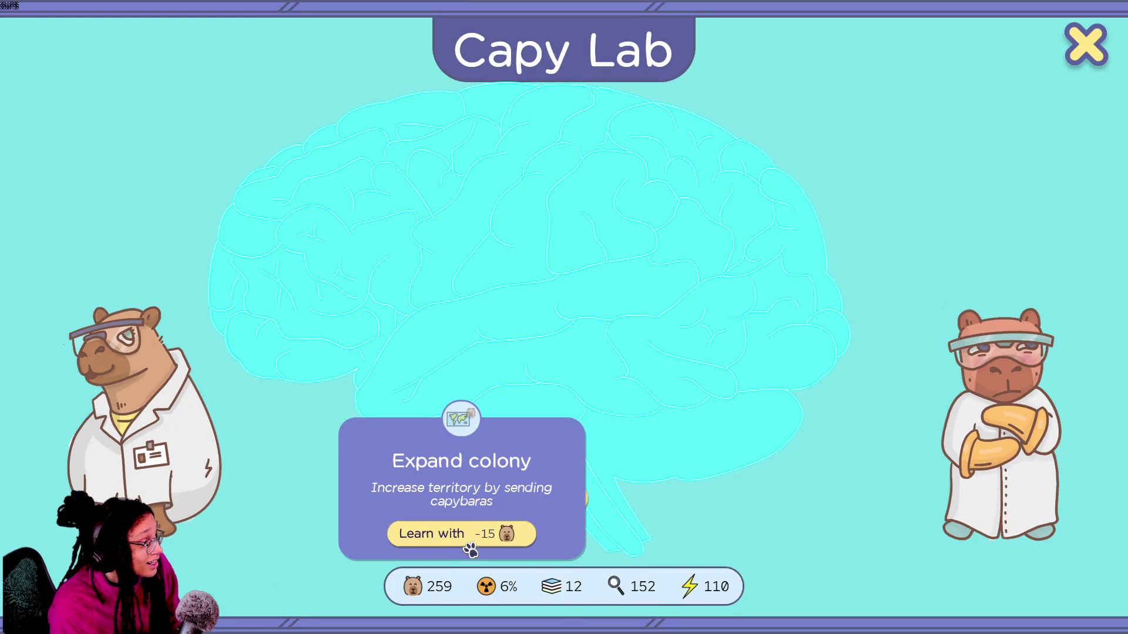
pyautogui.click(470, 543)
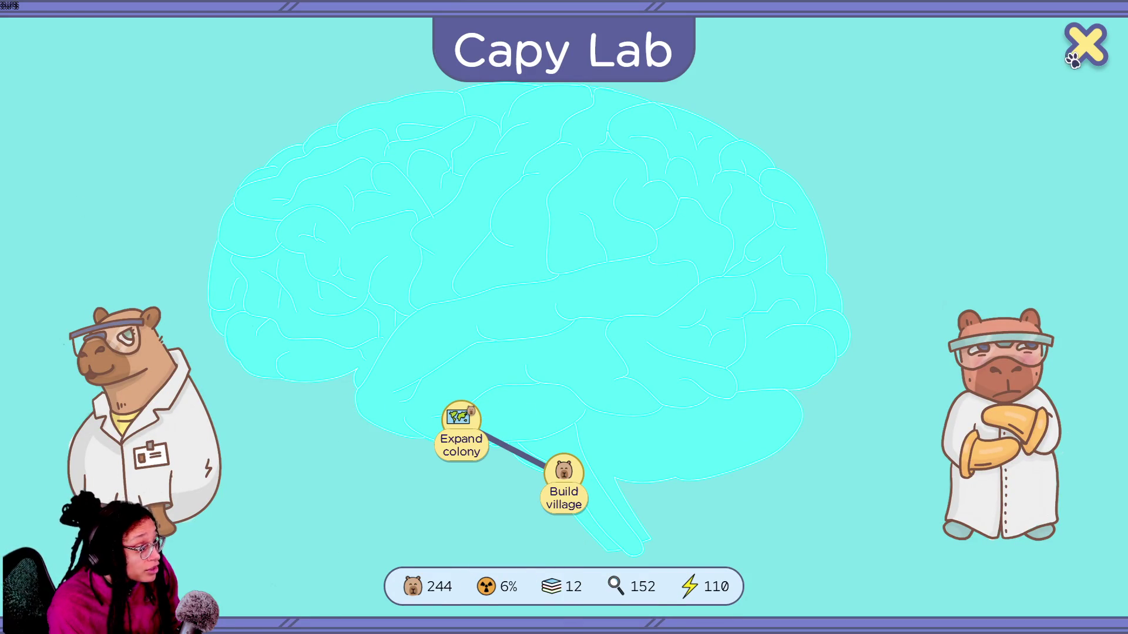
pyautogui.click(1073, 59)
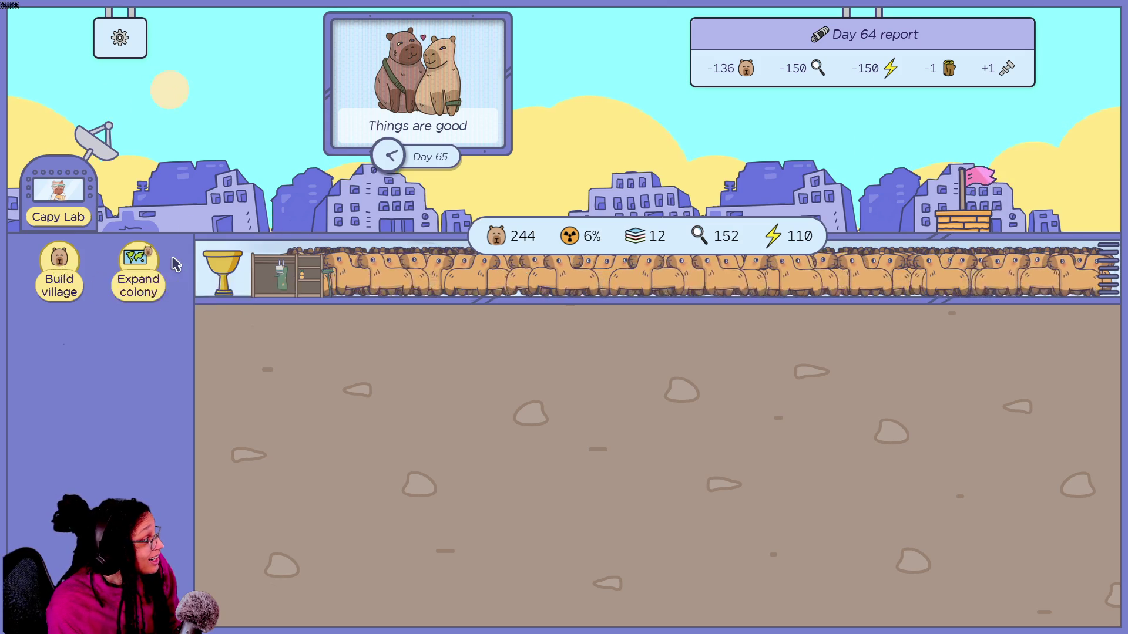
# Alternate Expand colony and Build village until land reaches 18, then open the CapyDrobe.
pyautogui.click(136, 265)
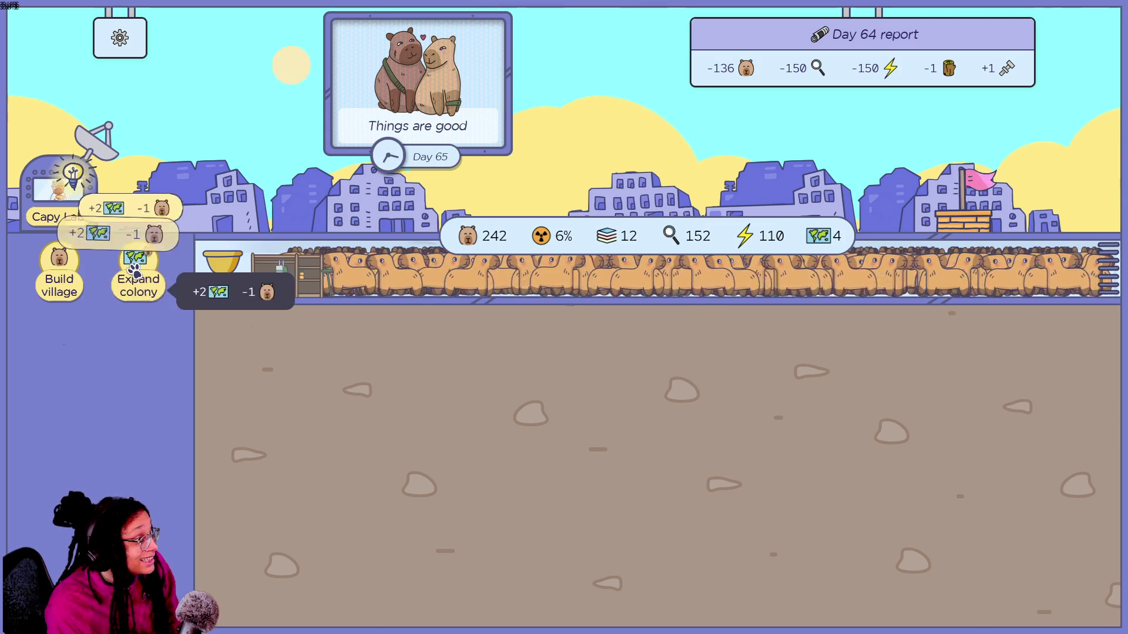
pyautogui.click(137, 271)
pyautogui.click(136, 270)
pyautogui.click(137, 270)
pyautogui.click(137, 271)
pyautogui.click(136, 270)
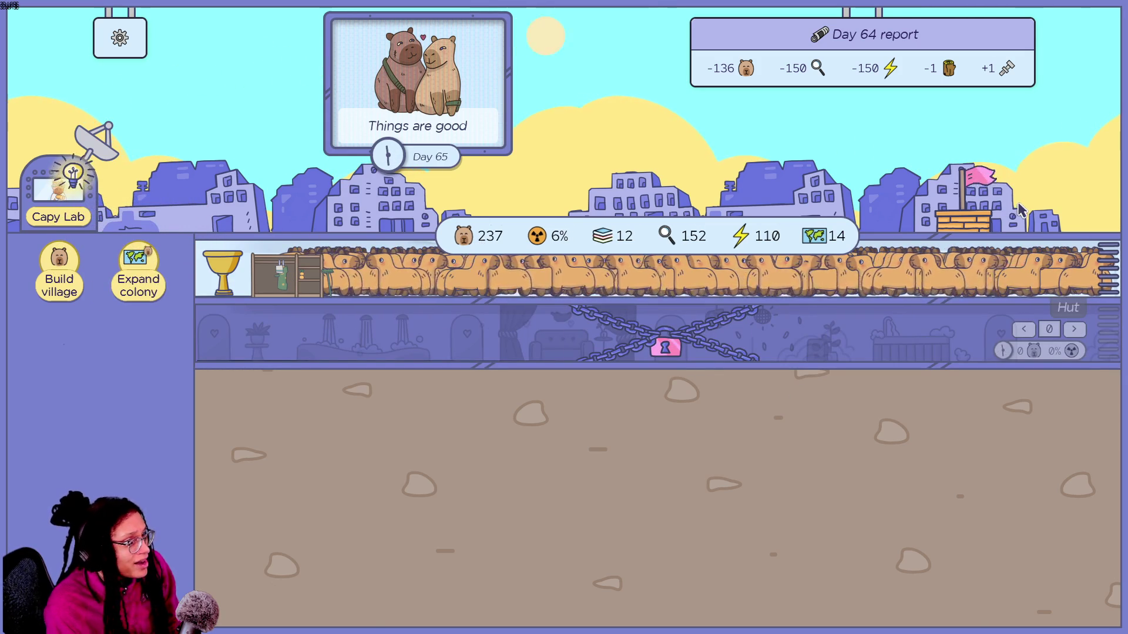
pyautogui.click(70, 270)
pyautogui.click(70, 270)
pyautogui.click(70, 270)
pyautogui.click(139, 281)
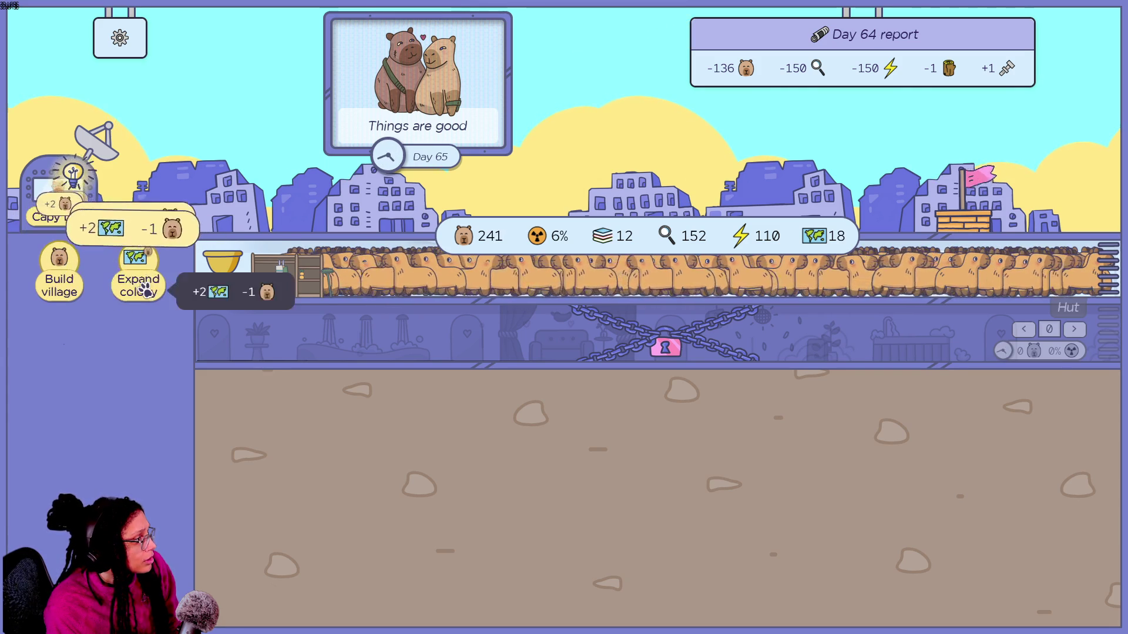
pyautogui.click(139, 281)
pyautogui.click(59, 277)
pyautogui.click(305, 296)
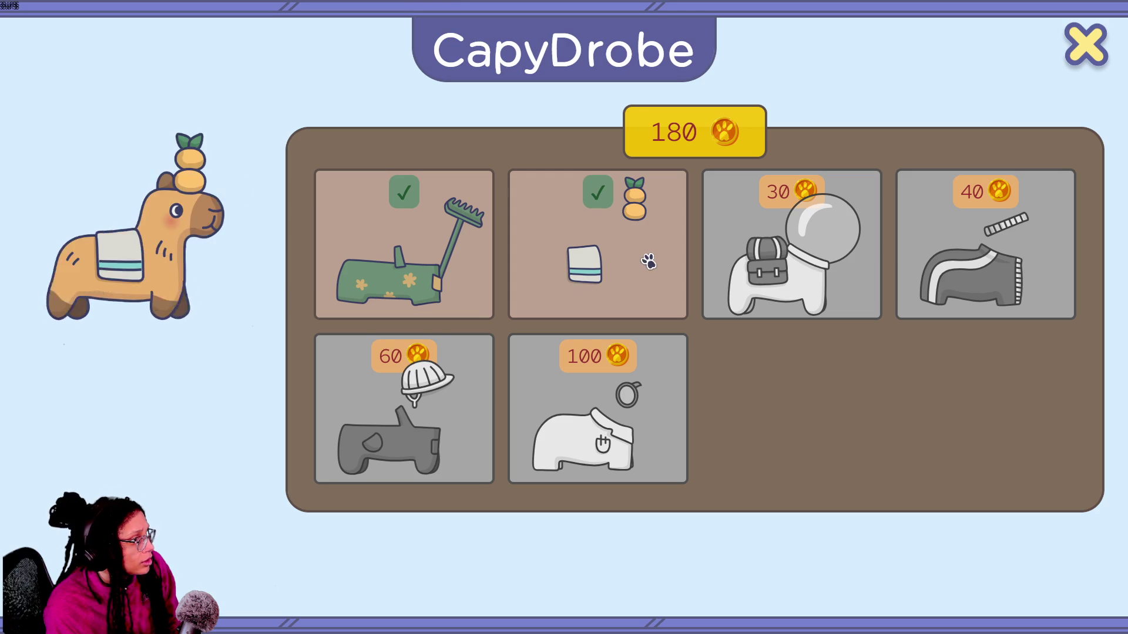
# Buy two unpurchased CapyDrobe outfits, leaving 110 coins, and close the wardrobe.
pyautogui.click(793, 253)
pyautogui.click(996, 273)
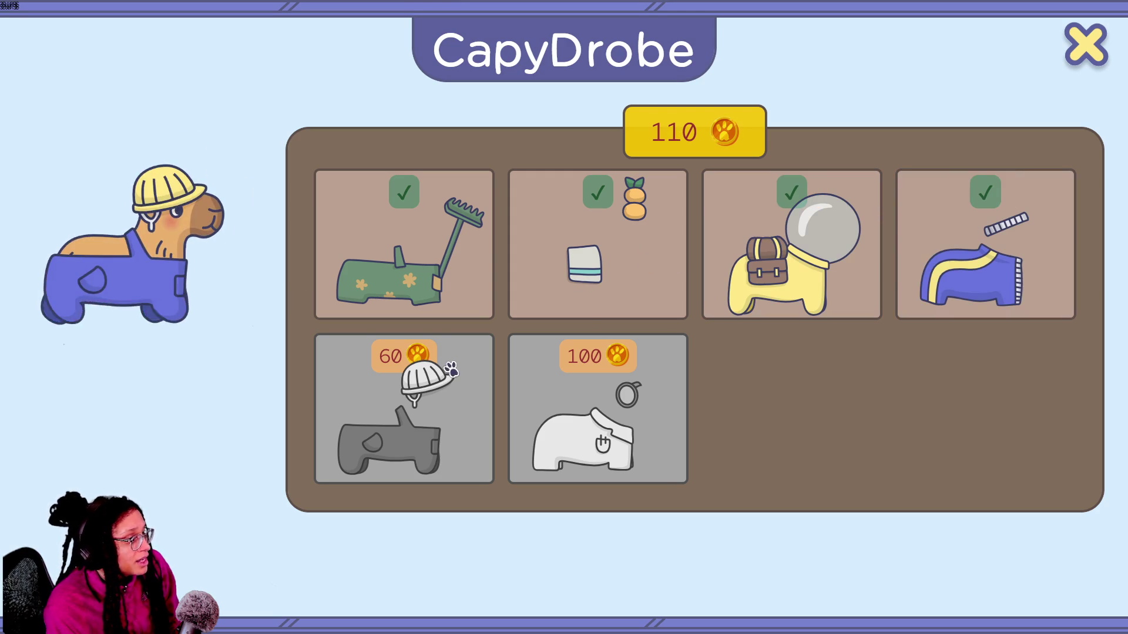
pyautogui.click(411, 411)
pyautogui.click(1069, 58)
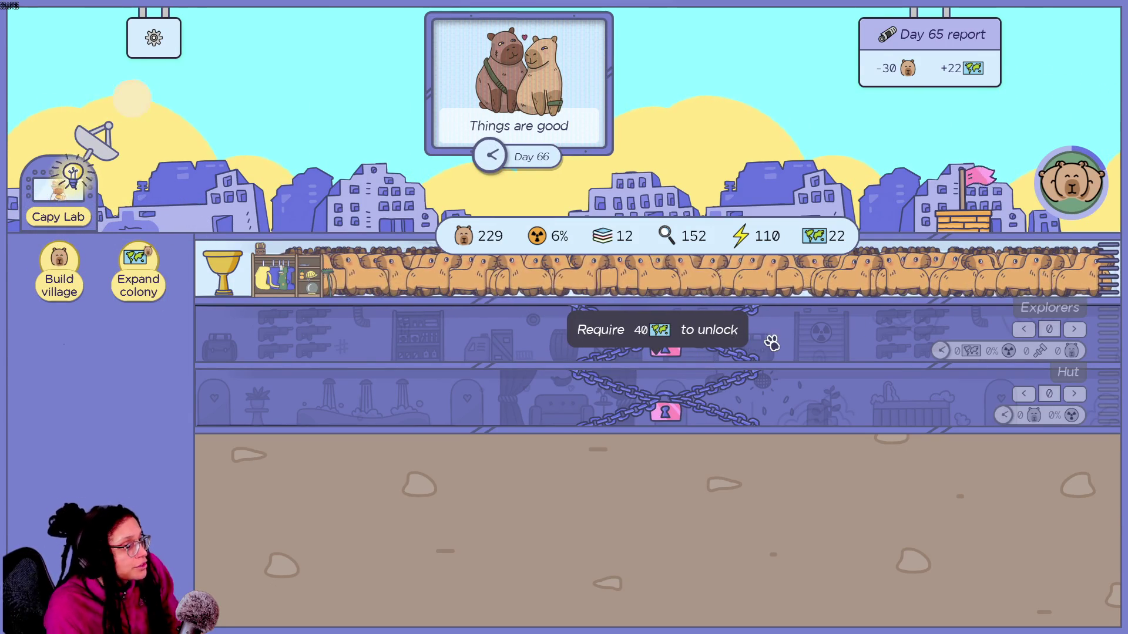
# Accept the arriving capybaras and expand the colony seven times, bringing maps to 50.
pyautogui.click(1066, 176)
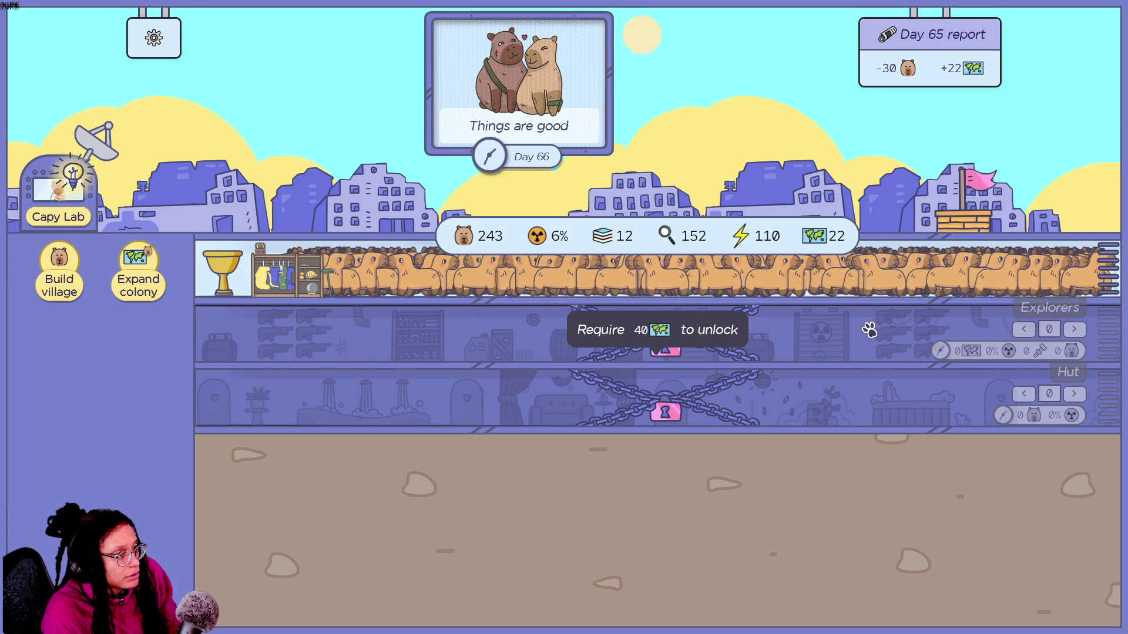
pyautogui.click(159, 277)
pyautogui.click(160, 278)
pyautogui.click(160, 277)
pyautogui.click(160, 278)
pyautogui.click(160, 277)
pyautogui.click(160, 277)
pyautogui.click(160, 277)
pyautogui.click(160, 277)
pyautogui.click(162, 278)
pyautogui.click(162, 278)
pyautogui.click(161, 279)
pyautogui.click(162, 279)
pyautogui.click(161, 278)
pyautogui.click(162, 278)
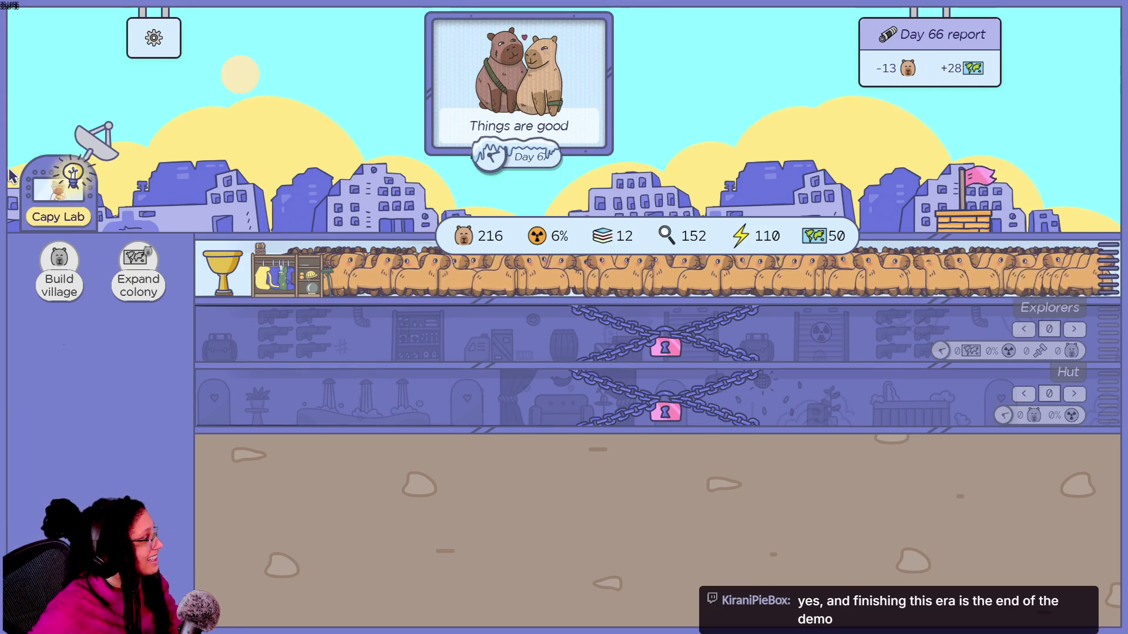
# Browse the Capy Lab research tree, close it, and bring up the Settings screen.
pyautogui.click(37, 180)
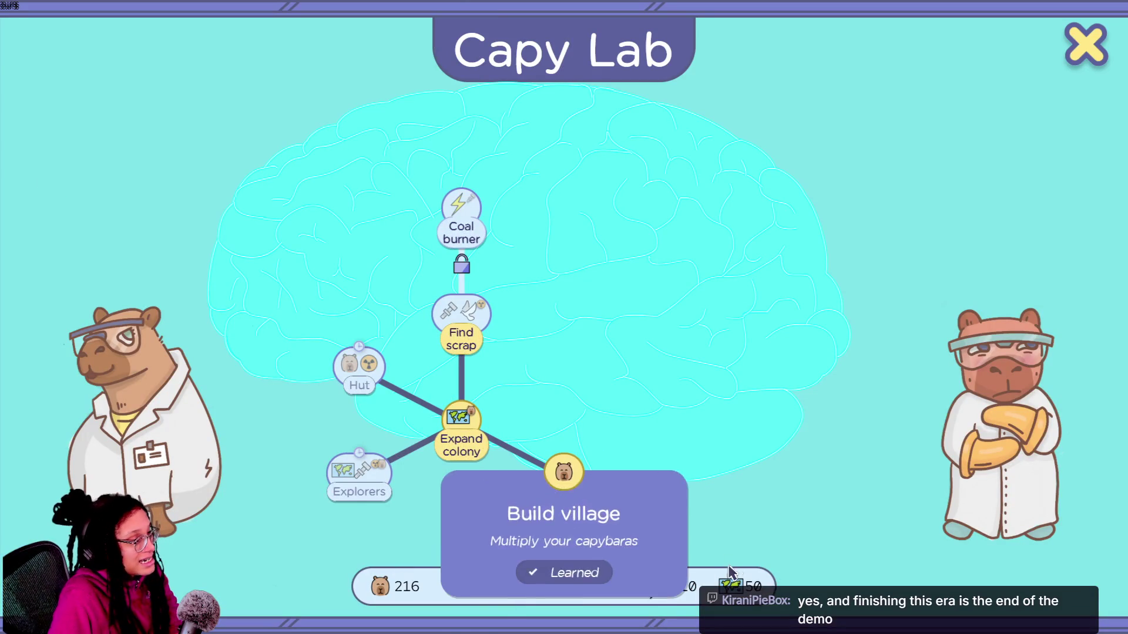
pyautogui.moveTo(479, 309)
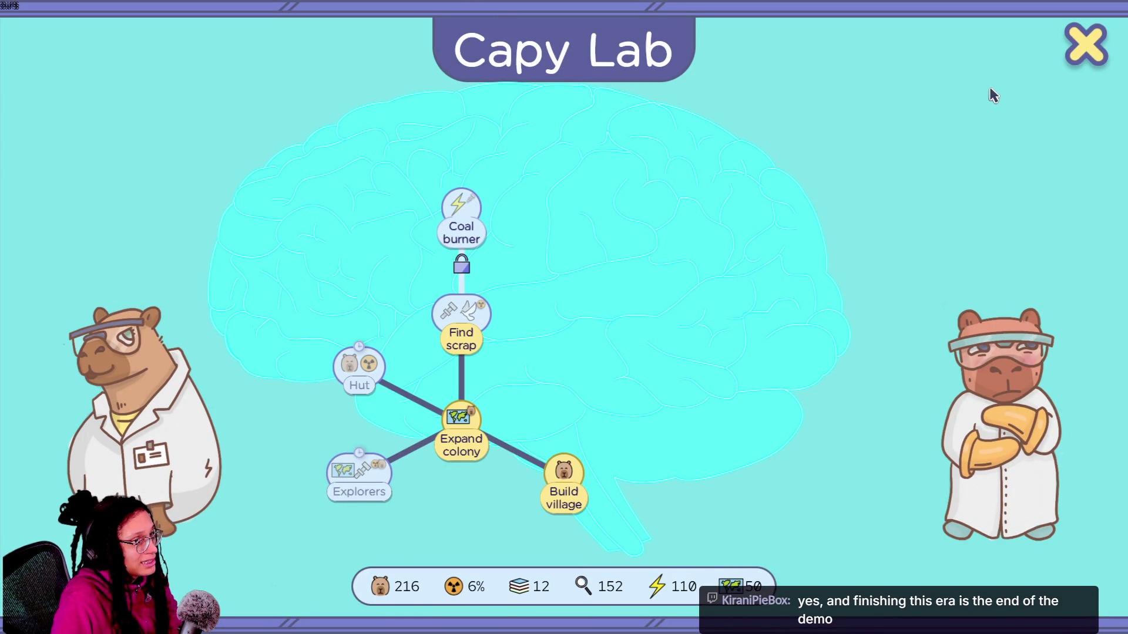
pyautogui.click(1069, 60)
pyautogui.click(139, 53)
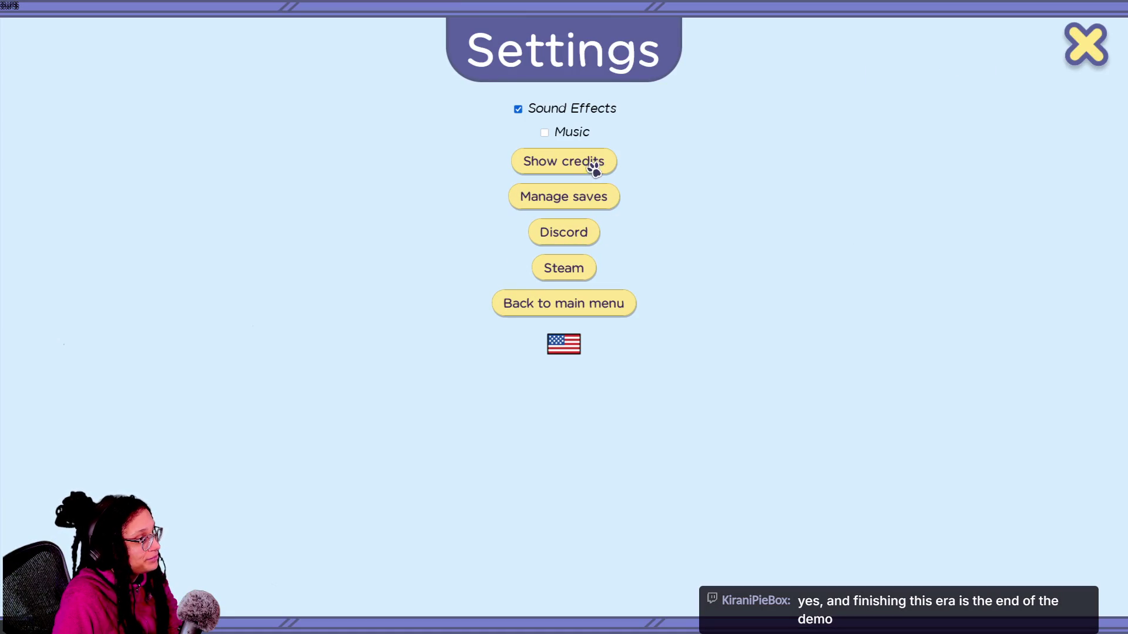
# Download save.capyvarias from Manage saves, cancelling the new-game prompt, and restore full screen.
pyautogui.click(586, 197)
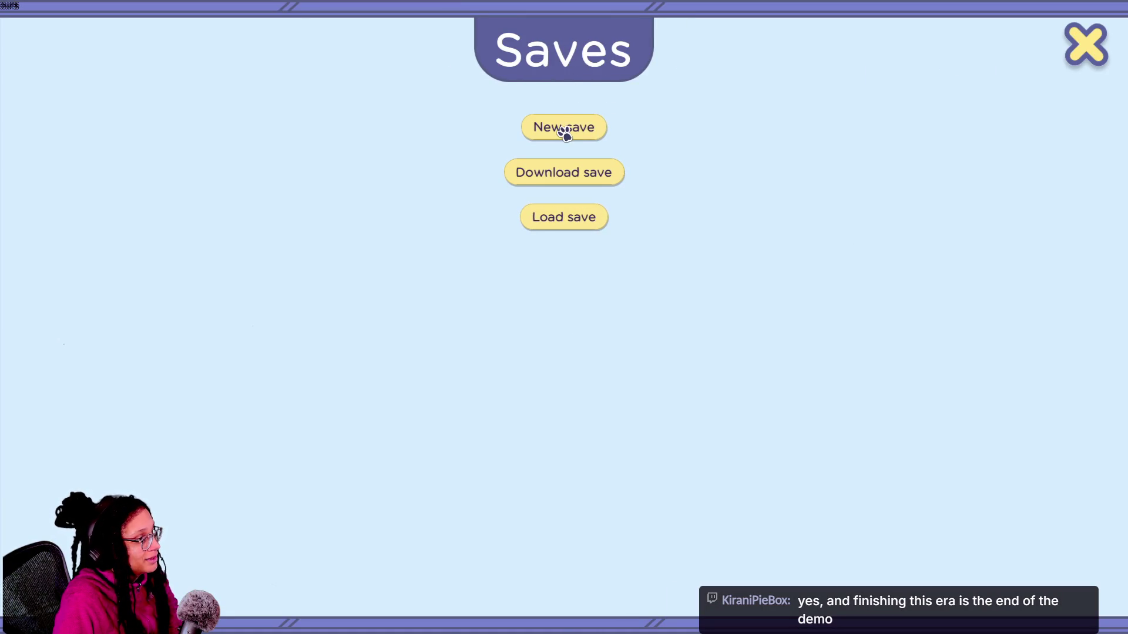
pyautogui.click(565, 130)
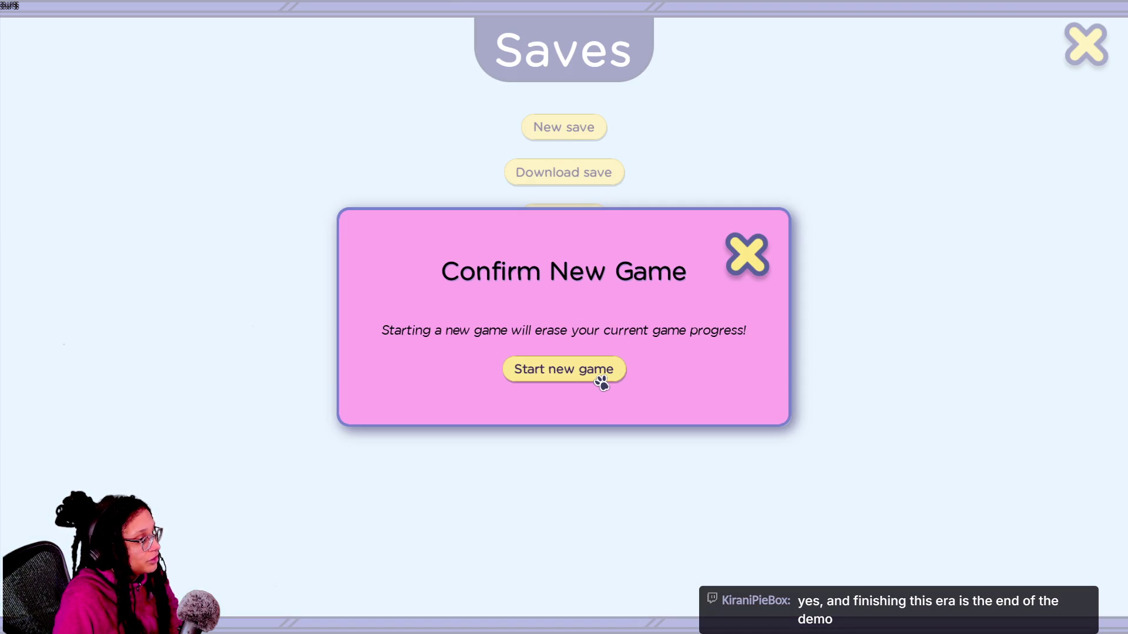
pyautogui.click(765, 271)
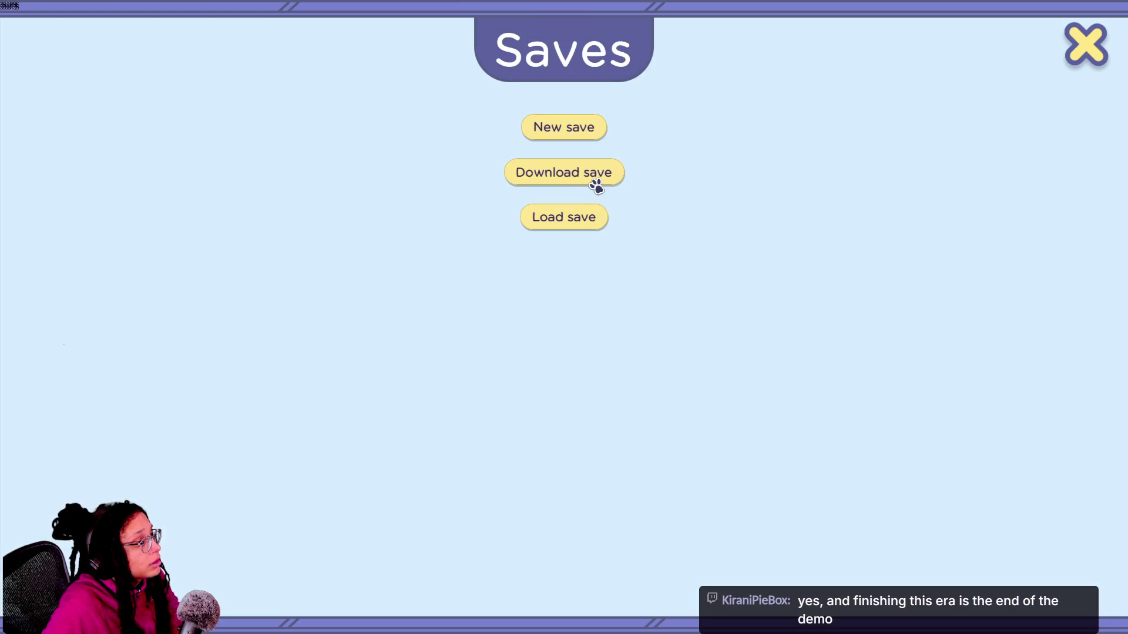
pyautogui.click(582, 185)
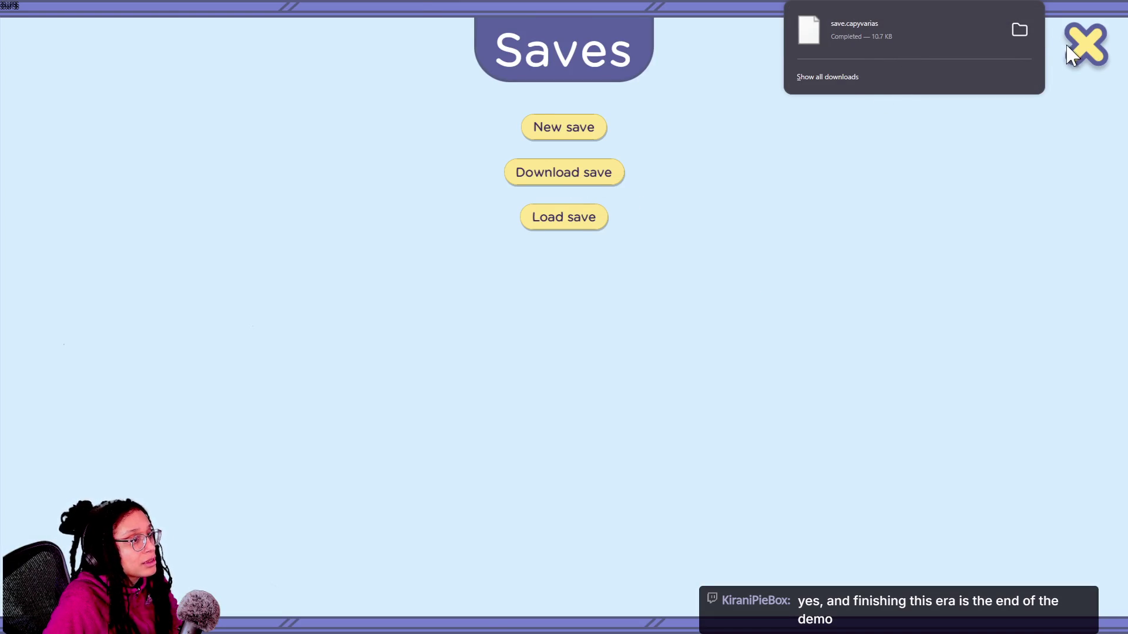
pyautogui.click(1085, 44)
pyautogui.press('Escape')
pyautogui.press('F11')
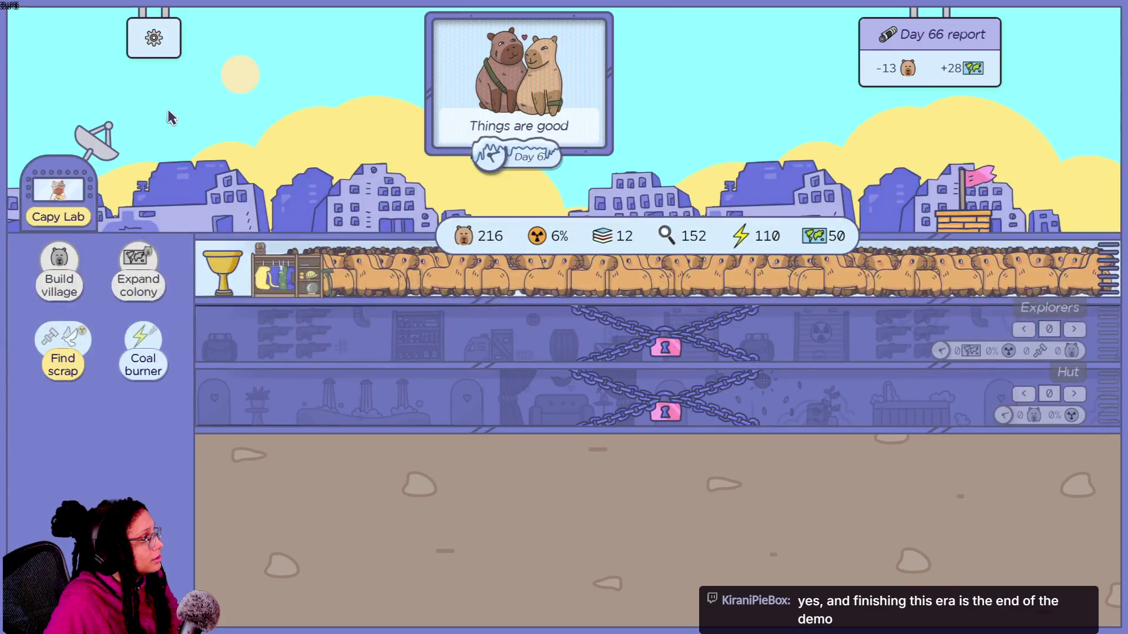
# Check Settings, then scroll through the Achievements list, where Victory is still unearned.
pyautogui.click(158, 40)
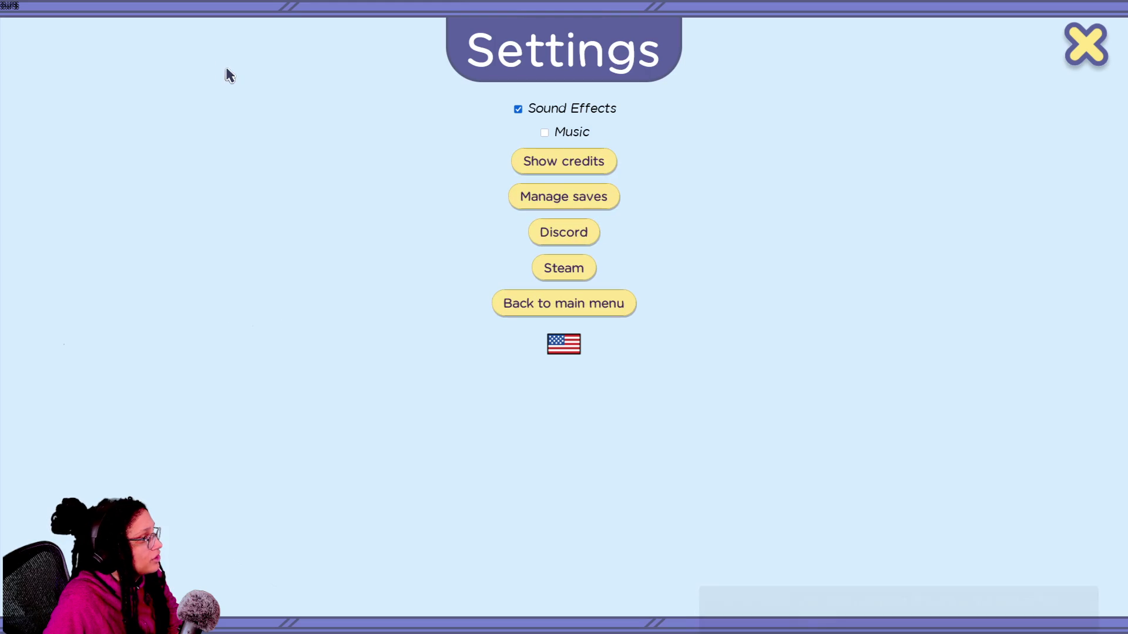
pyautogui.click(1107, 51)
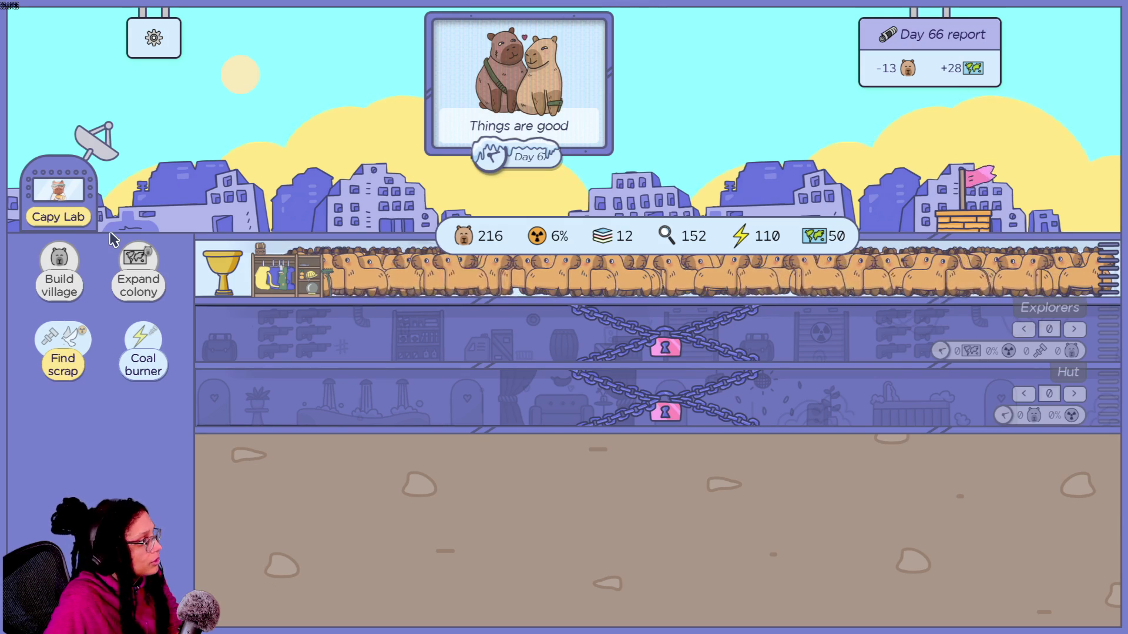
pyautogui.click(214, 272)
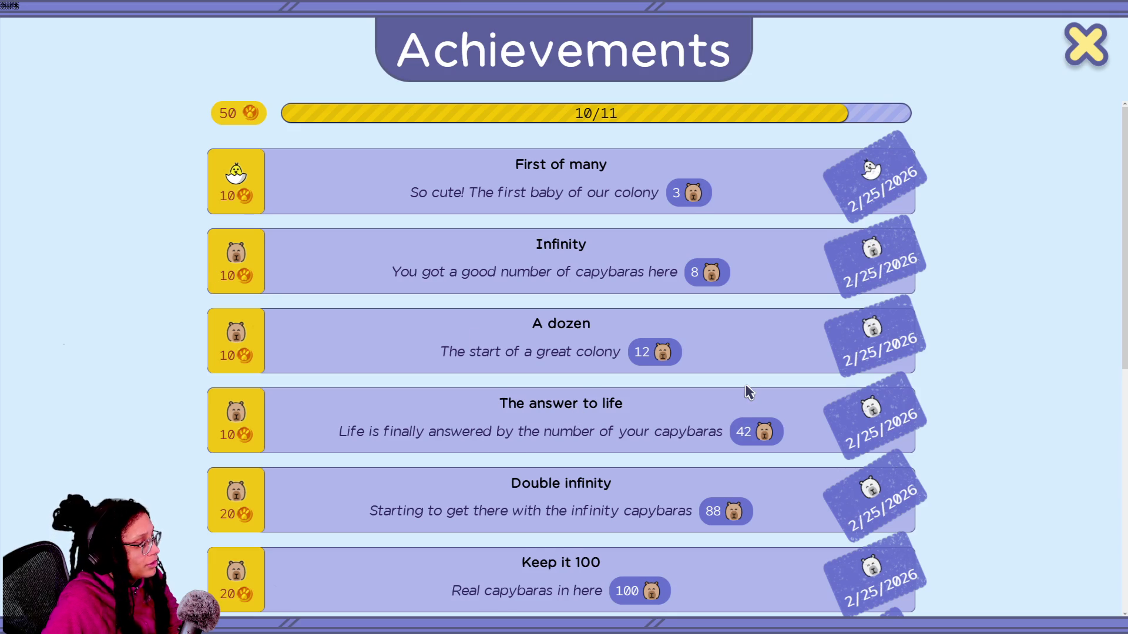
pyautogui.scroll(-5, 749, 392)
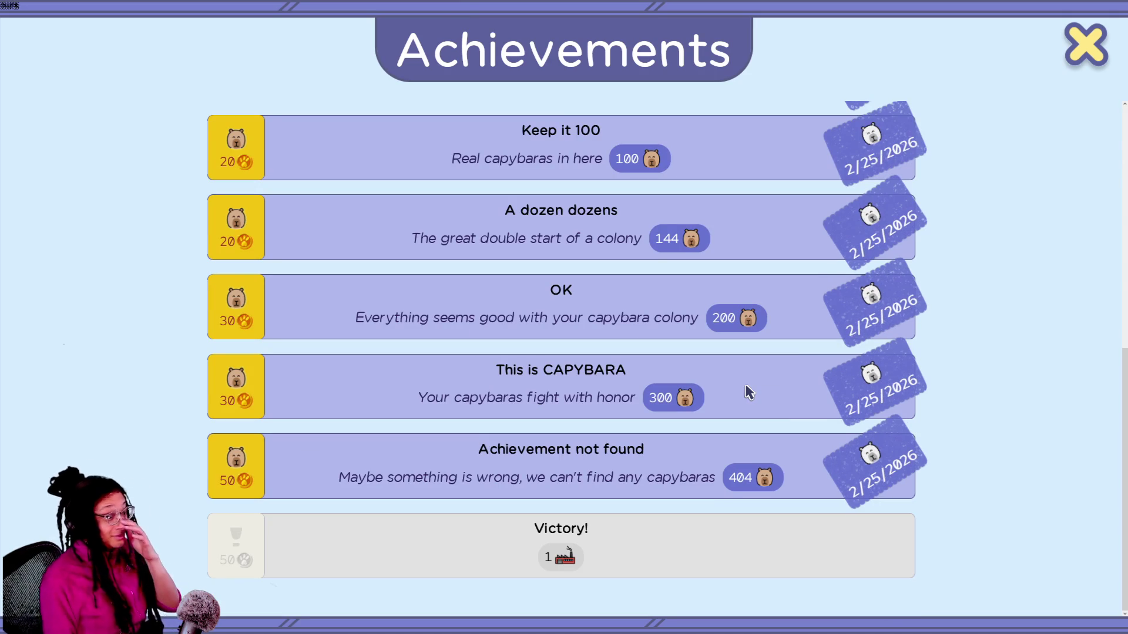
pyautogui.scroll(1, 748, 392)
pyautogui.scroll(-1, 749, 391)
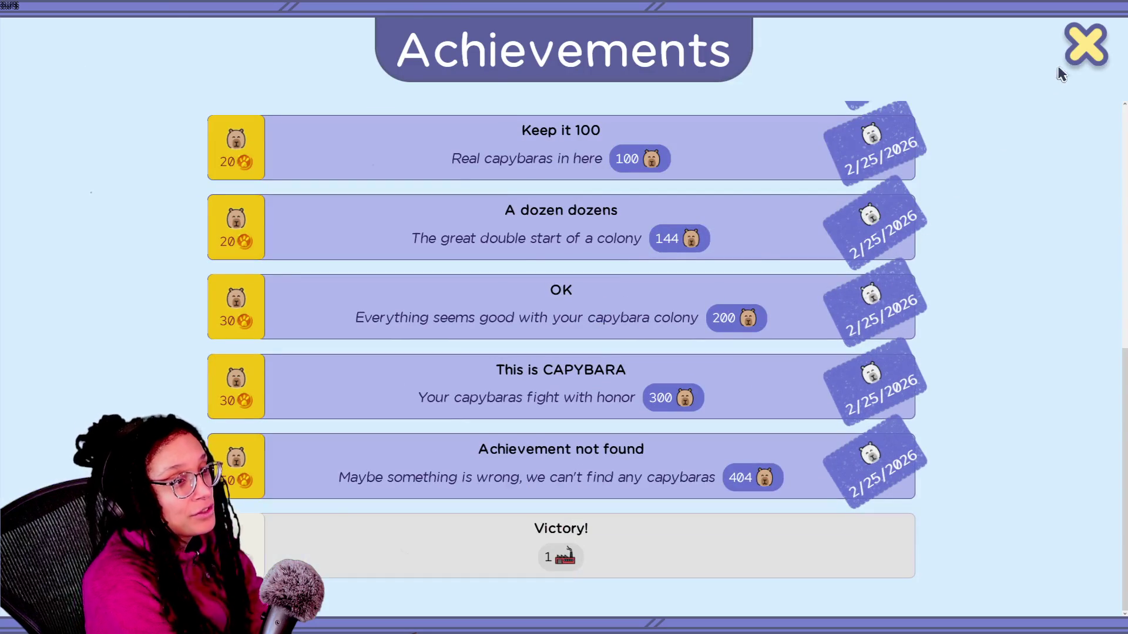
pyautogui.click(1085, 45)
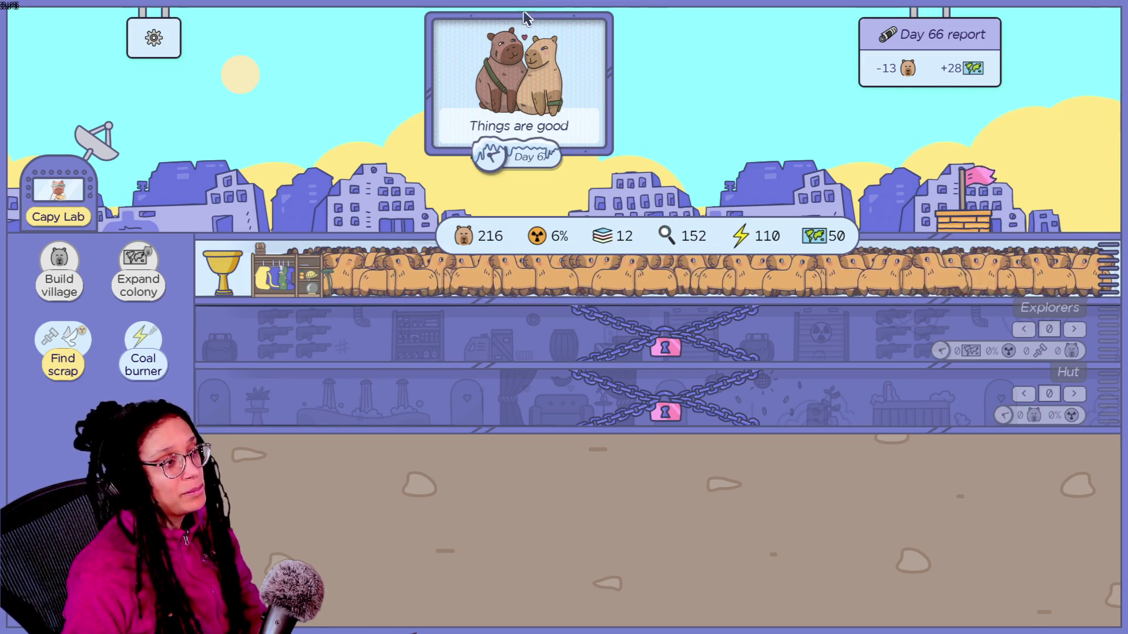
# Exit Firefox full screen via its menu and peek at the Ghost Buskers tab.
pyautogui.moveTo(548, 1)
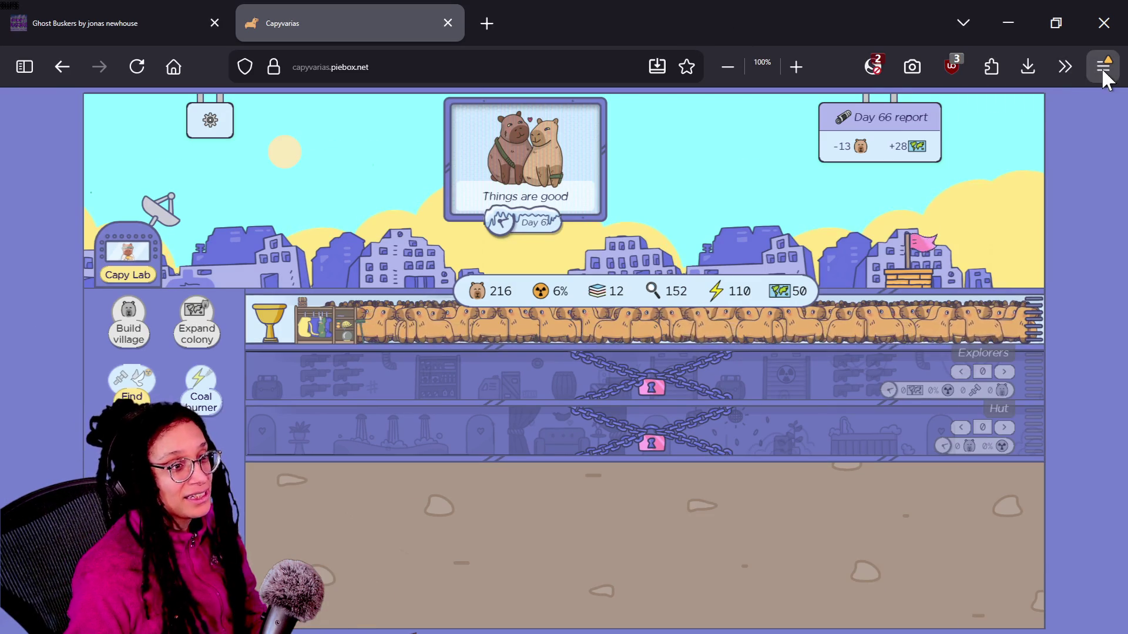
pyautogui.click(1103, 66)
pyautogui.click(1099, 443)
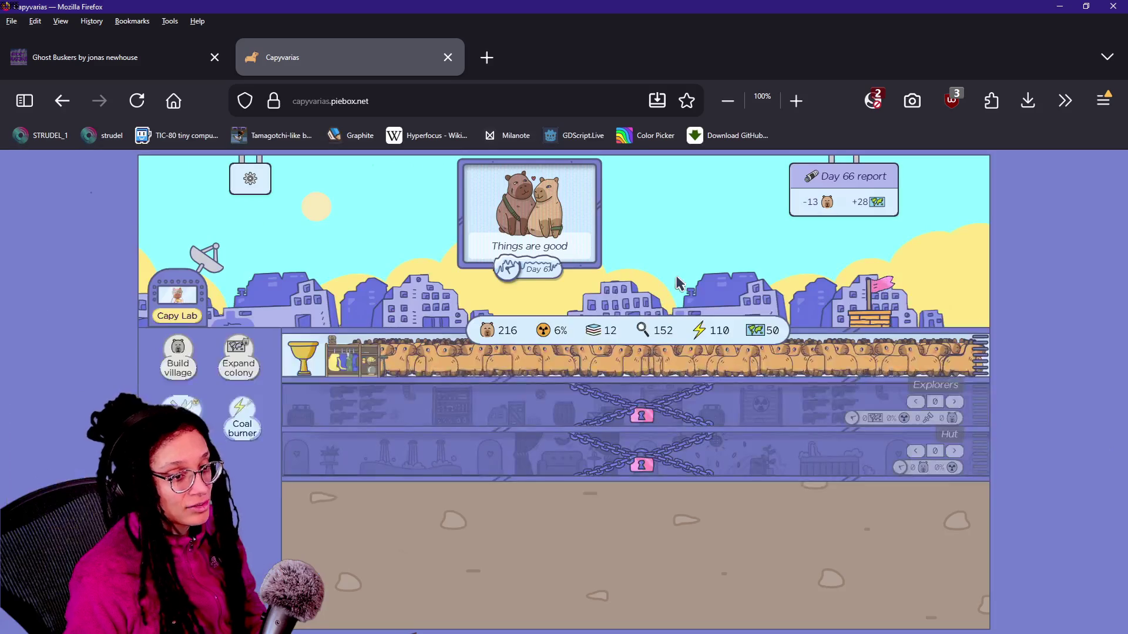
pyautogui.click(118, 56)
pyautogui.click(253, 59)
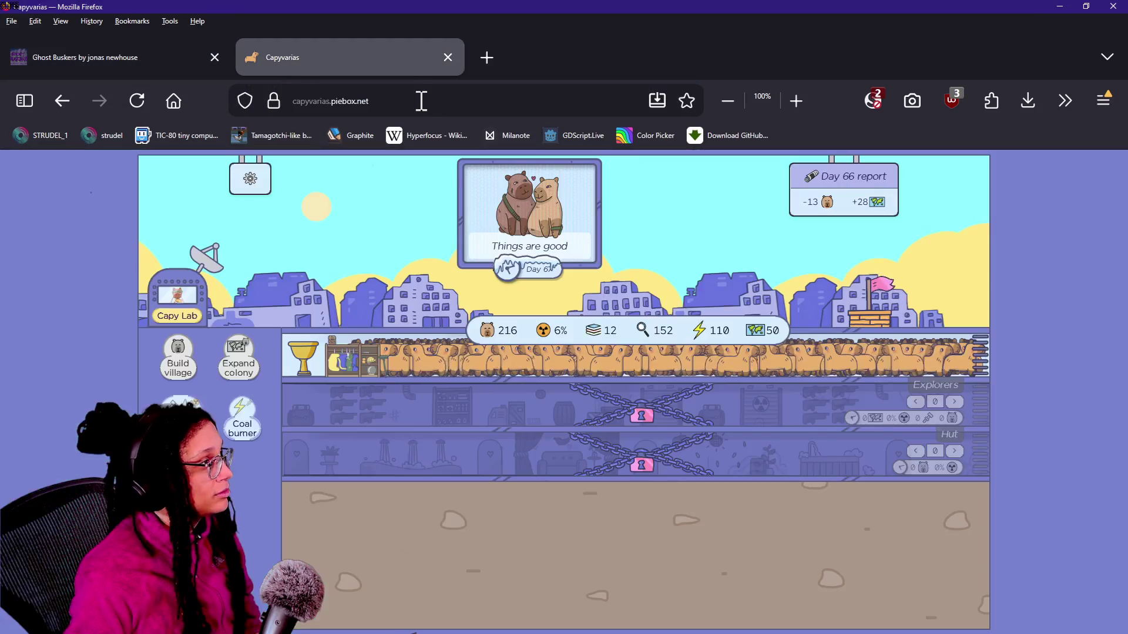
# Switch to Chrome and open the Capyvarias Steam store page from the Linktree links.
pyautogui.hotkey('alt', 'Tab')
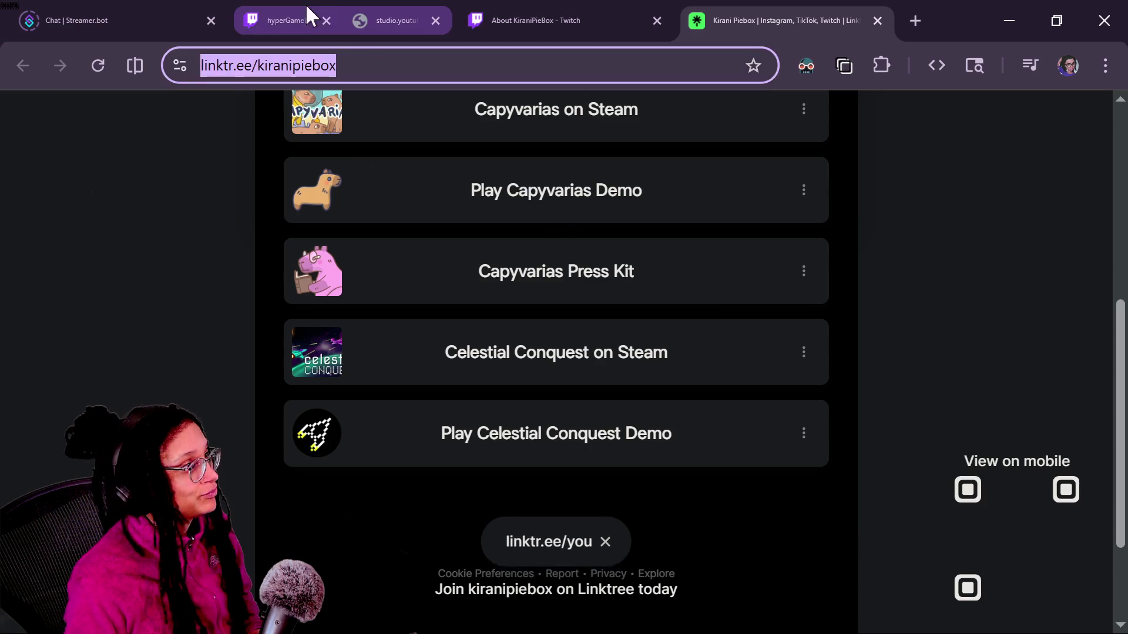
pyautogui.scroll(2, 259, 220)
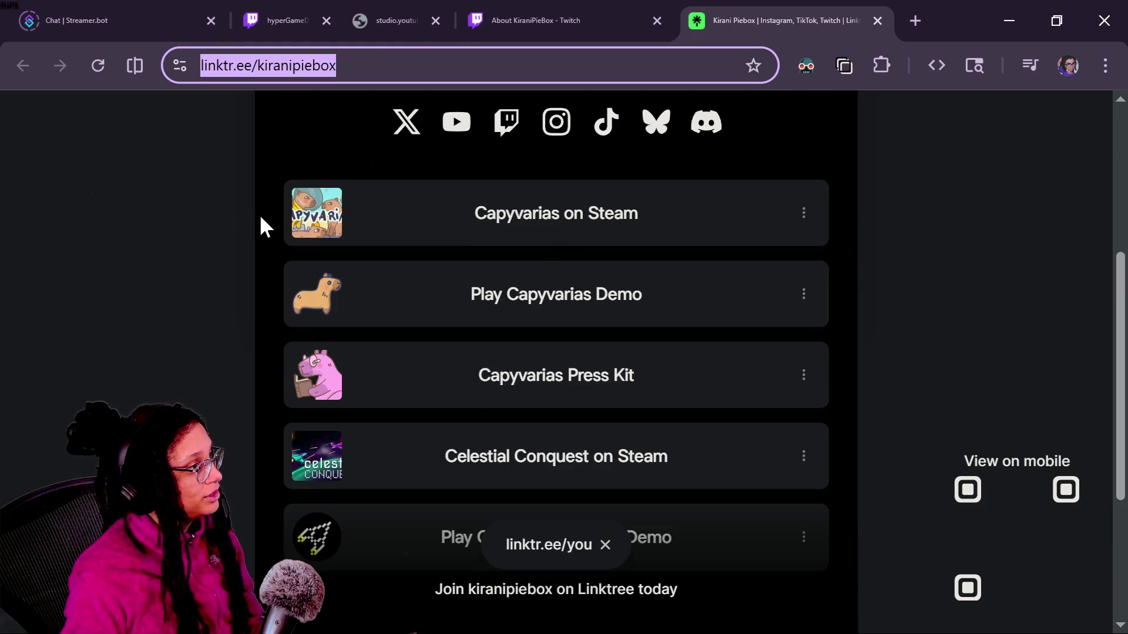
pyautogui.click(453, 227)
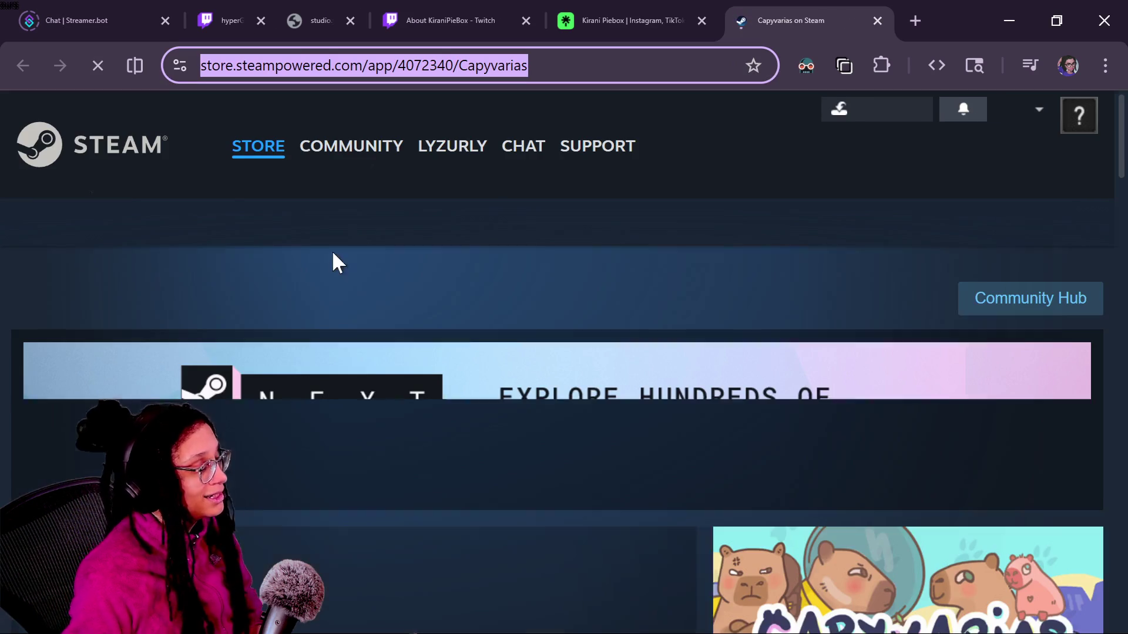
pyautogui.scroll(-5, 619, 365)
pyautogui.scroll(-3, 619, 365)
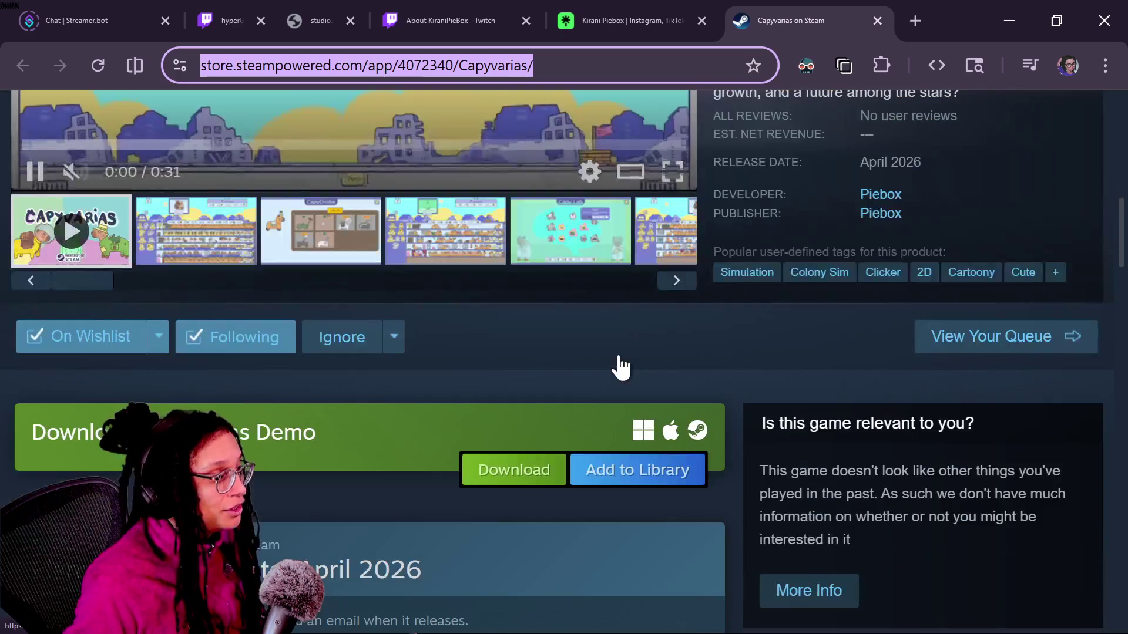
pyautogui.click(393, 337)
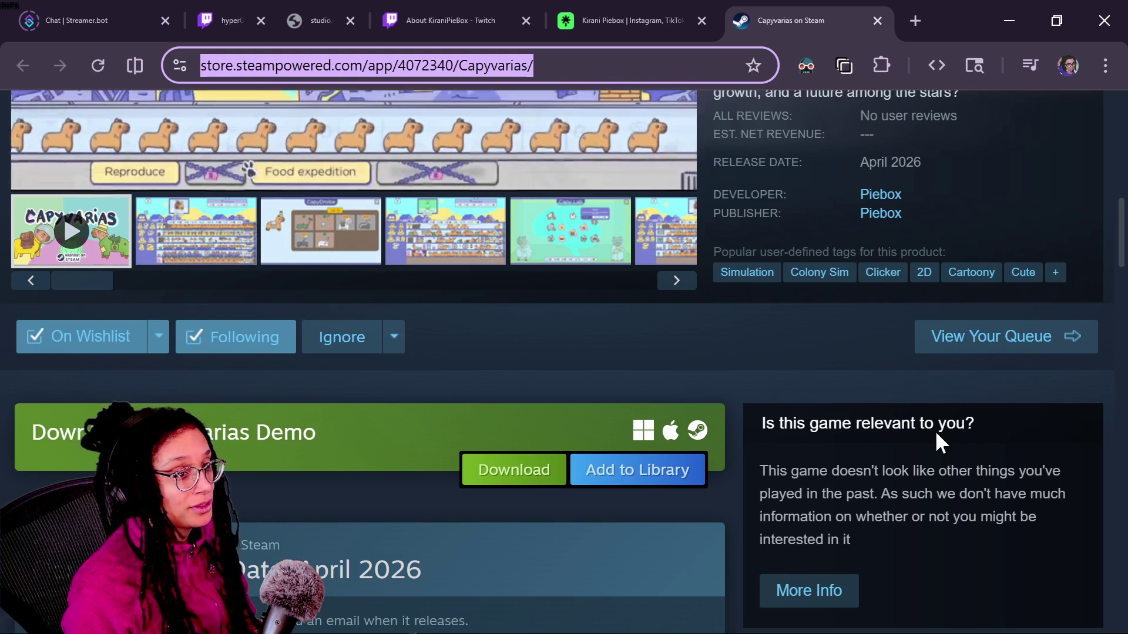
pyautogui.click(226, 20)
# Post the Capyvarias Steam link in both Twitch and YouTube chats, then return to Firefox.
pyautogui.click(323, 552)
pyautogui.hotkey('ctrl', 'v')
pyautogui.press('Return')
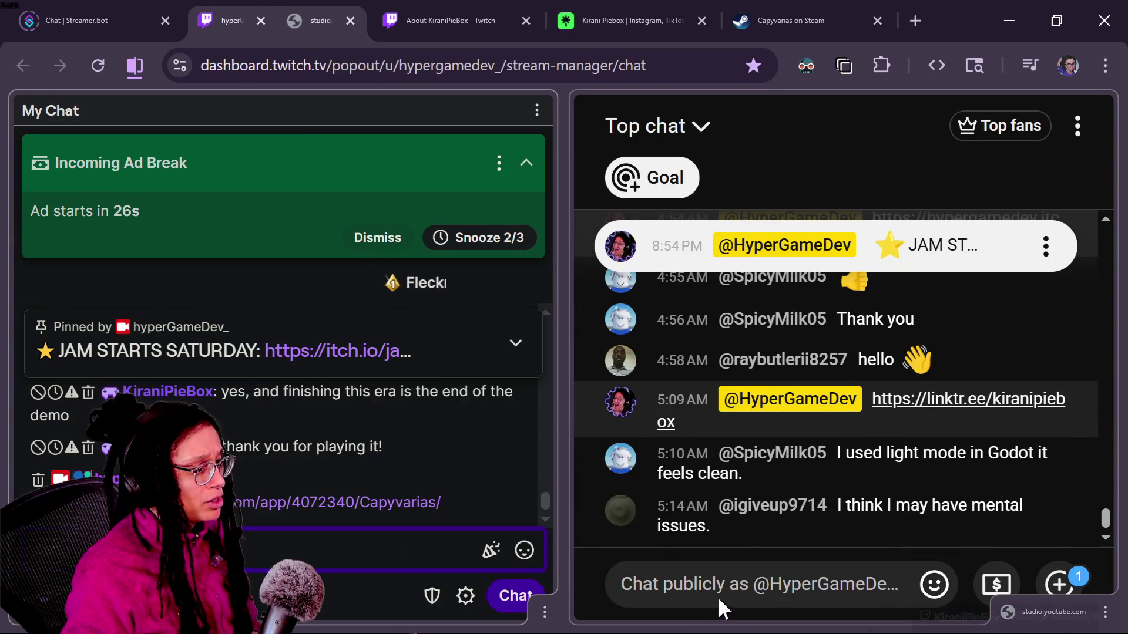
pyautogui.click(716, 589)
pyautogui.write('https://store.steampowered.com/app/4072340/Capyvarias/')
pyautogui.press('Return')
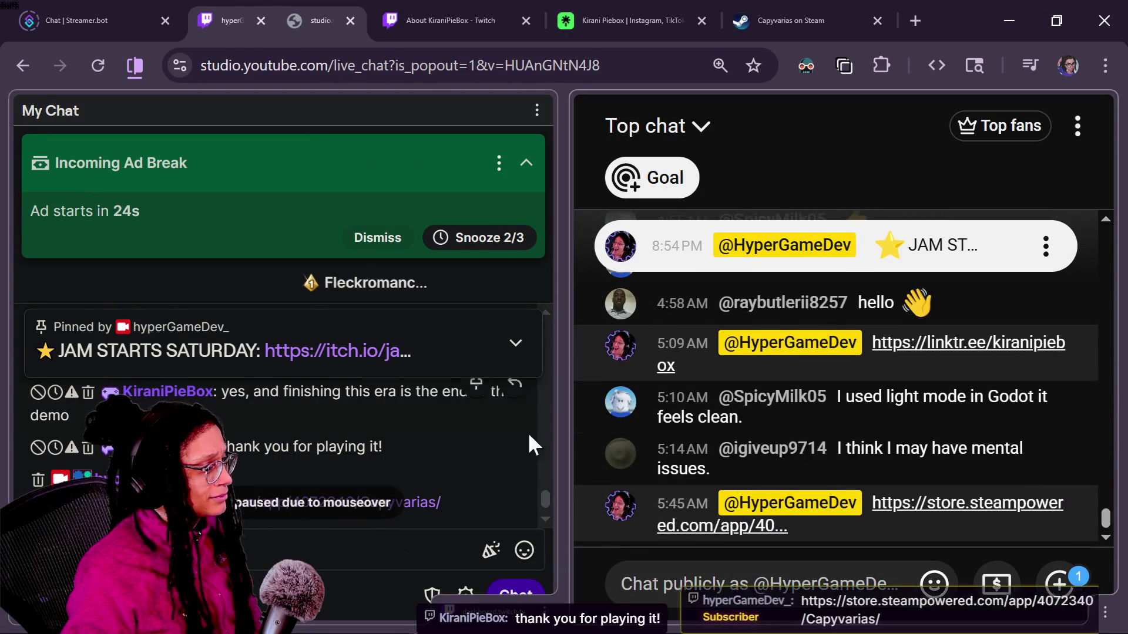
pyautogui.hotkey('alt', 'Tab')
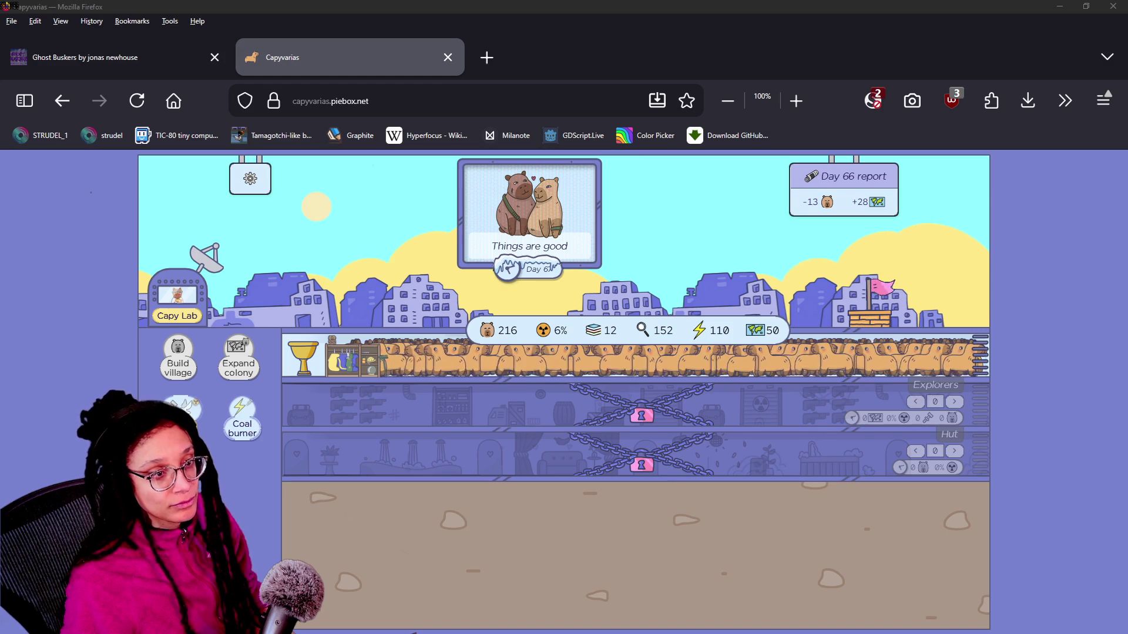
# Return to Godot, run the Shopping App, and test the first KittyYum card's hover scaling.
pyautogui.hotkey('alt', 'Tab')
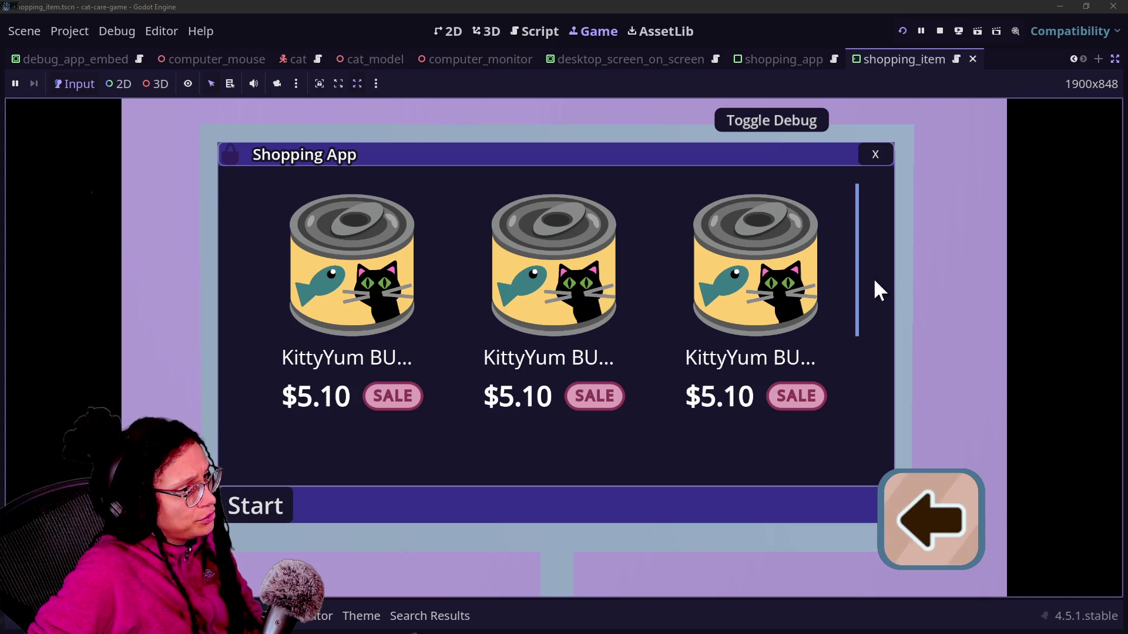
pyautogui.scroll(-3, 629, 452)
pyautogui.scroll(3, 628, 452)
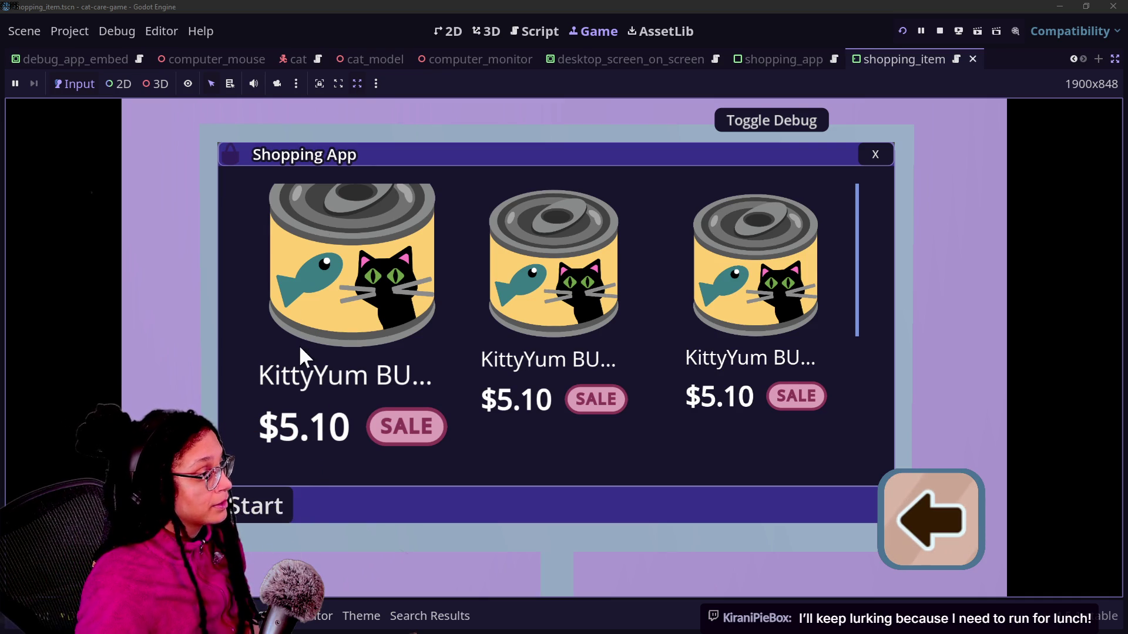
pyautogui.click(285, 353)
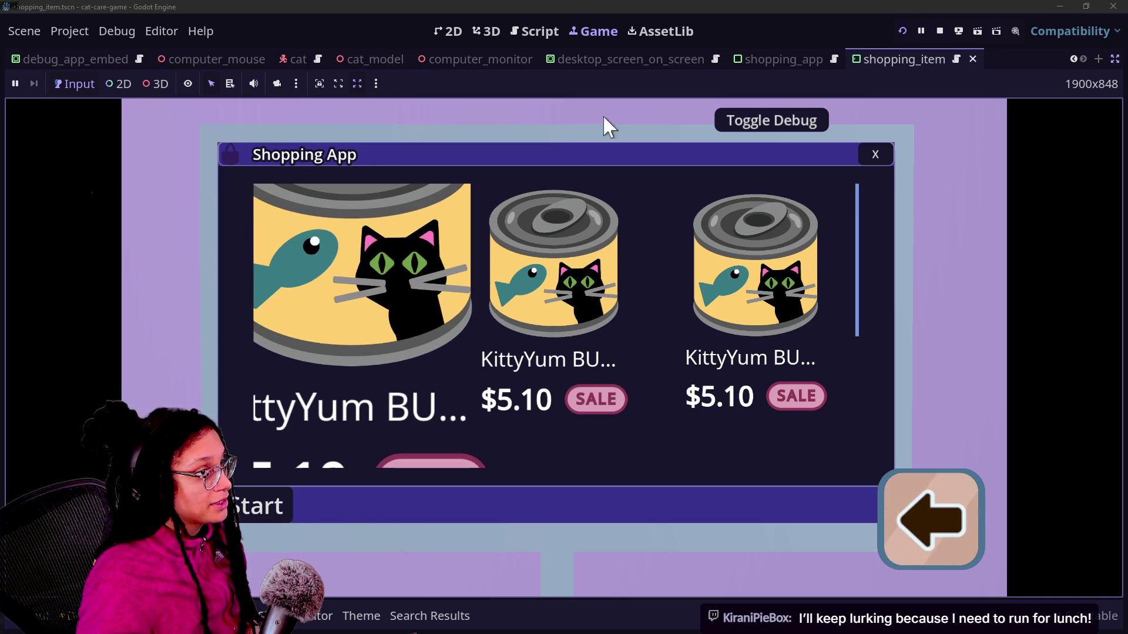
# Stop the game, restore the docks, widen the Scene dock, and show the 2D view.
pyautogui.click(940, 31)
pyautogui.click(561, 275)
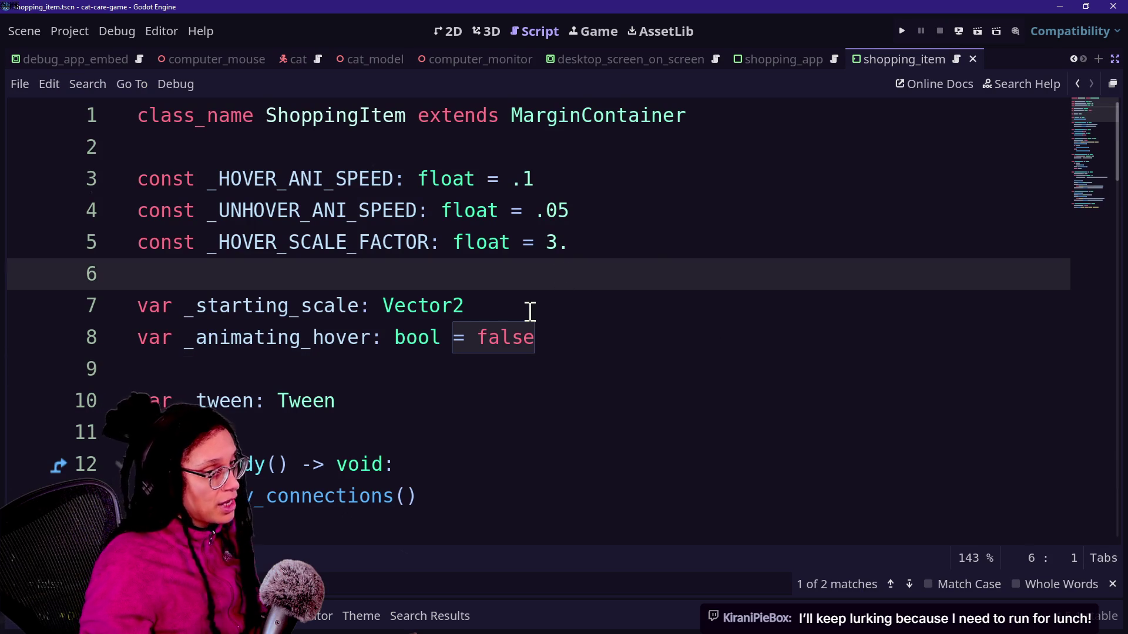
pyautogui.click(1115, 61)
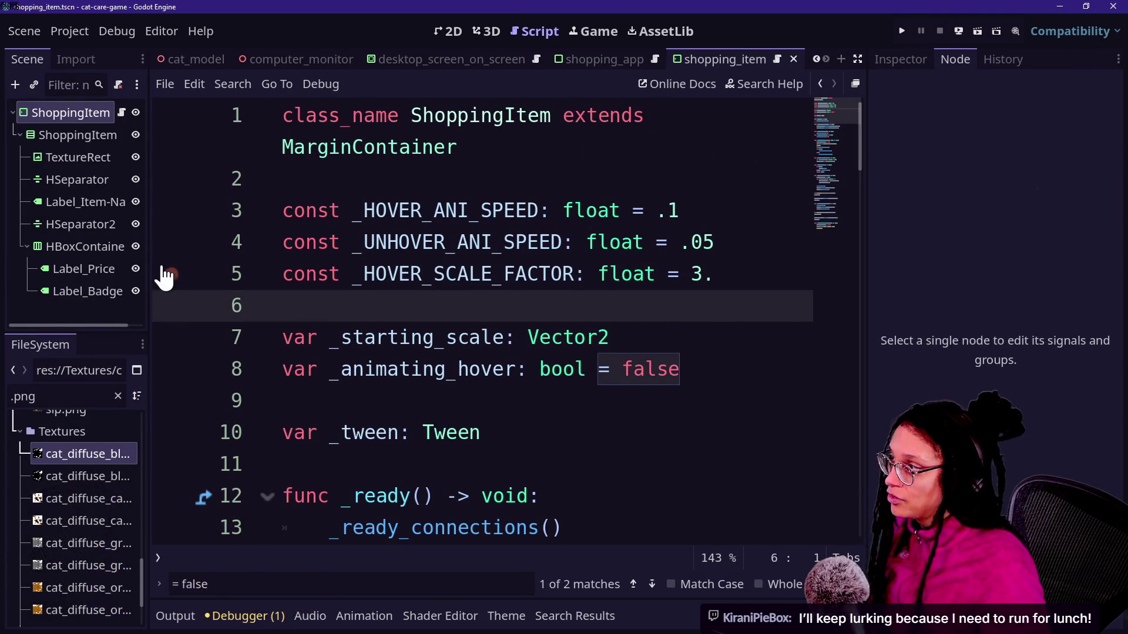
pyautogui.moveTo(146, 245); pyautogui.dragTo(313, 260)
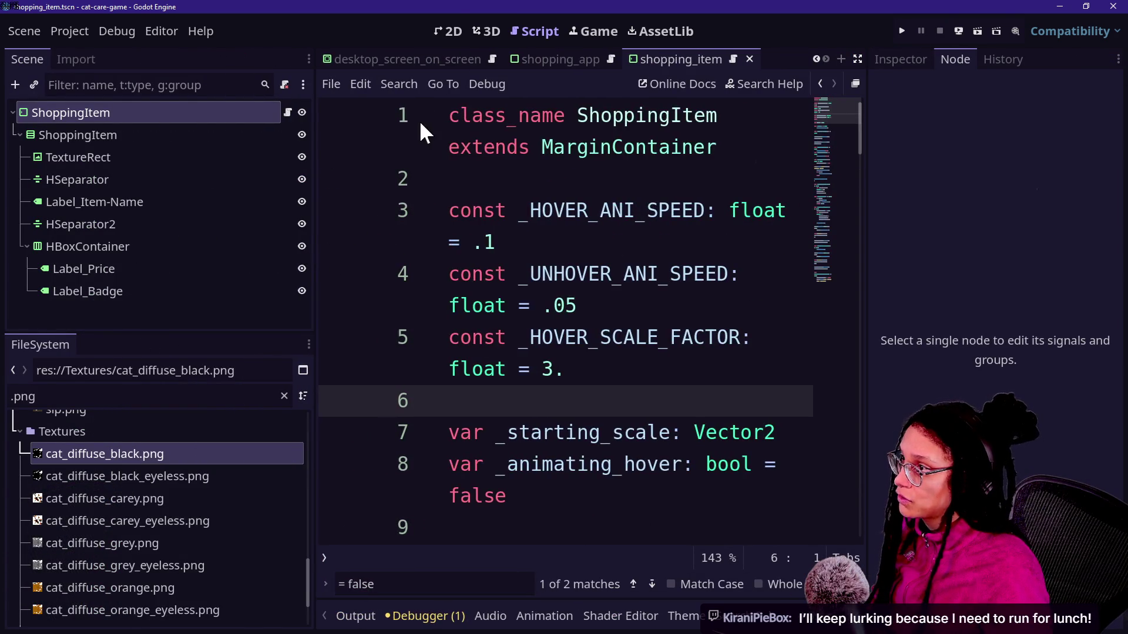
pyautogui.click(456, 26)
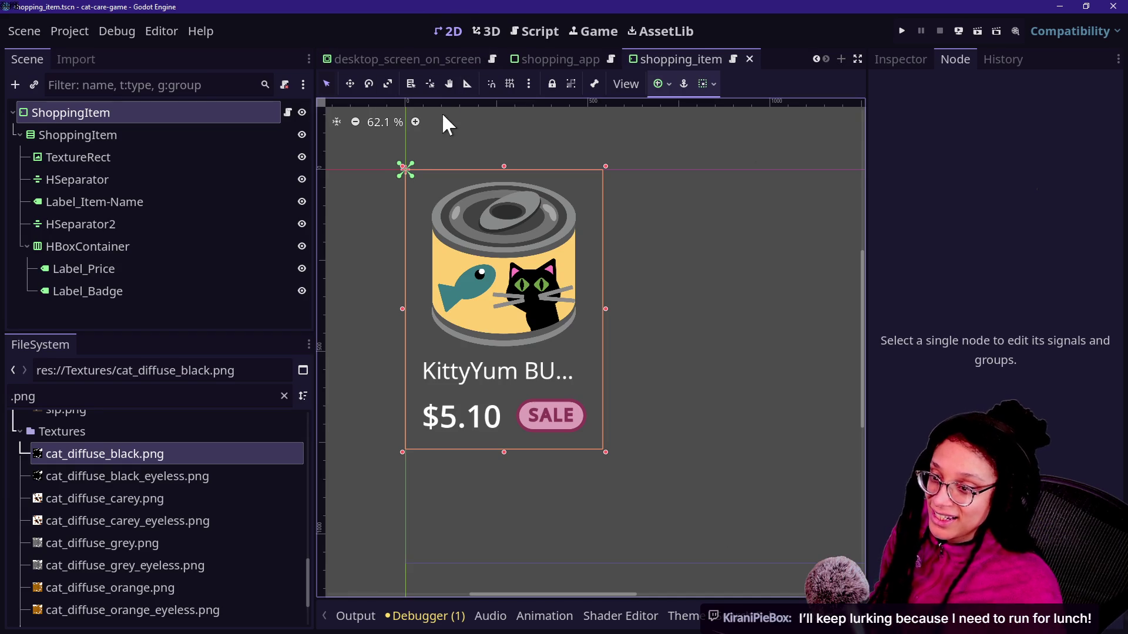
# Step through the card's scene tree nodes, including Label_Item-Name, HSeparator and TextureRect.
pyautogui.click(119, 157)
pyautogui.click(118, 114)
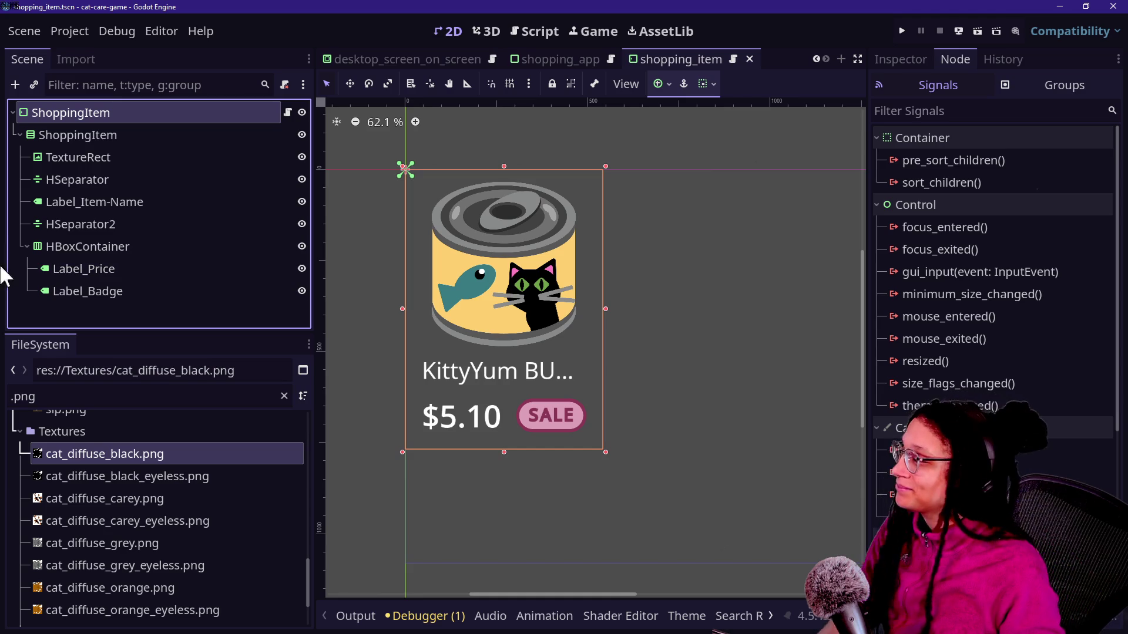
pyautogui.click(141, 199)
pyautogui.click(139, 178)
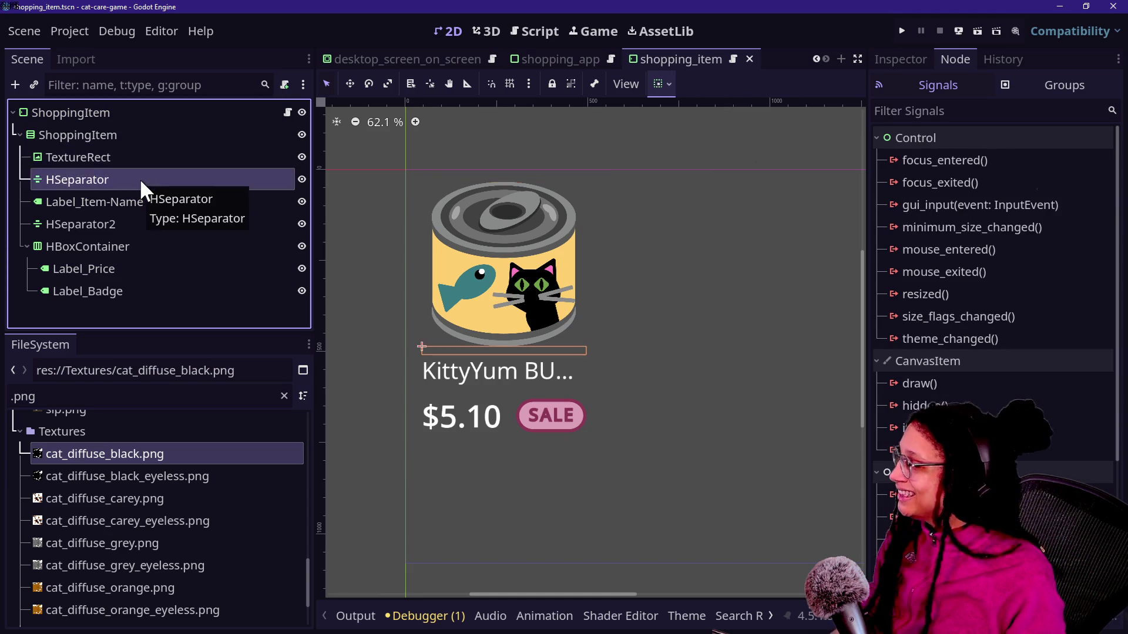
pyautogui.press('Up')
pyautogui.press('Up')
pyautogui.press('Up')
pyautogui.press('Down')
pyautogui.press('Down')
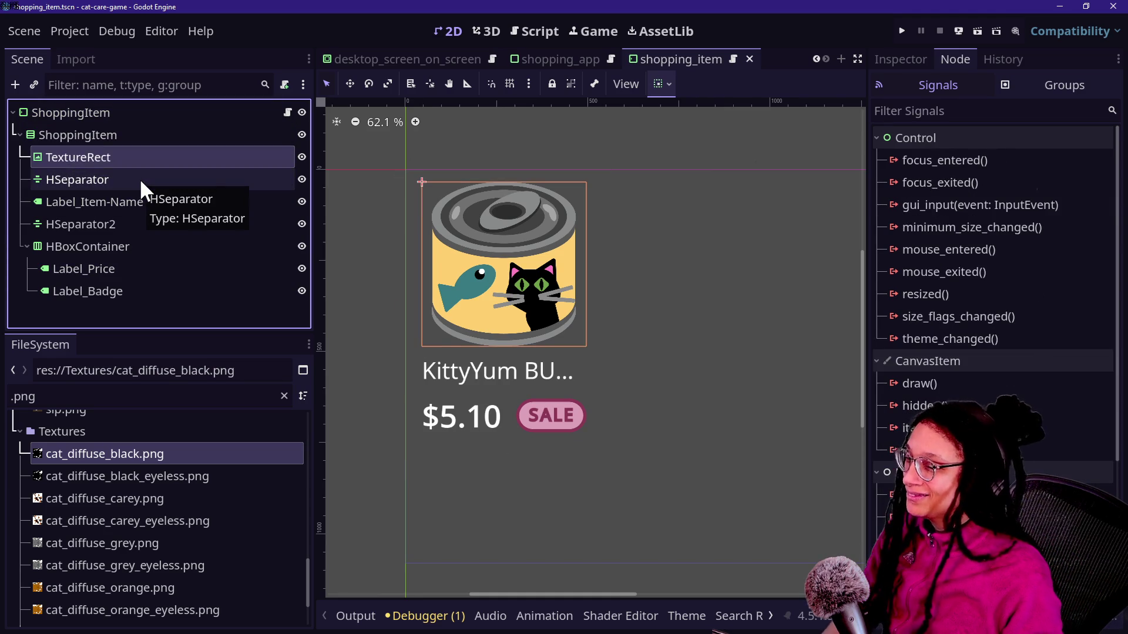
pyautogui.press('Down')
pyautogui.press('Down')
pyautogui.press('Up')
pyautogui.press('Up')
pyautogui.press('Up')
pyautogui.press('Down')
pyautogui.press('Down')
pyautogui.press('Down')
pyautogui.press('Up')
pyautogui.press('Up')
pyautogui.press('Up')
# Inspect the child ShoppingItem node's name, then bring up the root ShoppingItem node's context menu.
pyautogui.click(128, 137)
pyautogui.click(131, 133)
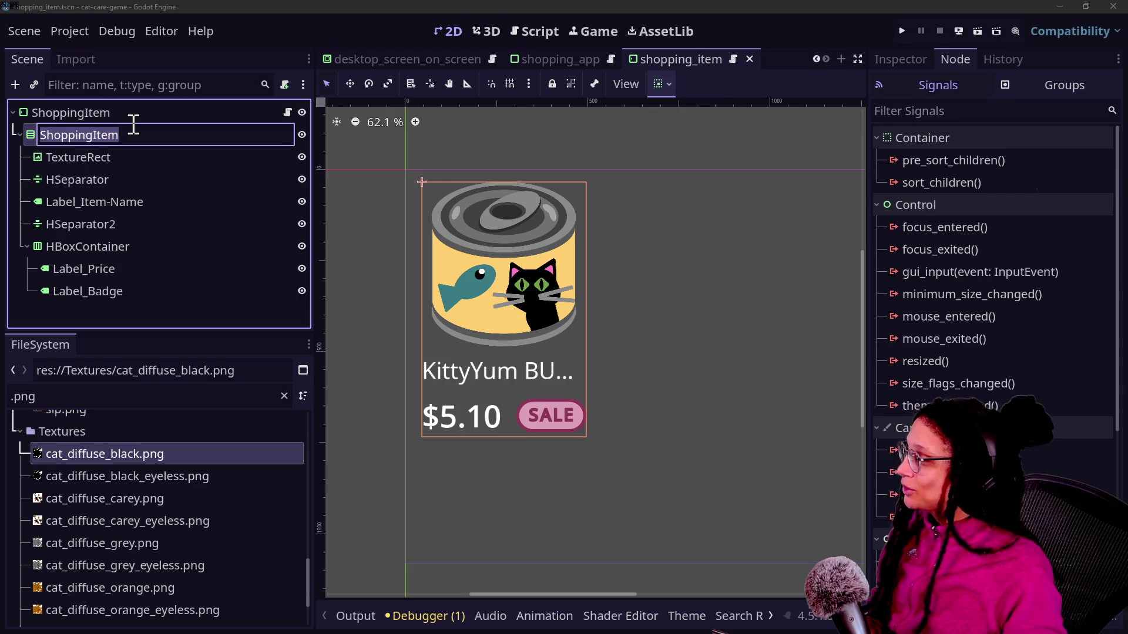
pyautogui.press('Home')
pyautogui.click(79, 111)
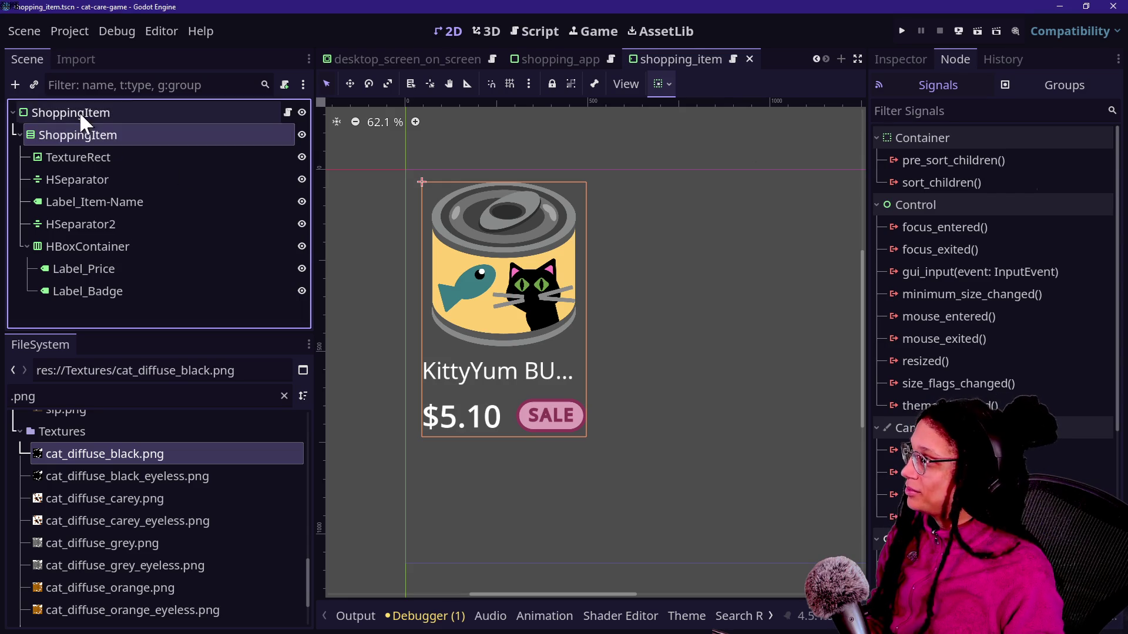
pyautogui.rightClick(87, 113)
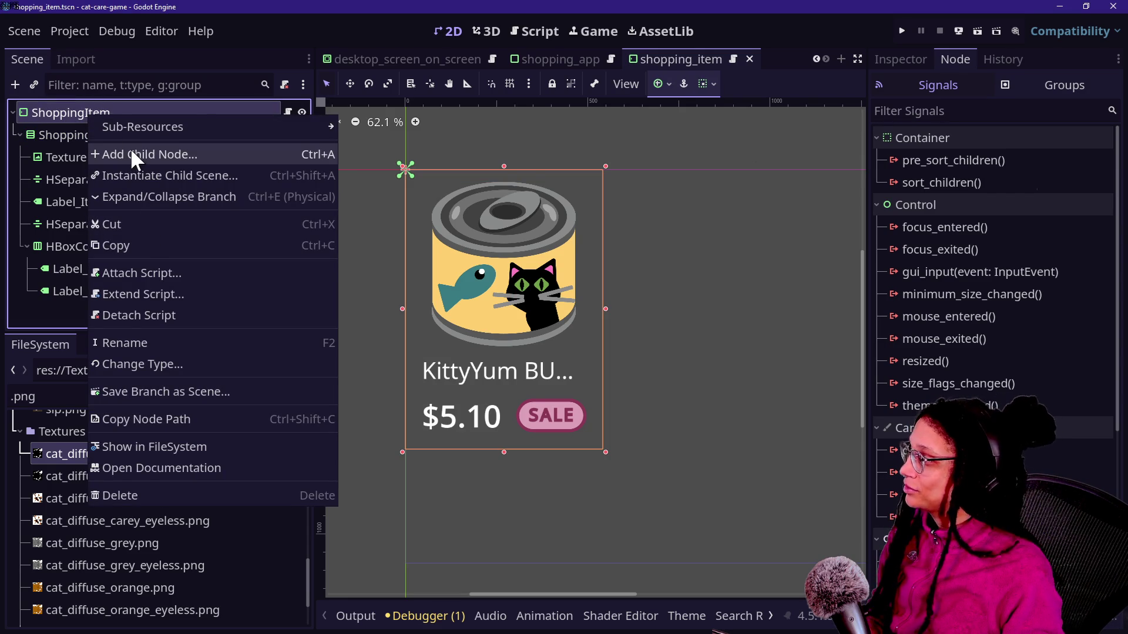
# Begin adding a 'panel' child node, cancel it, and review the root node's Inspector properties.
pyautogui.click(130, 150)
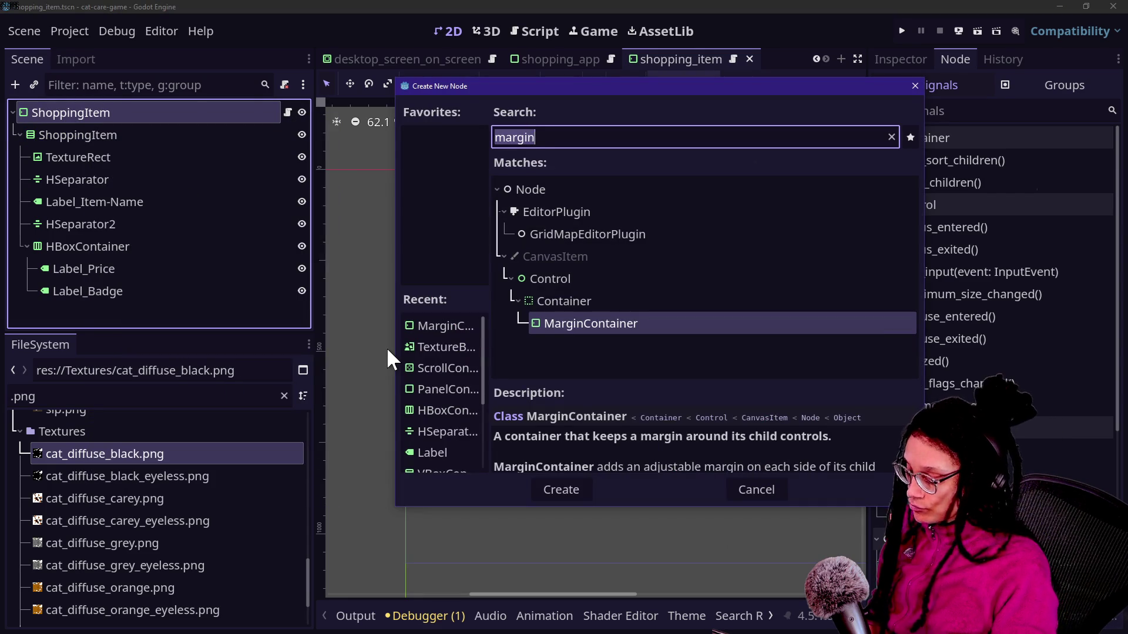
pyautogui.write('panel')
pyautogui.press('Escape')
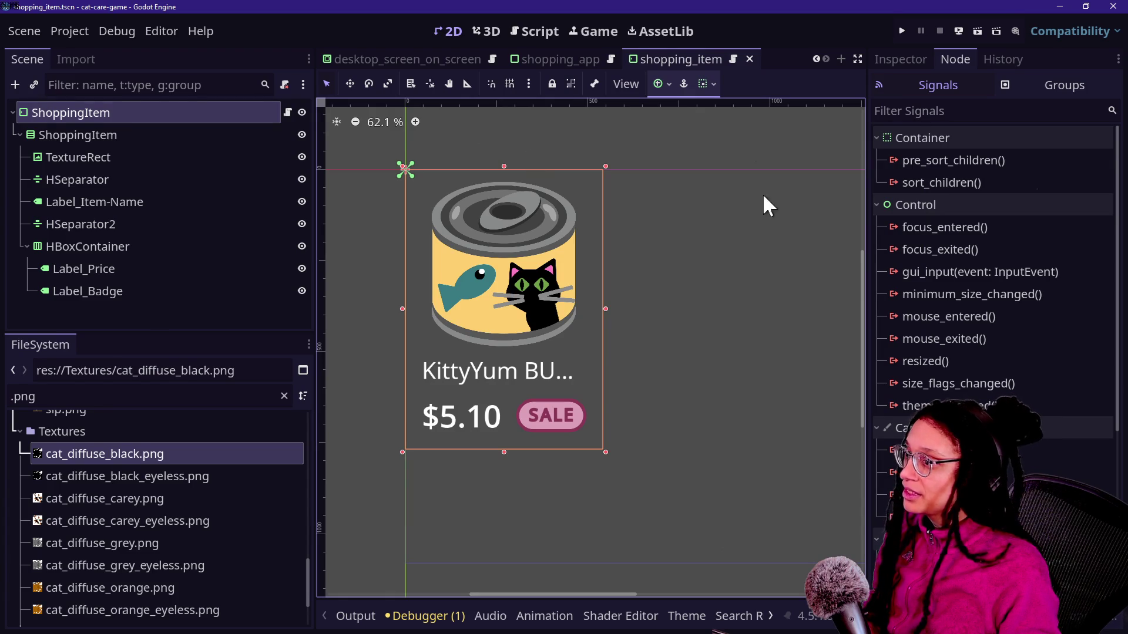
pyautogui.click(899, 62)
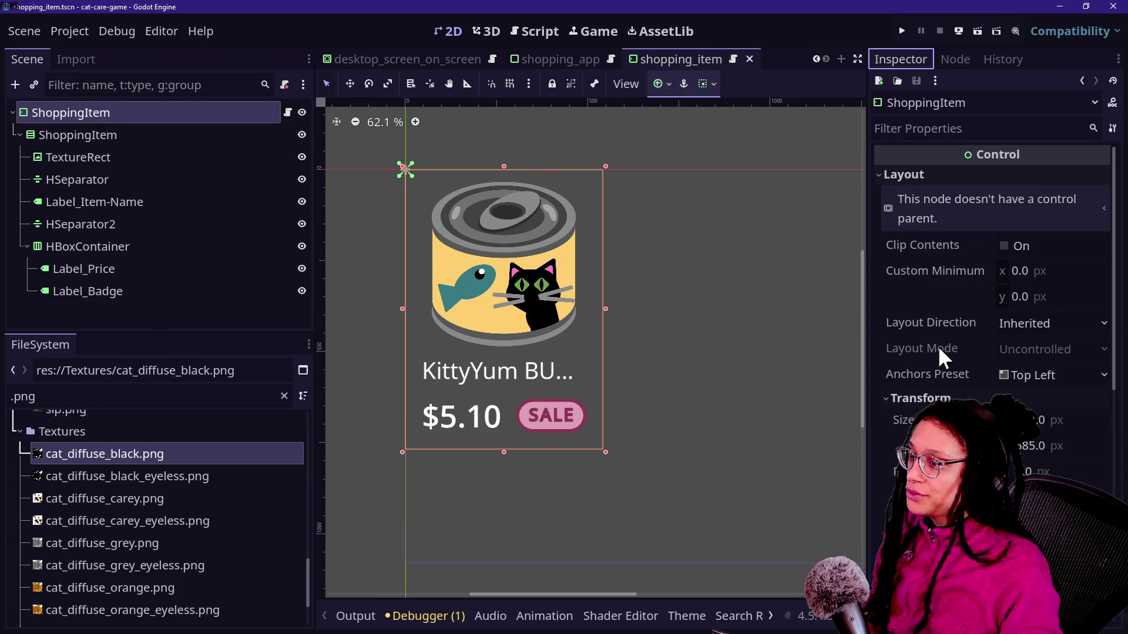
pyautogui.scroll(-5, 953, 315)
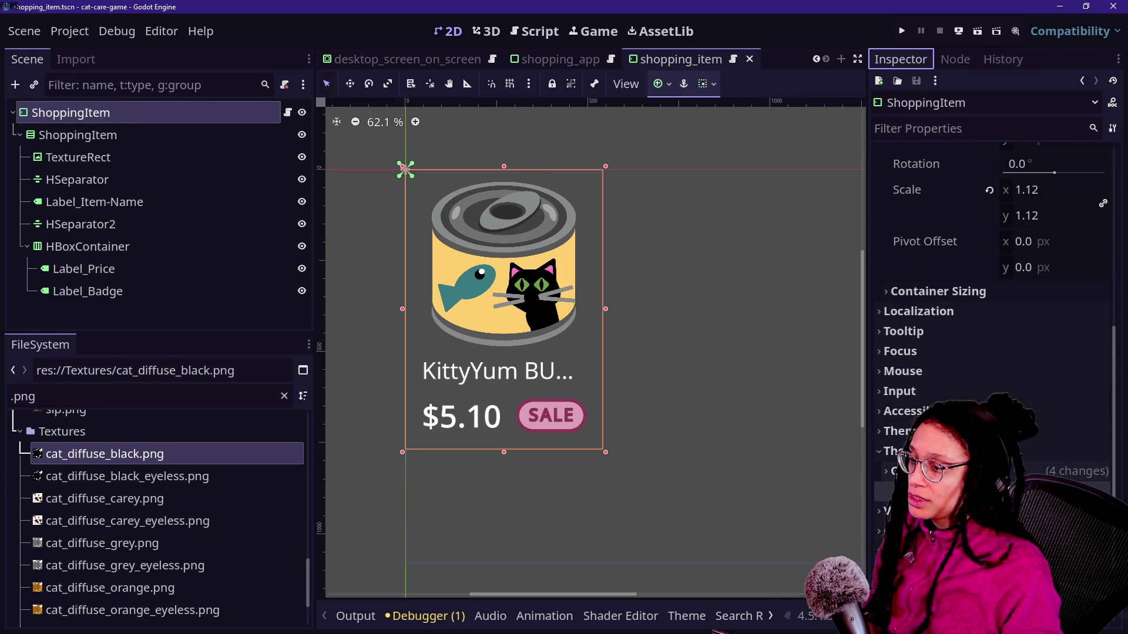
pyautogui.scroll(-3, 993, 329)
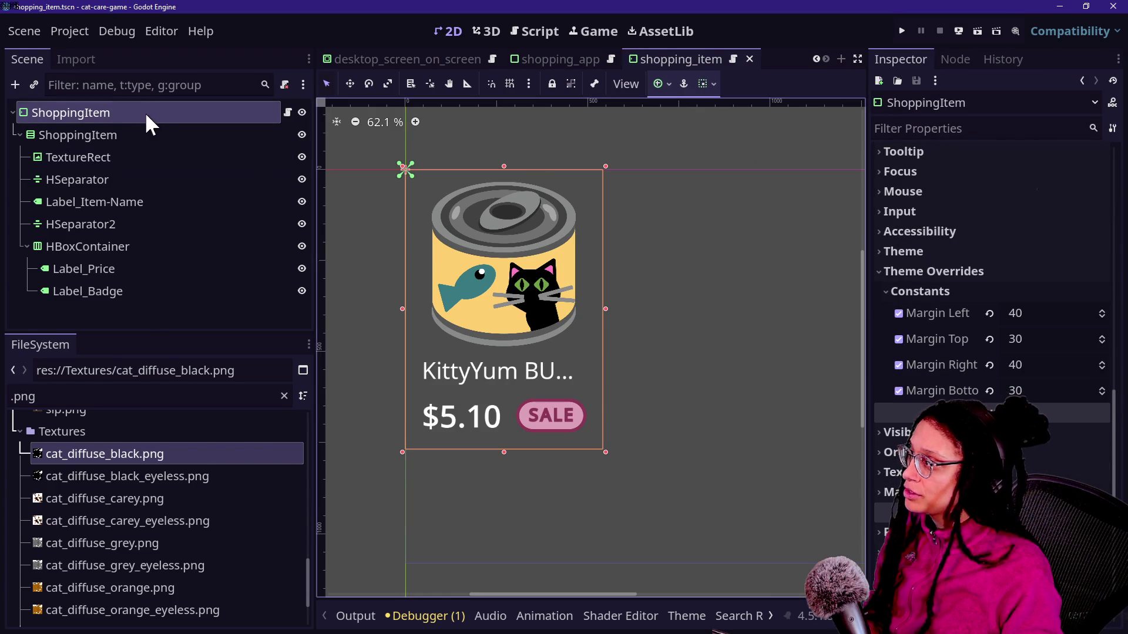
# Change the root ShoppingItem node's type to PanelContainer and save the card scene.
pyautogui.rightClick(144, 113)
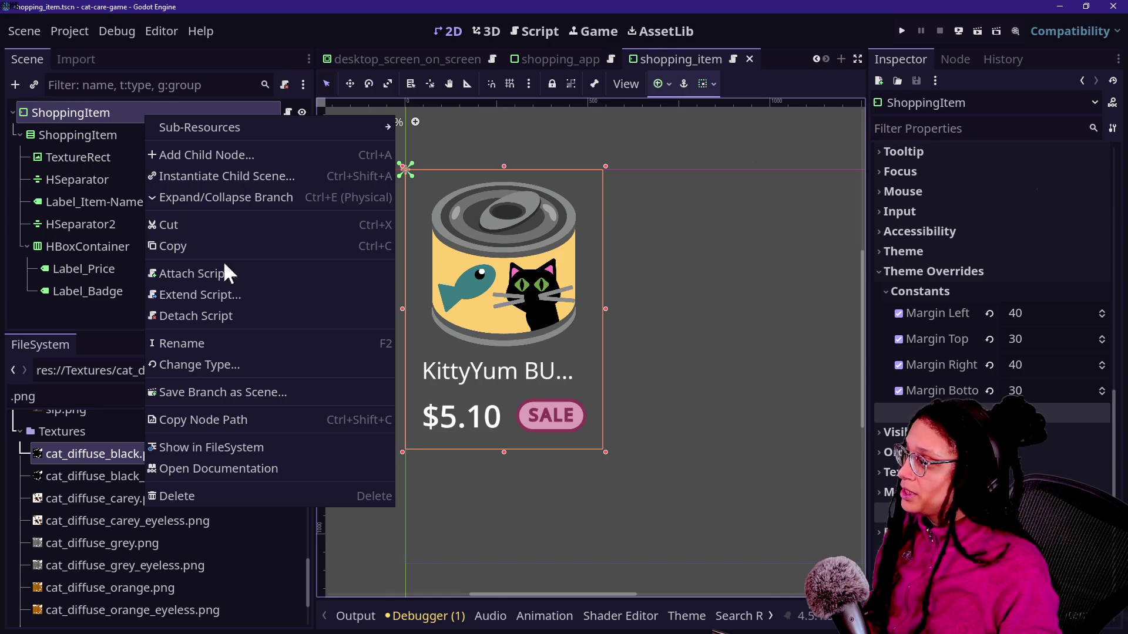
pyautogui.click(267, 364)
pyautogui.write('p')
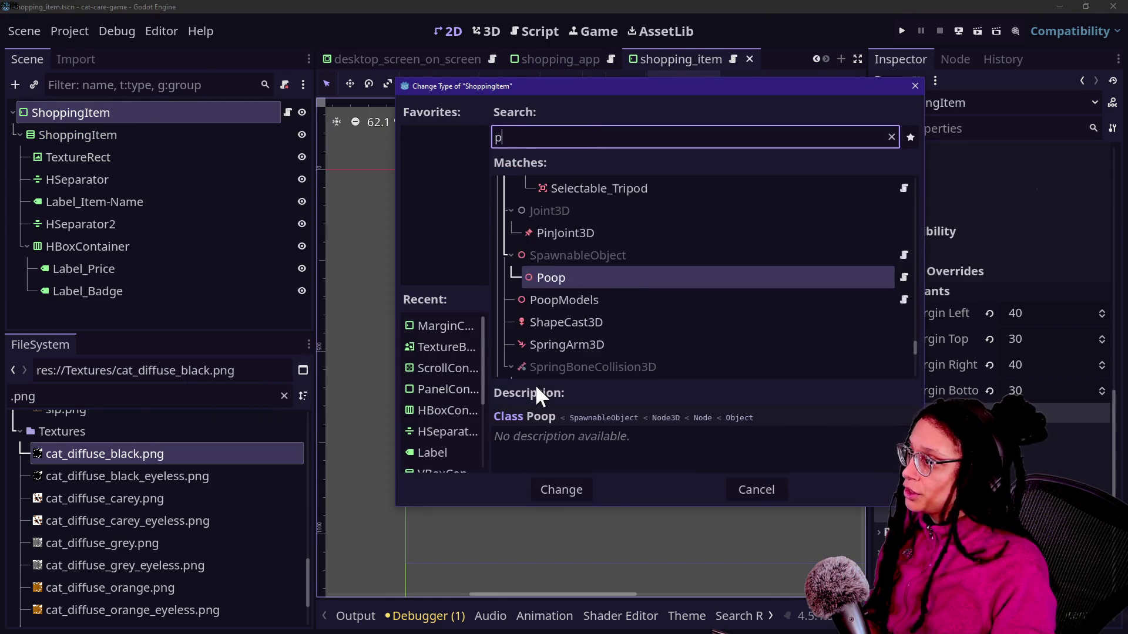
pyautogui.write('anelcon')
pyautogui.press('Return')
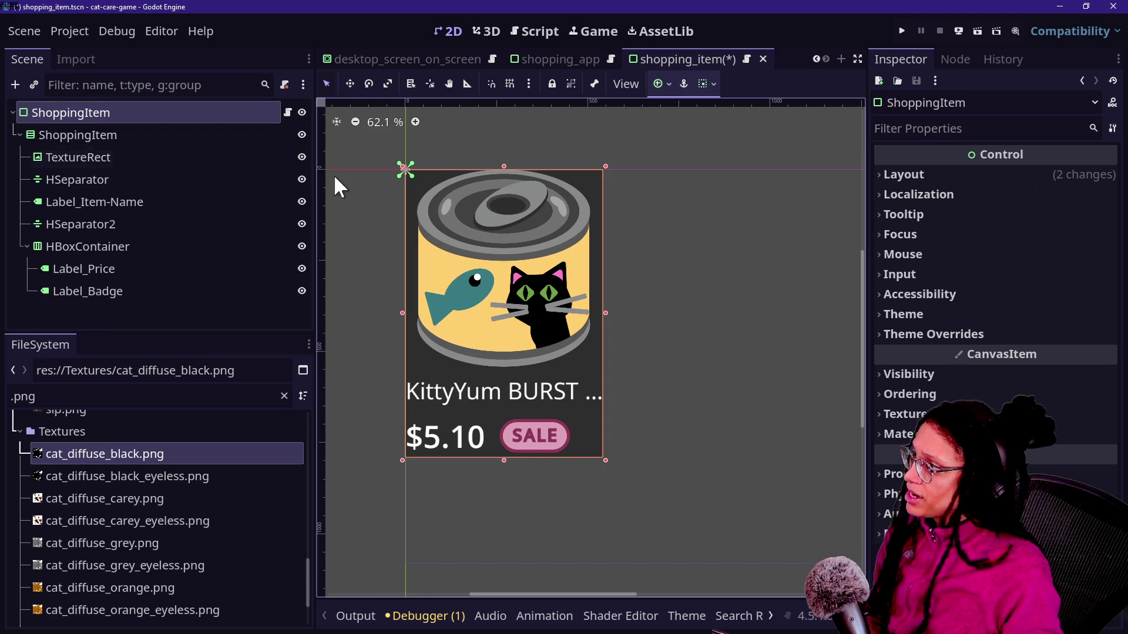
pyautogui.click(197, 138)
pyautogui.hotkey('ctrl', 's')
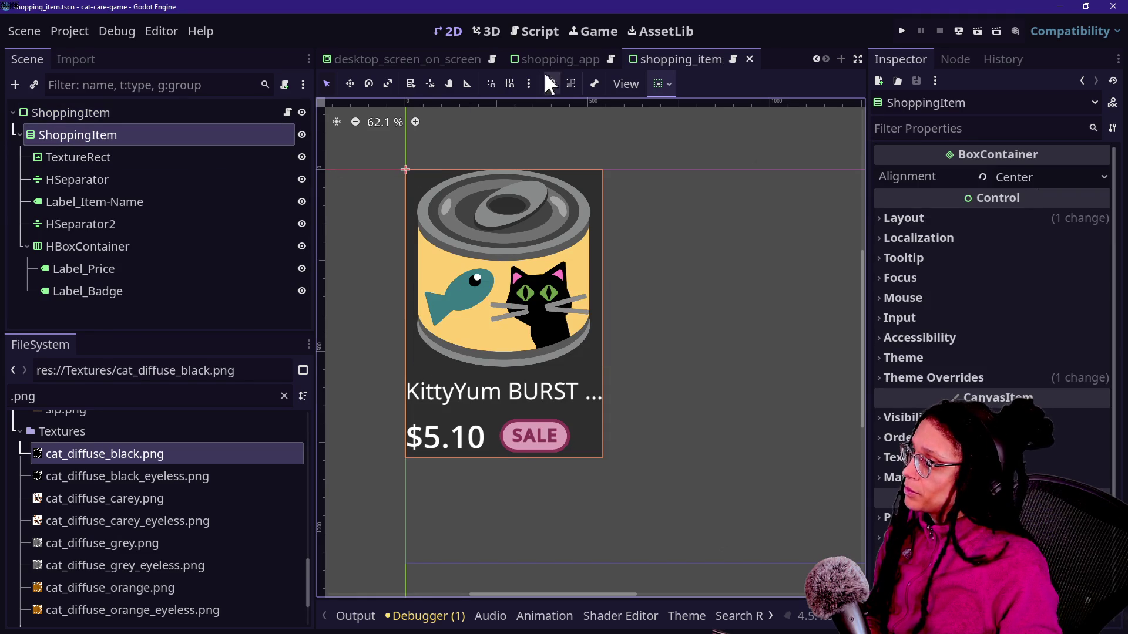
# Edit the script's 'extends MarginContainer' to 'extends PanelContainer', save it, and run the game.
pyautogui.click(287, 112)
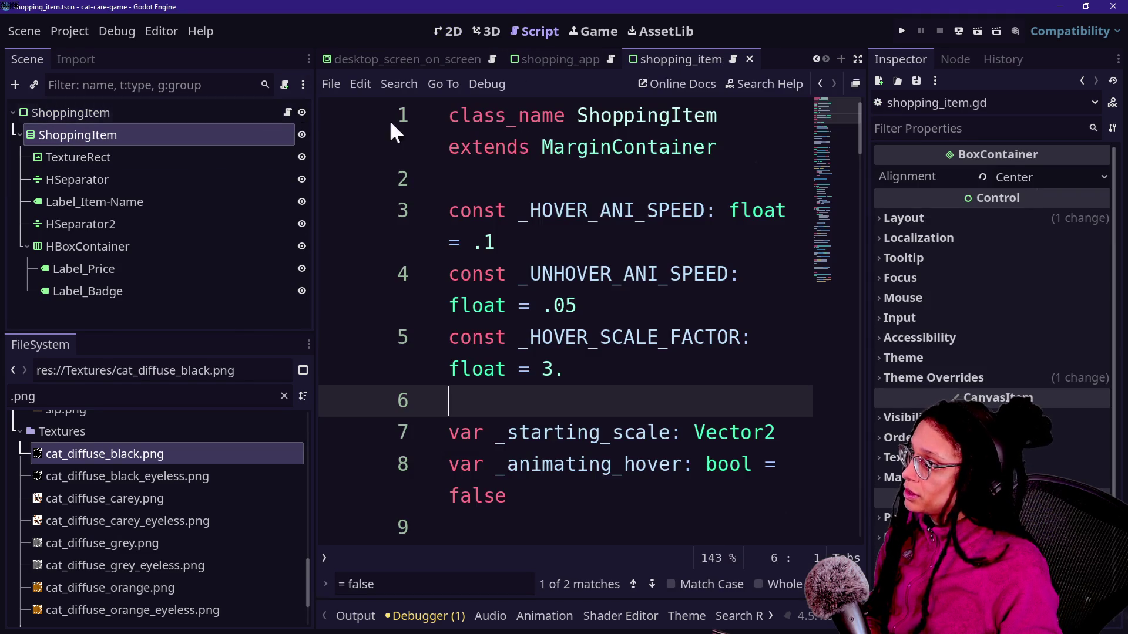
pyautogui.click(597, 152)
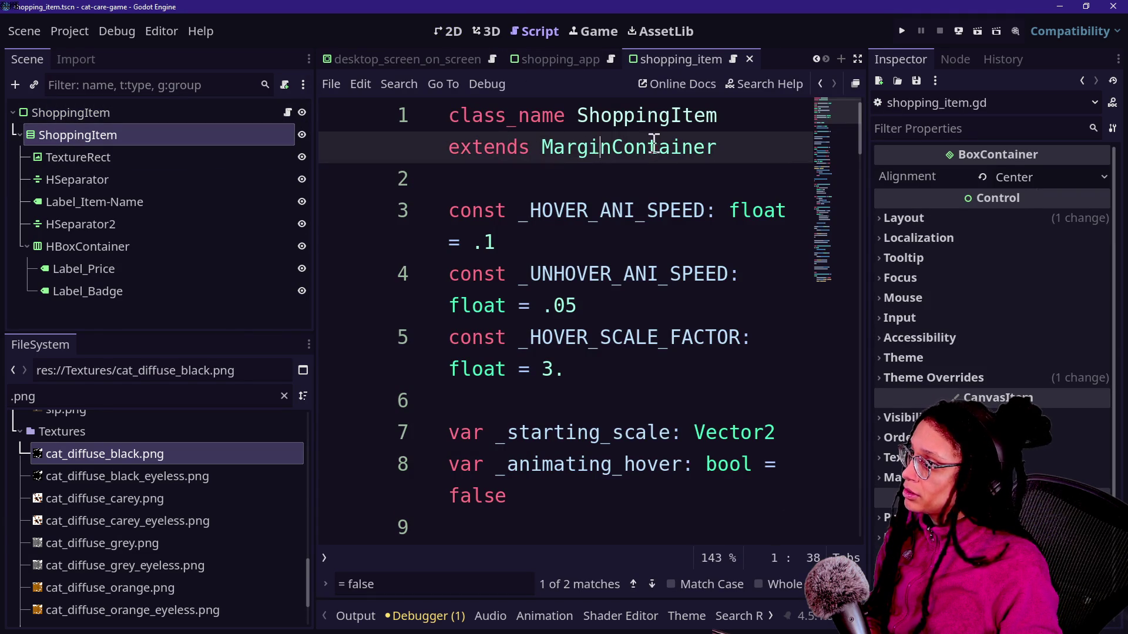
pyautogui.keyDown('ctrl'); pyautogui.click(660, 120); pyautogui.keyUp('ctrl')
pyautogui.moveTo(541, 147); pyautogui.dragTo(601, 147)
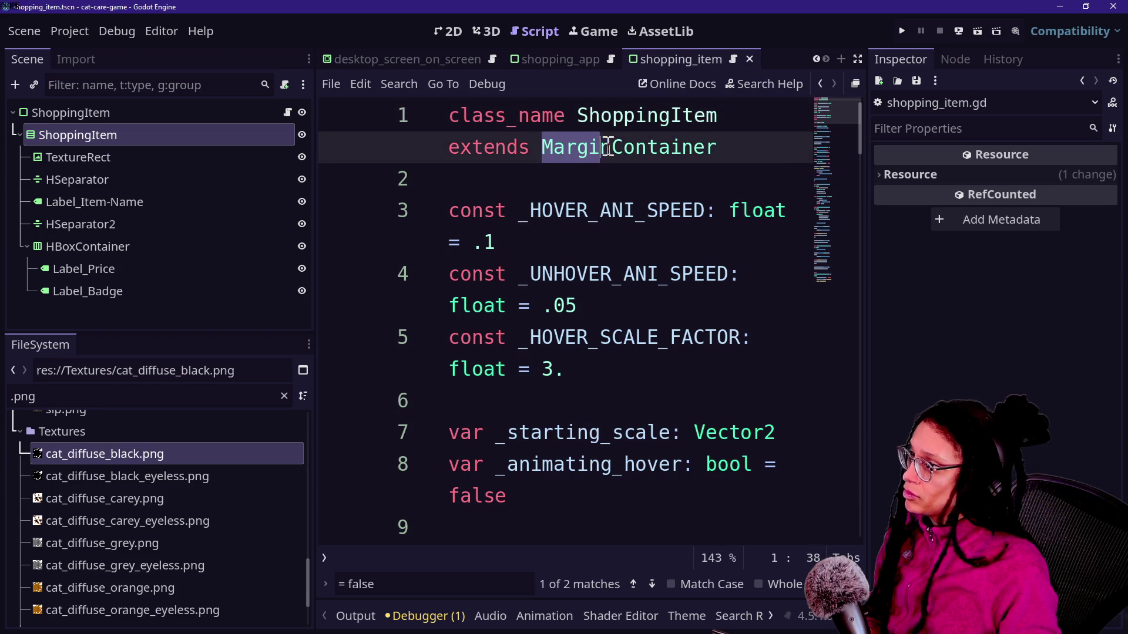
pyautogui.write('Panel')
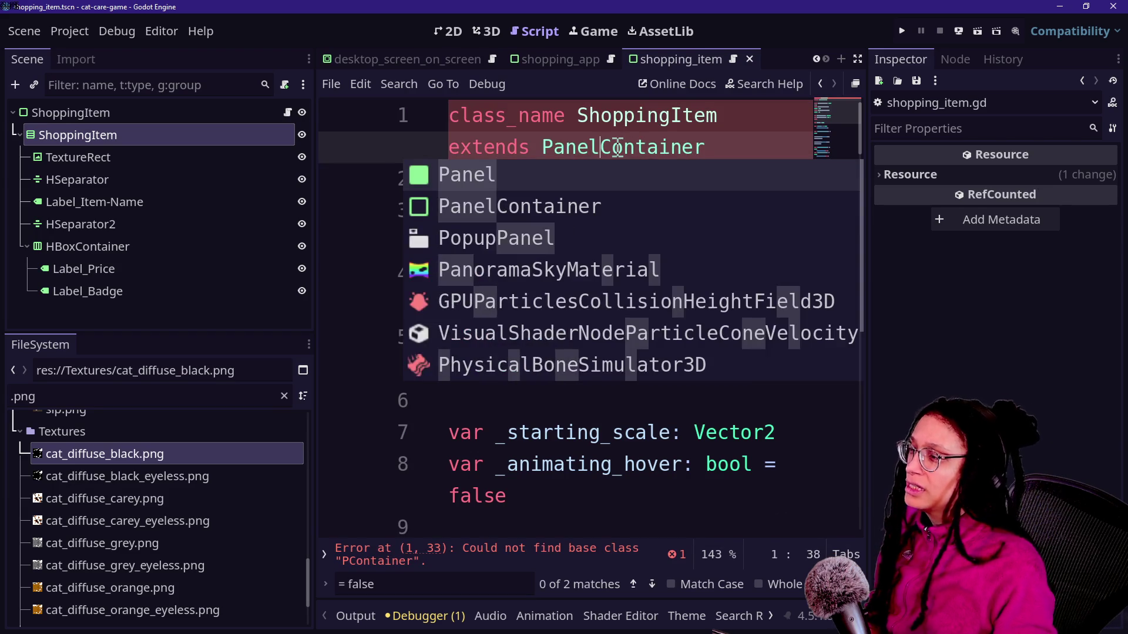
pyautogui.hotkey('ctrl', 's')
pyautogui.click(902, 31)
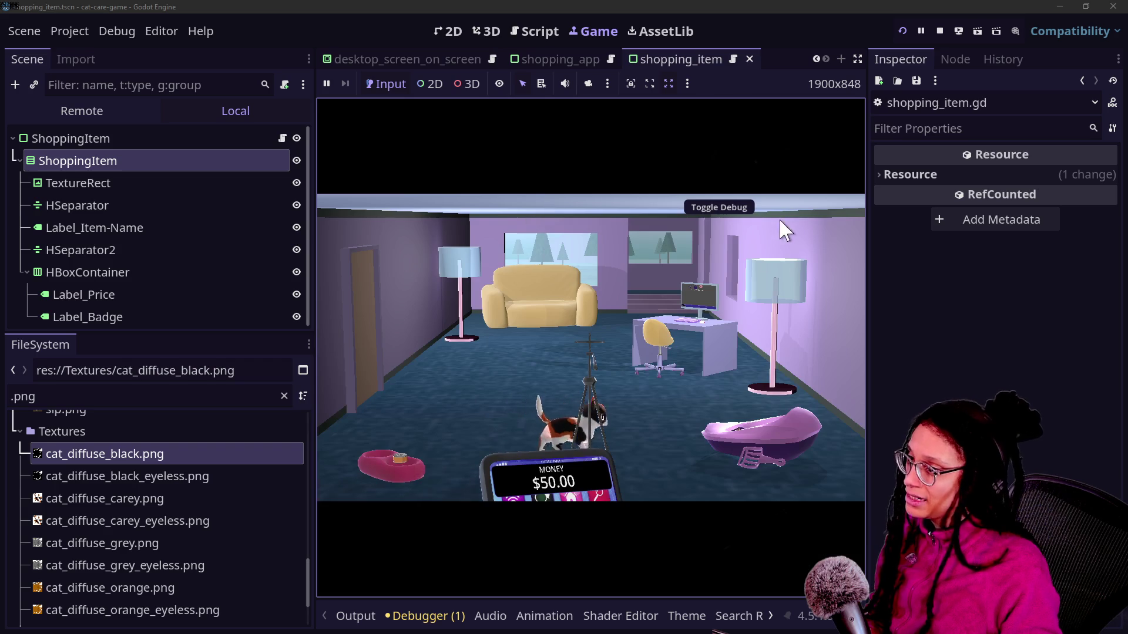
# Open the Shopping App on the in-game computer, check the KittyYum cards' hover, then stop the game.
pyautogui.click(680, 347)
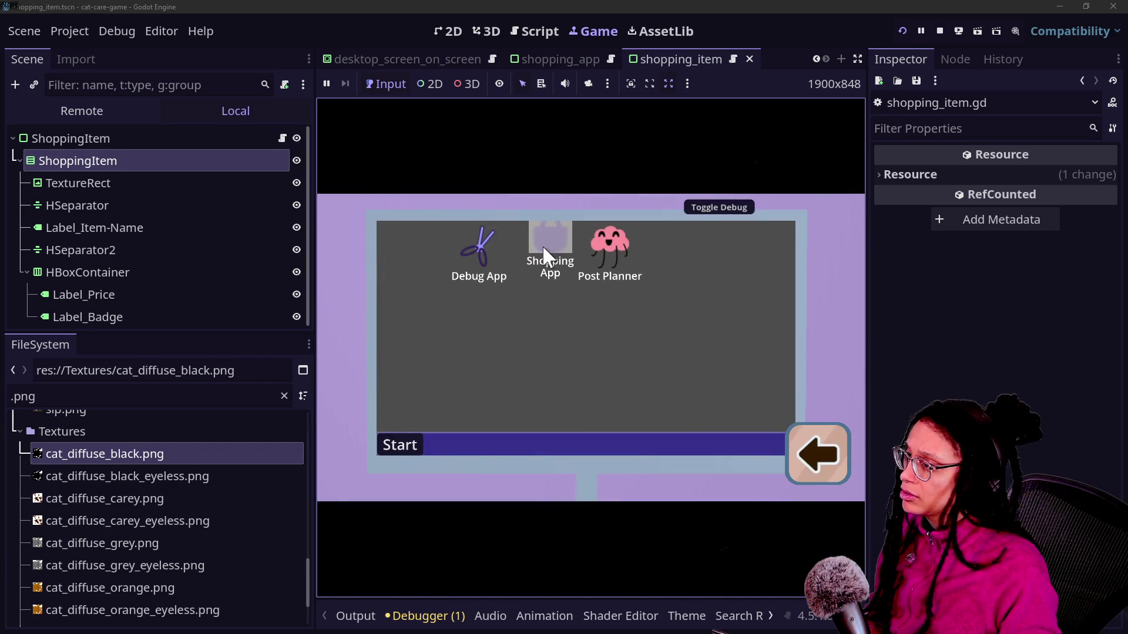
pyautogui.click(543, 250)
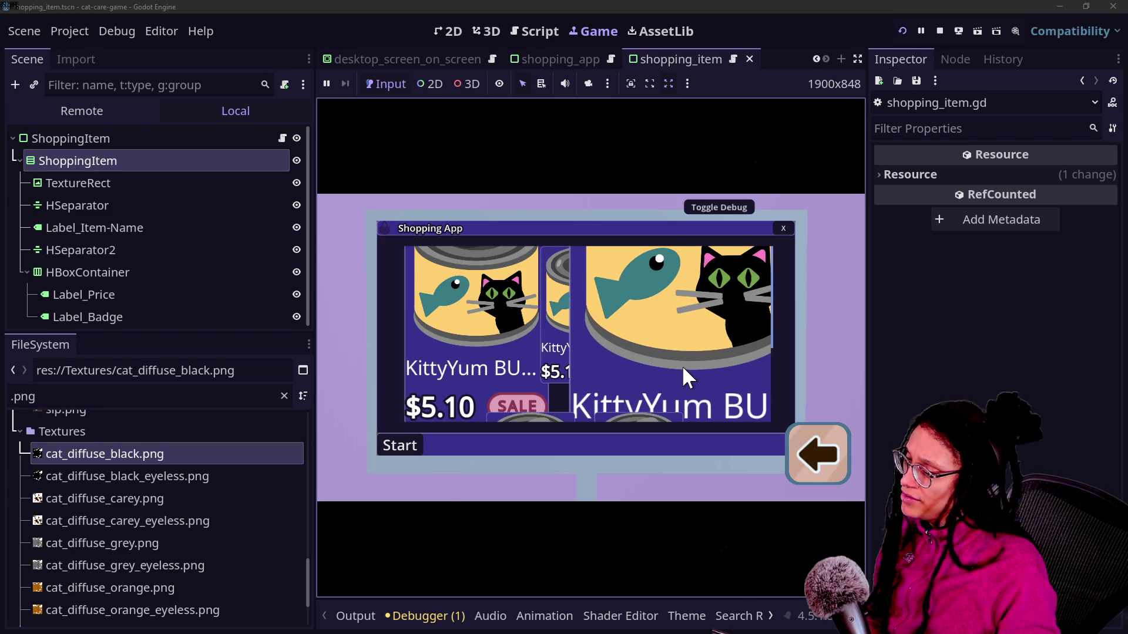
pyautogui.click(940, 30)
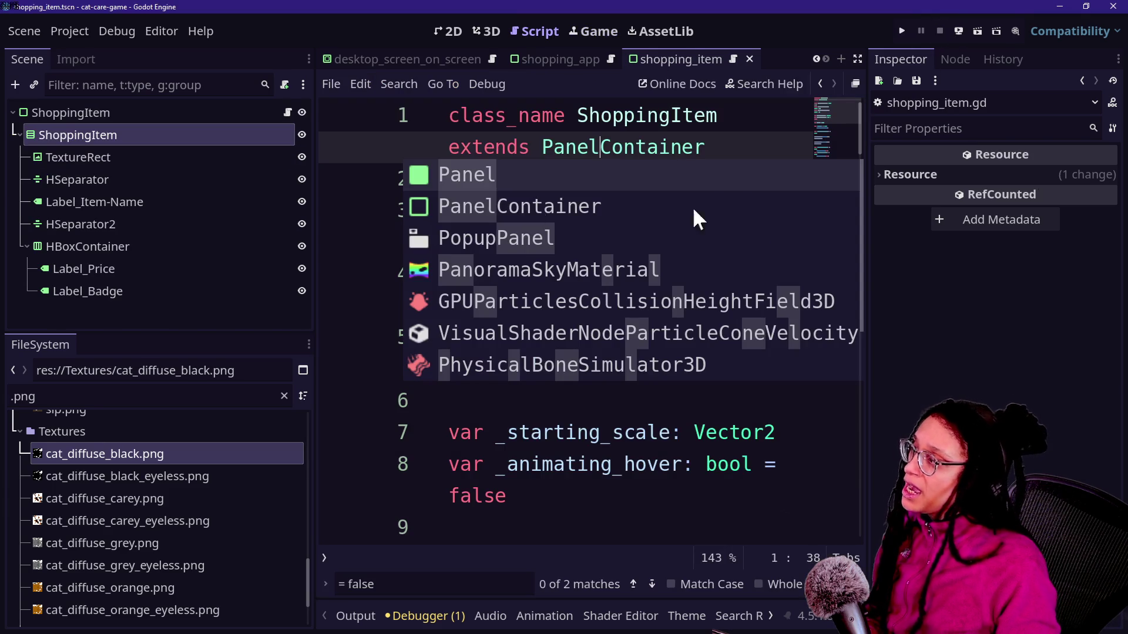
# In the card scene's 2D view, select the TextureRect node, then switch to the Game view.
pyautogui.click(458, 30)
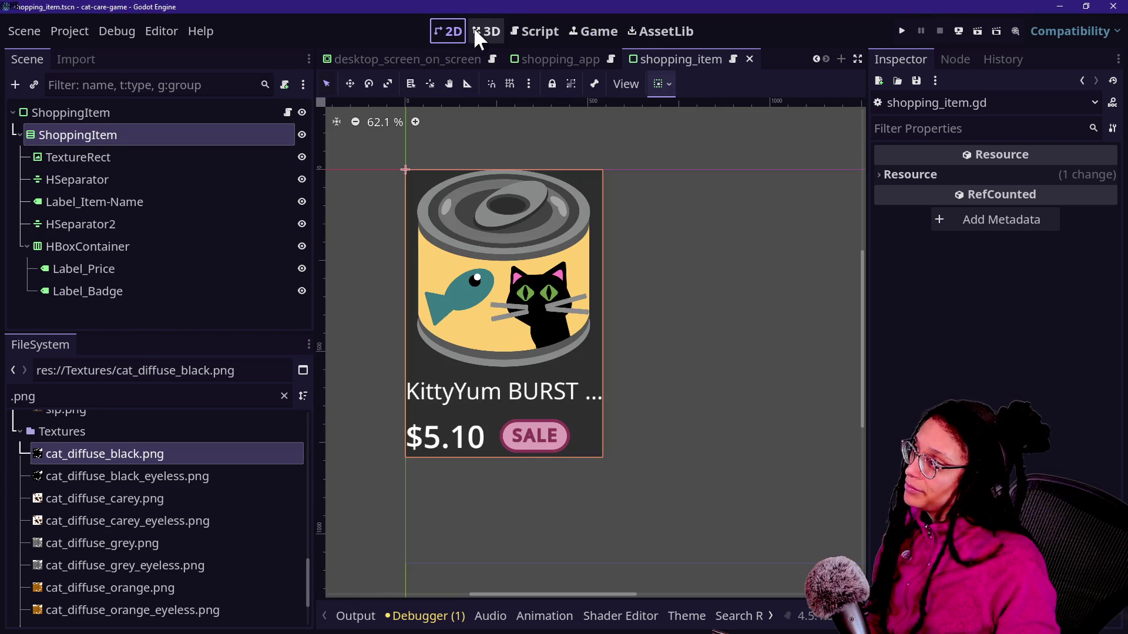
pyautogui.click(188, 179)
pyautogui.click(179, 136)
pyautogui.click(192, 140)
pyautogui.press('Escape')
pyautogui.click(134, 159)
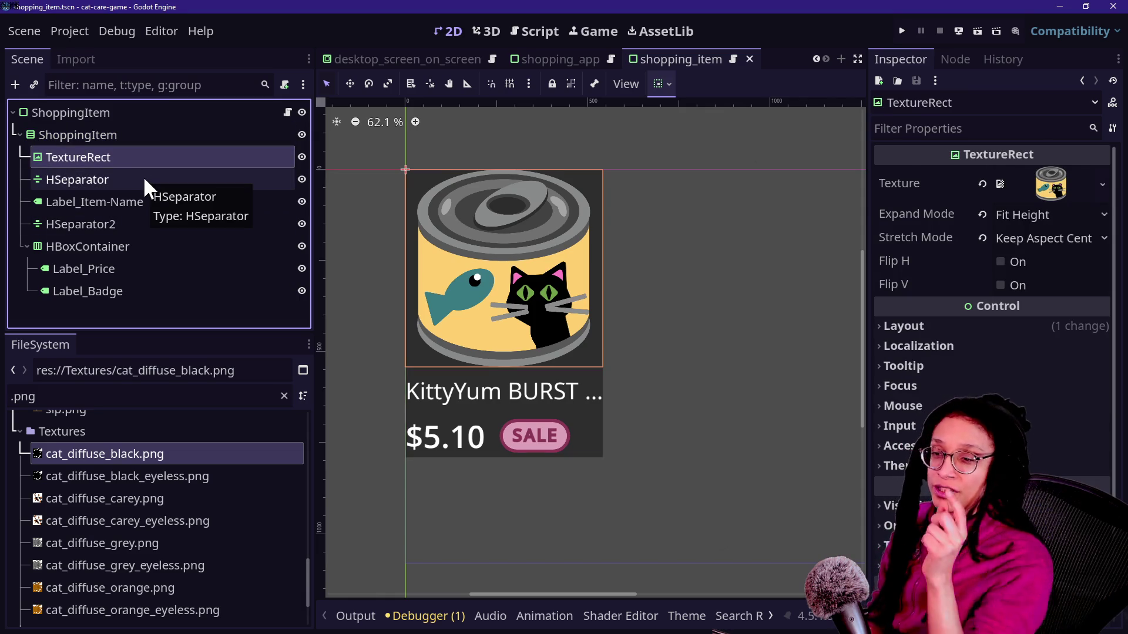
pyautogui.click(570, 30)
# Run the game, open the Shopping App on the in-game computer, then stop it.
pyautogui.click(902, 30)
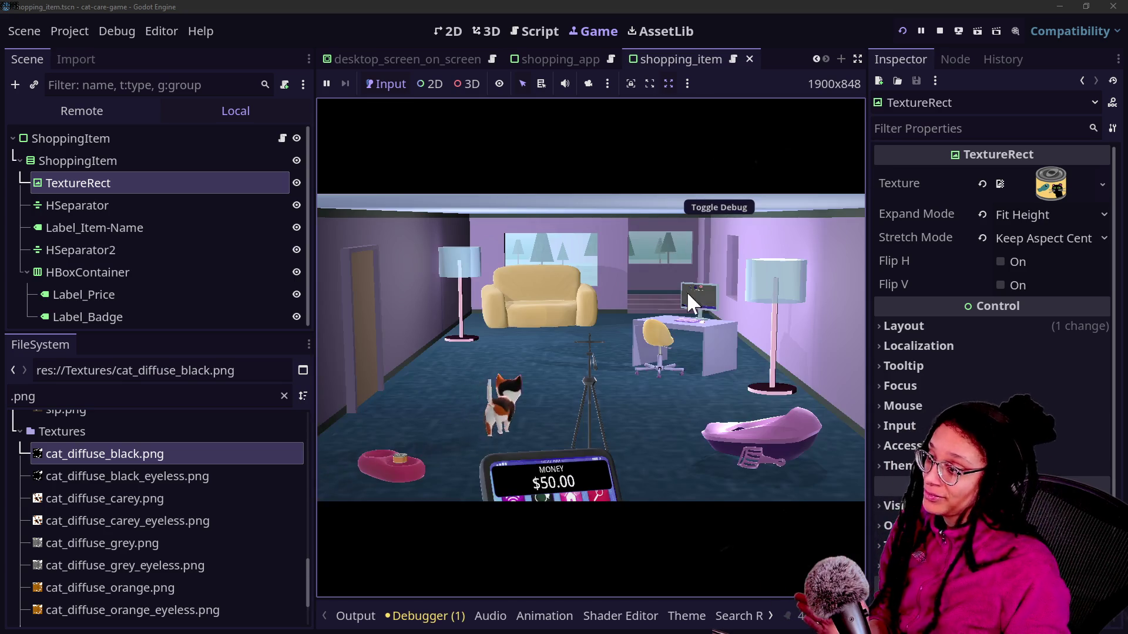
pyautogui.click(688, 296)
pyautogui.click(526, 249)
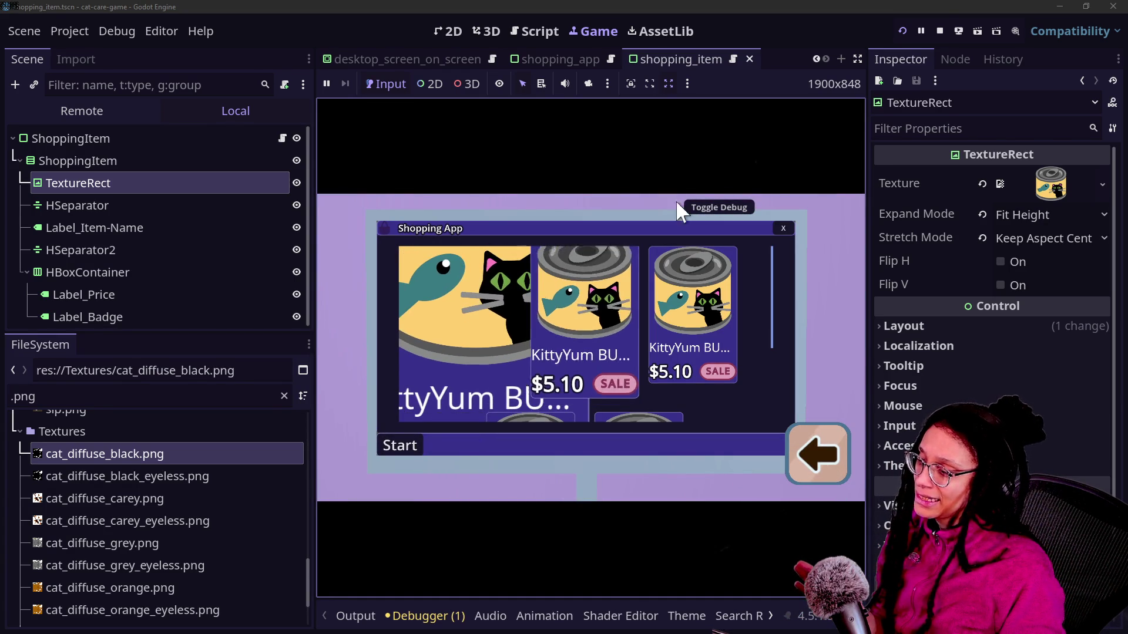
pyautogui.click(939, 30)
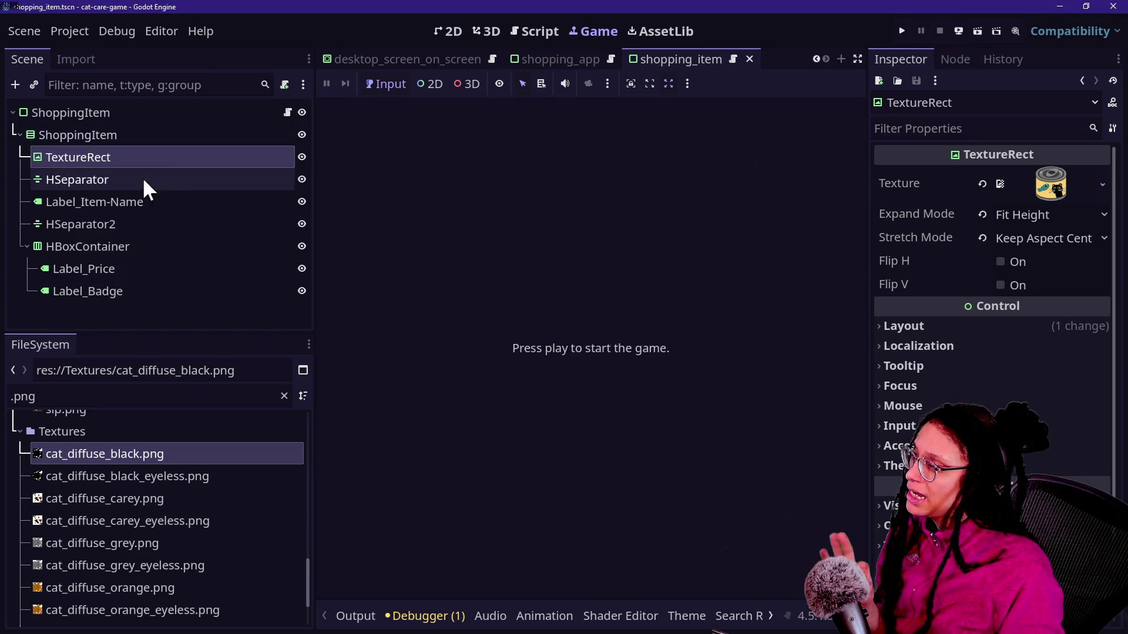
# Set Mouse Filter to Ignore on the nodes from child ShoppingItem through Label_Badge, then run the game.
pyautogui.click(33, 112)
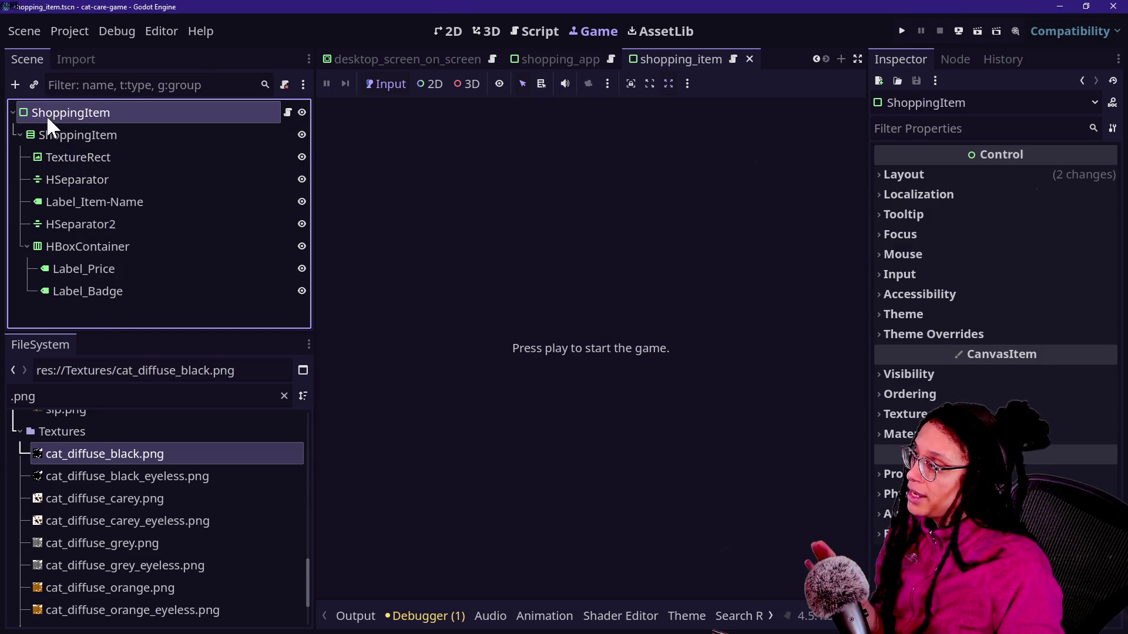
pyautogui.click(68, 137)
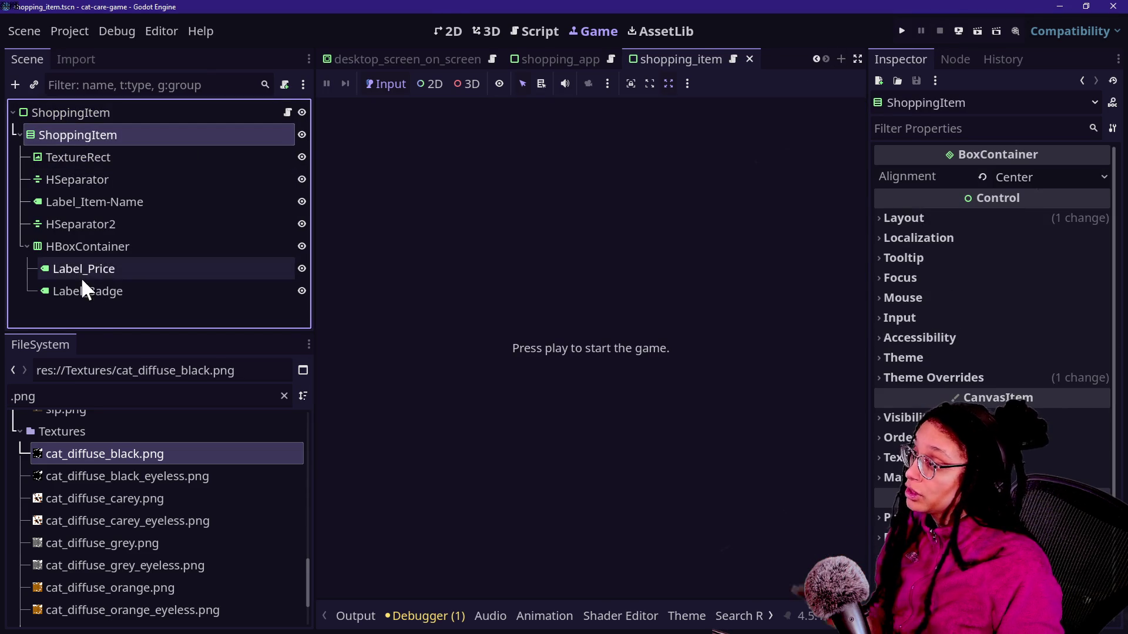
pyautogui.keyDown('shift'); pyautogui.click(84, 285); pyautogui.keyUp('shift')
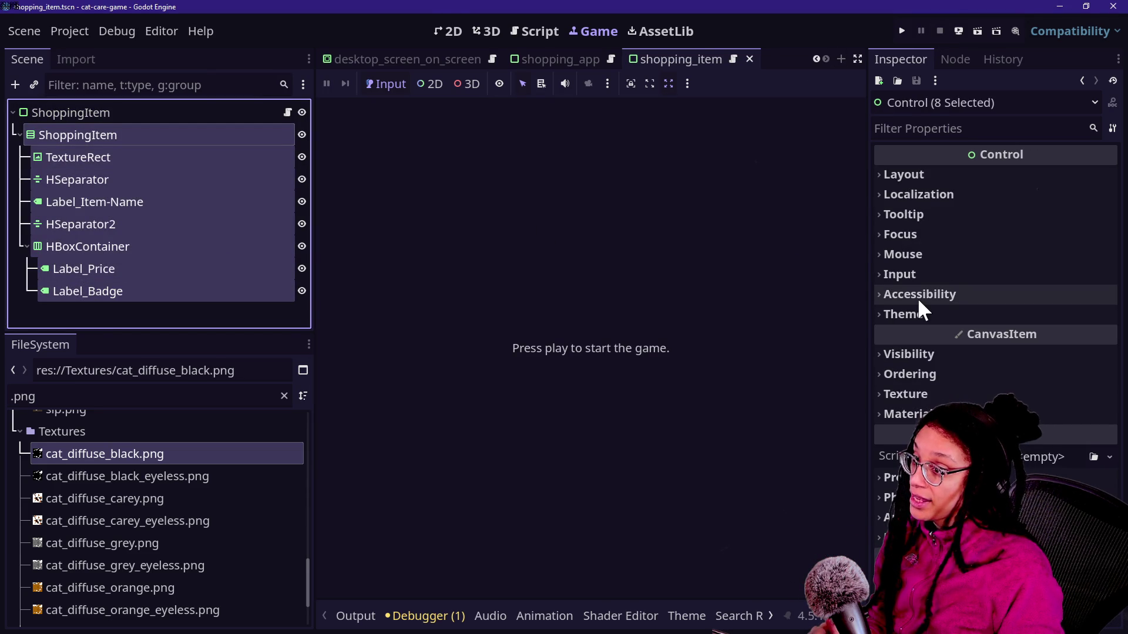
pyautogui.click(938, 255)
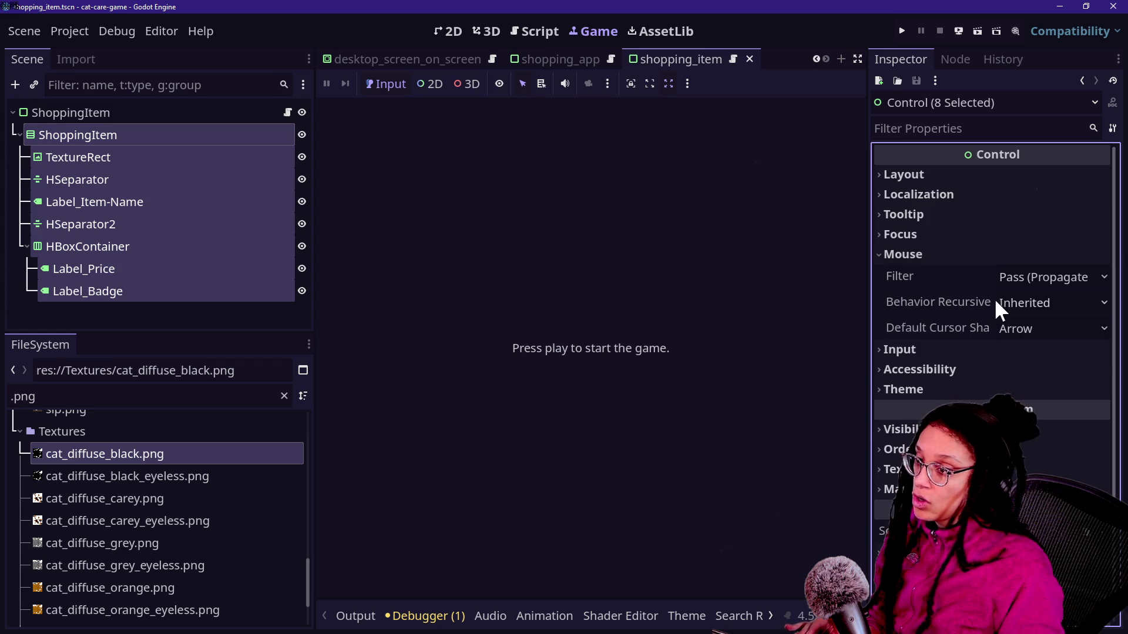
pyautogui.click(1028, 278)
pyautogui.click(1026, 343)
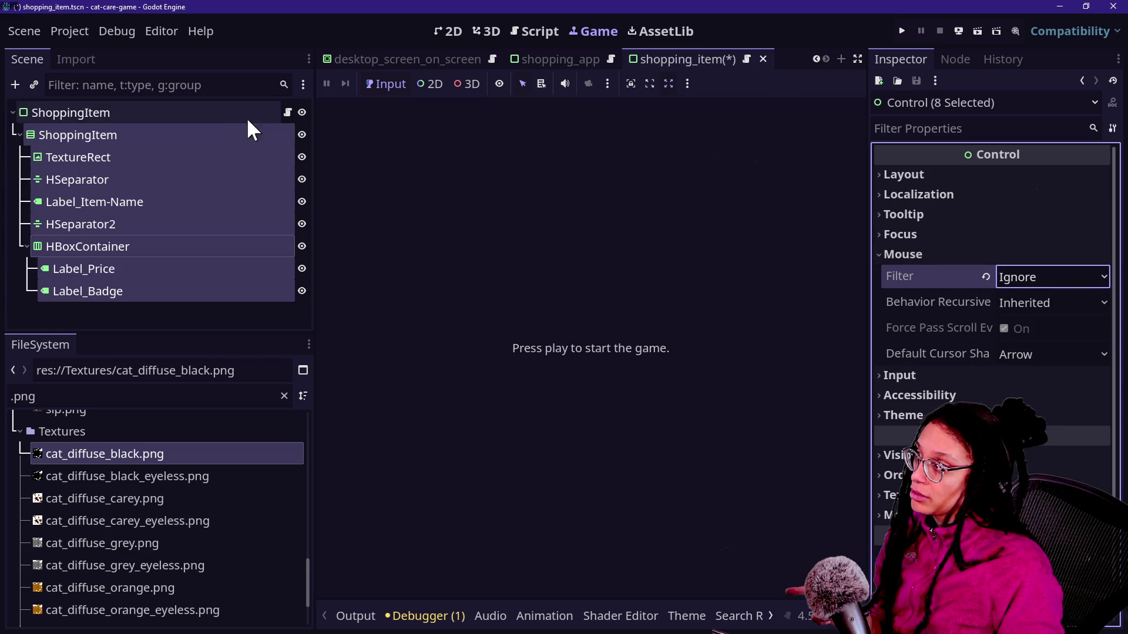
pyautogui.click(237, 116)
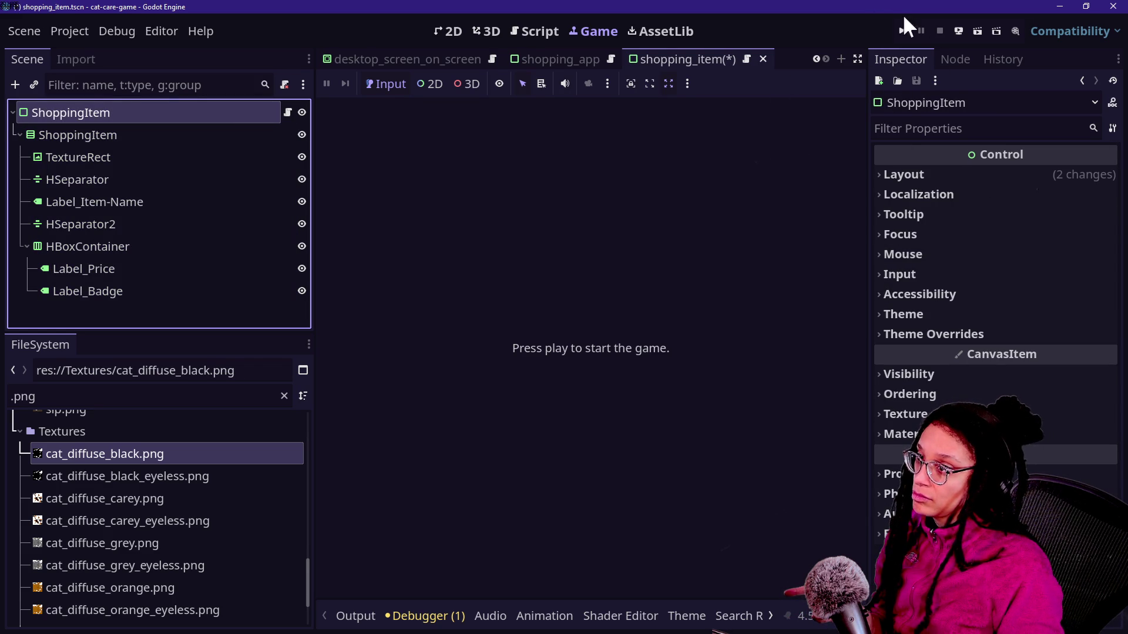
pyautogui.click(908, 32)
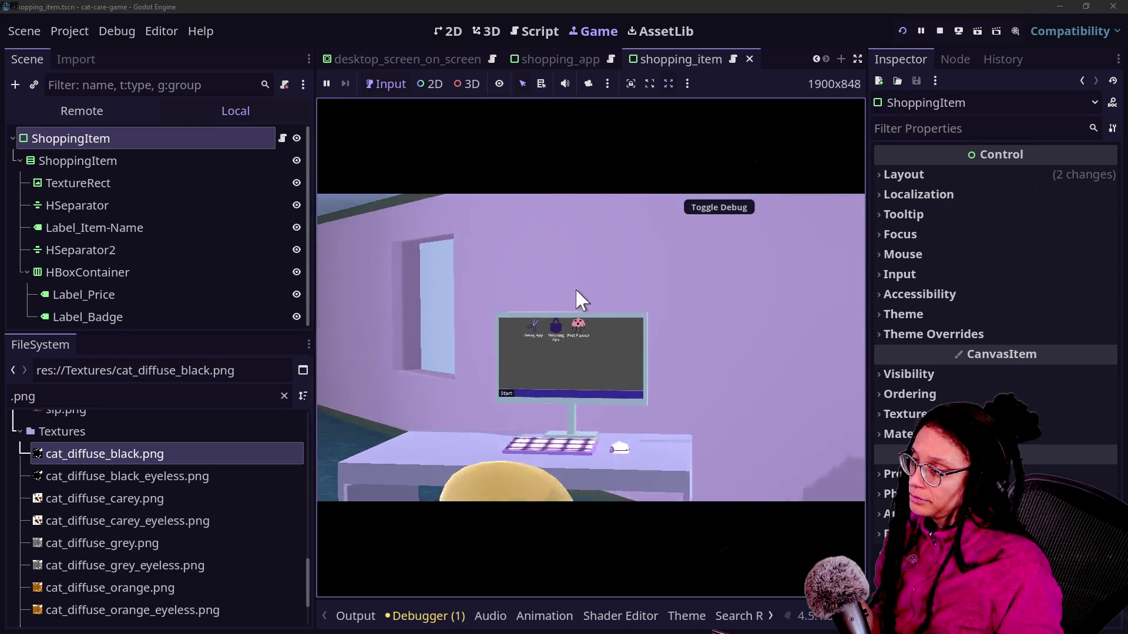
# Open the in-game Shopping App, scroll the KittyYum grid checking hover enlargement, then return to the script.
pyautogui.click(548, 235)
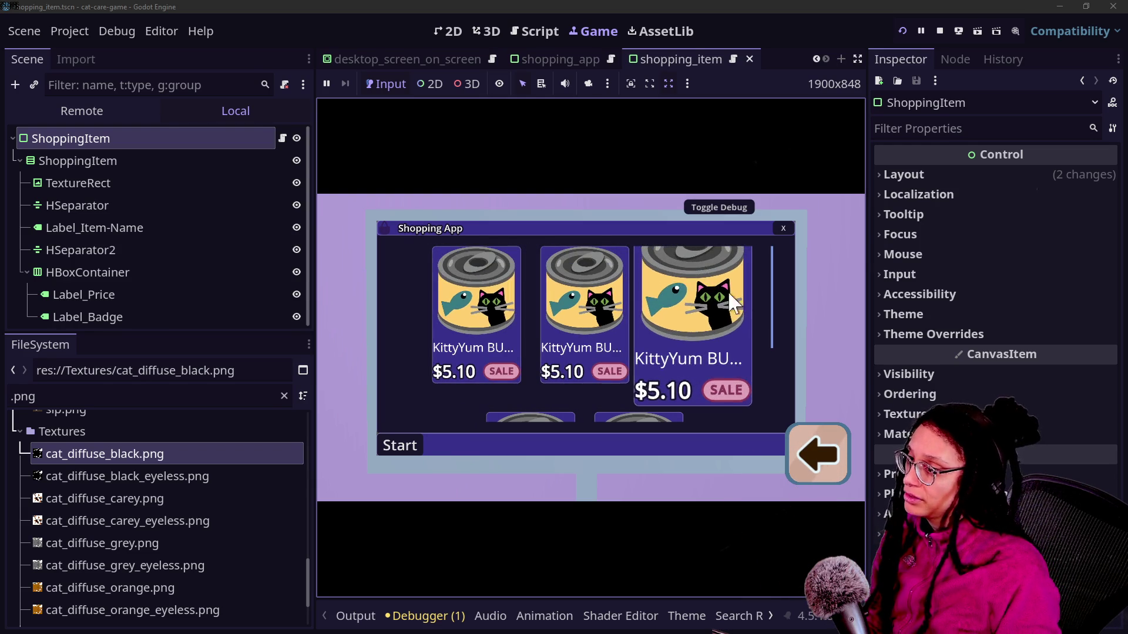
pyautogui.scroll(-3, 490, 283)
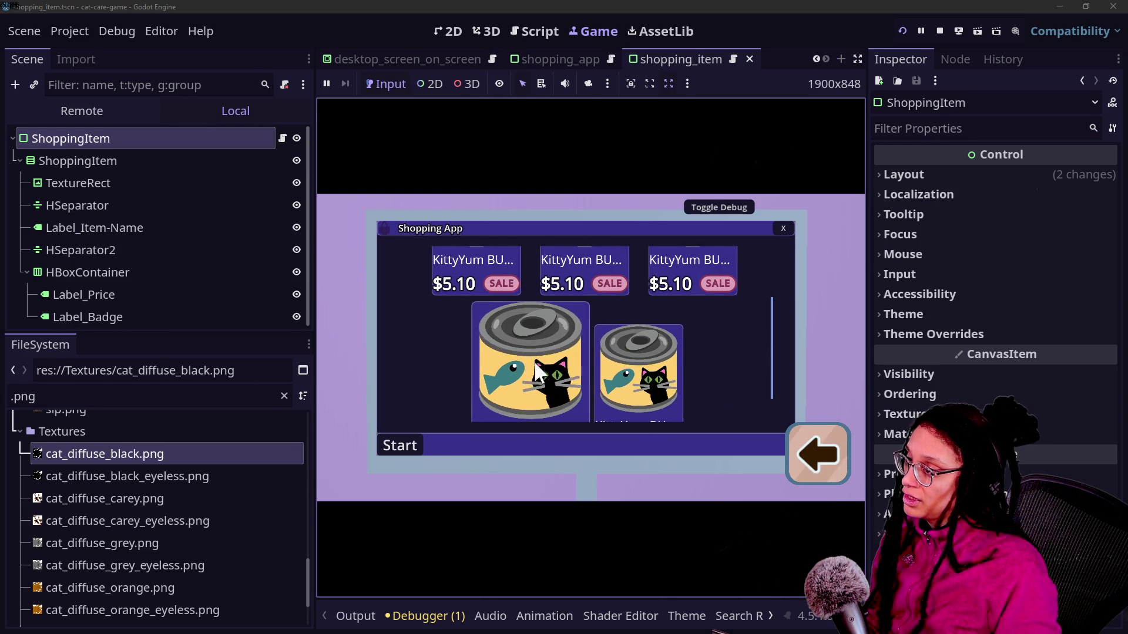
pyautogui.scroll(3, 633, 326)
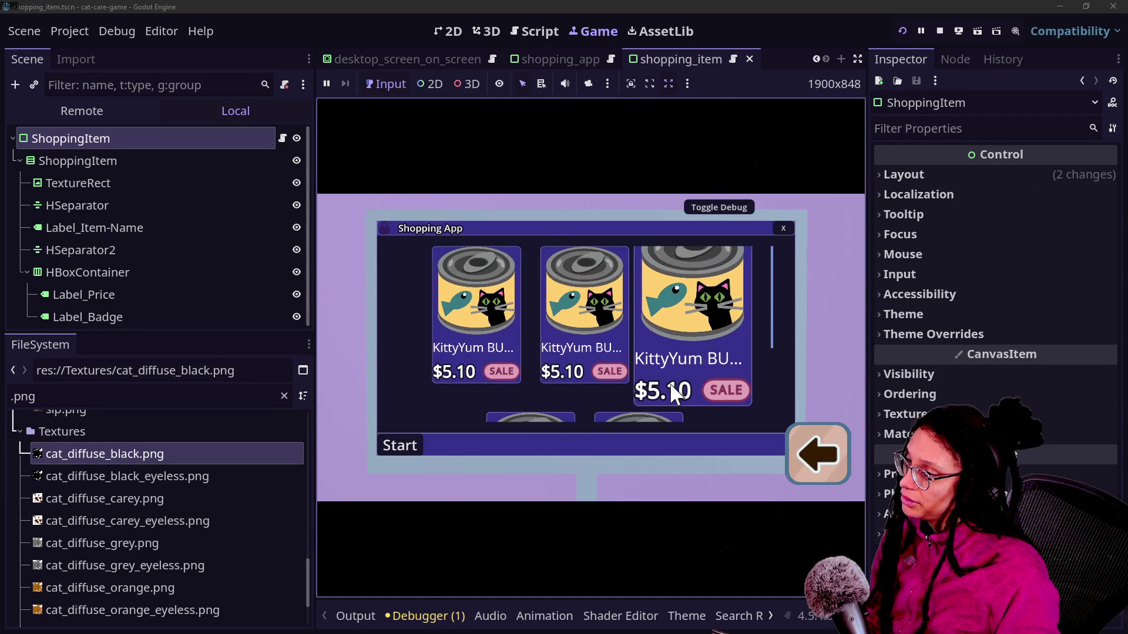
pyautogui.scroll(-3, 583, 347)
pyautogui.scroll(3, 650, 367)
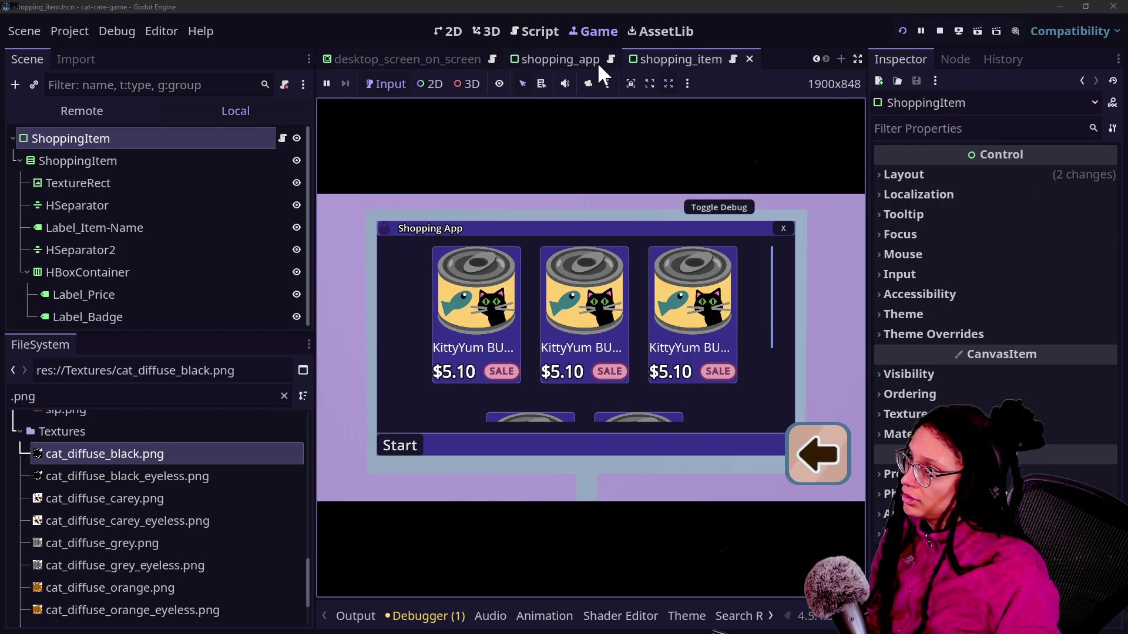
pyautogui.click(546, 34)
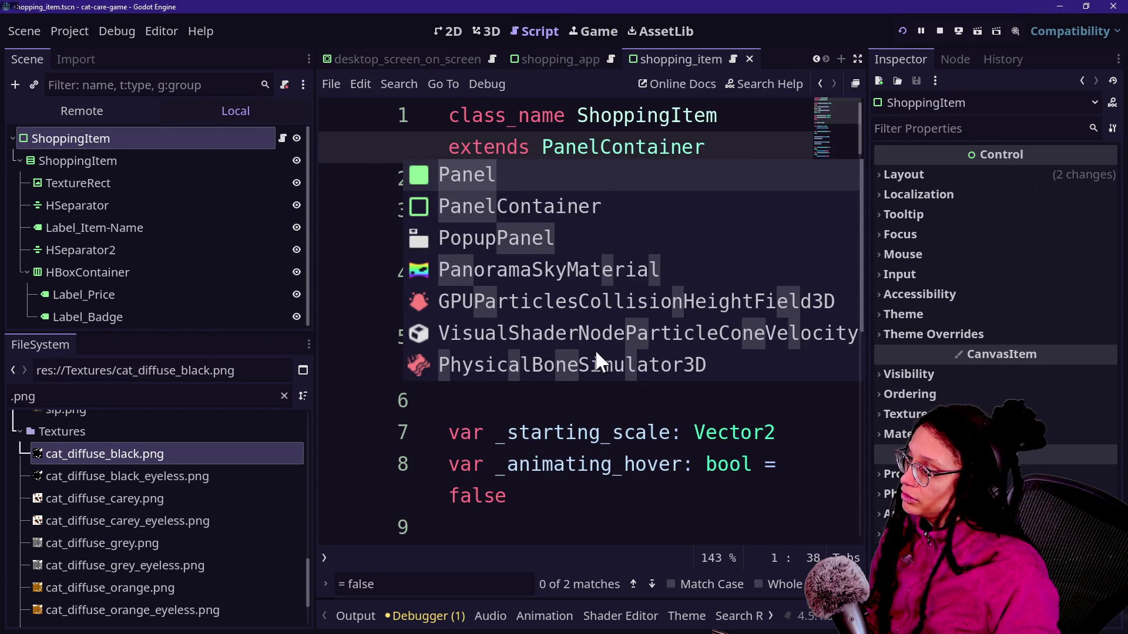
# Undo a script edit, stop the game, and cycle through the 2D, Script, 3D and Game views.
pyautogui.hotkey('ctrl', 'z')
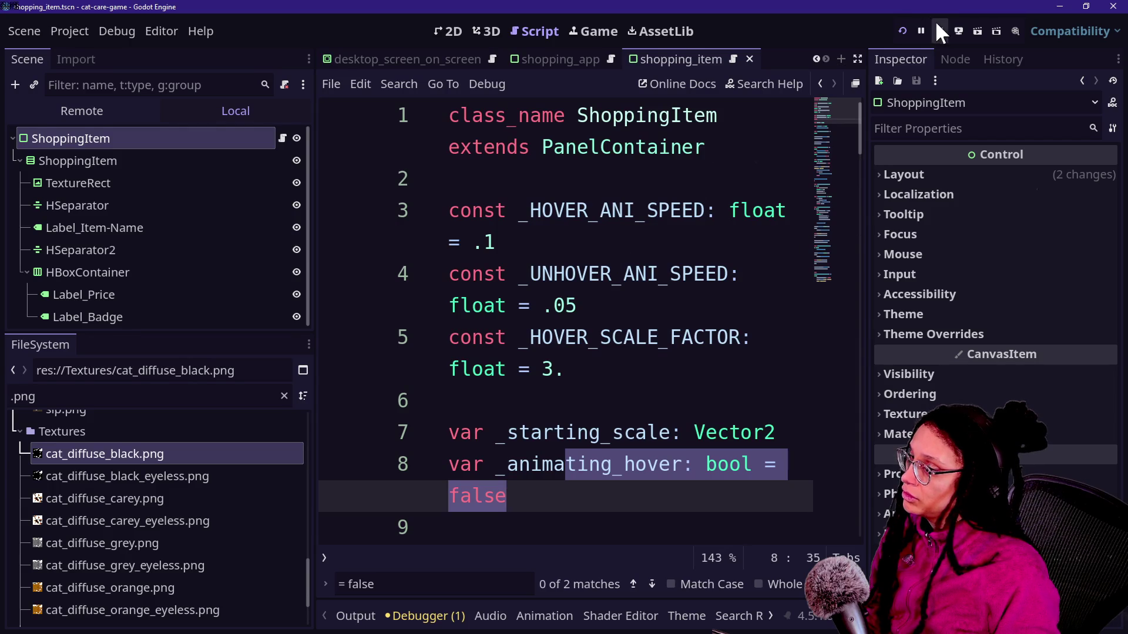
pyautogui.click(939, 30)
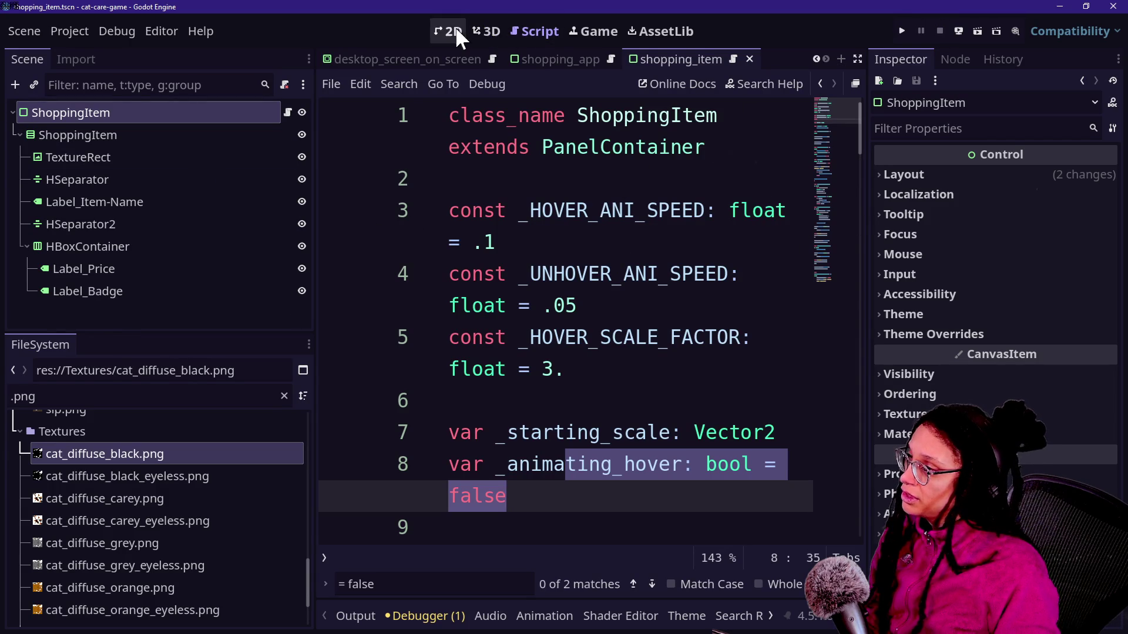
pyautogui.click(452, 31)
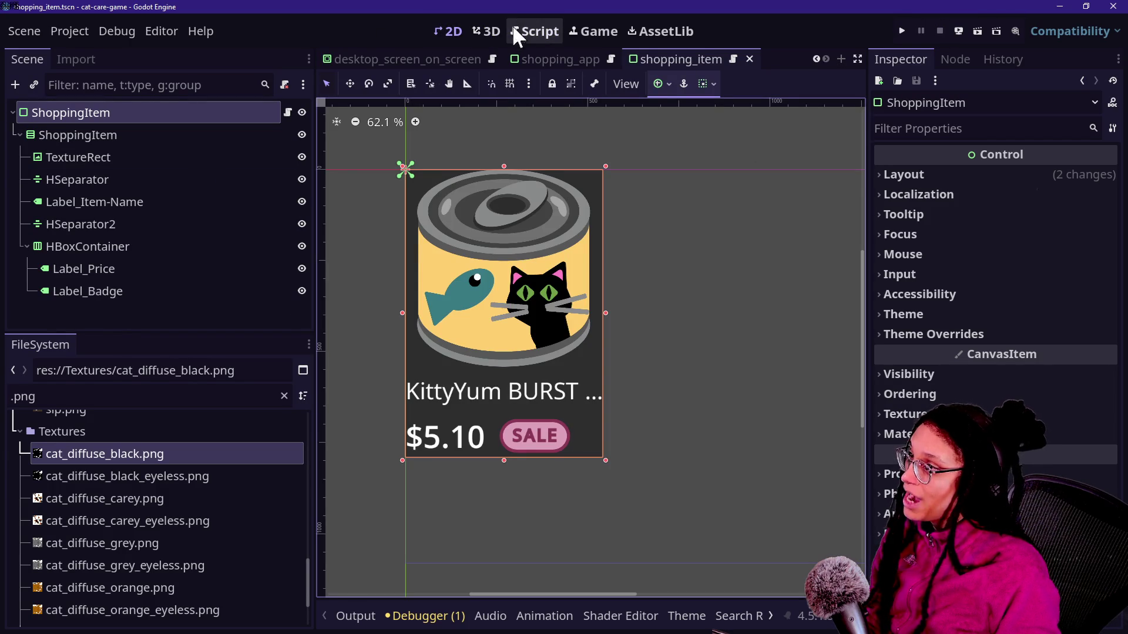
pyautogui.click(532, 31)
pyautogui.click(486, 31)
pyautogui.click(451, 31)
pyautogui.click(573, 32)
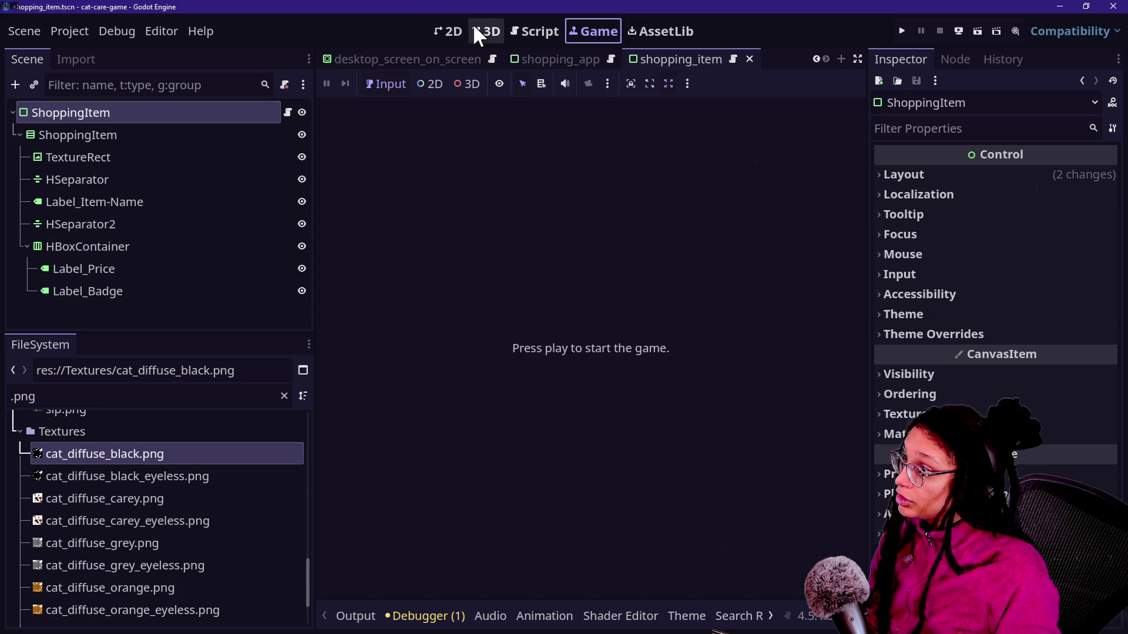
pyautogui.click(475, 28)
# In the shopping_app scene, set the MarginContainer's top margin to 270, then reopen the ShoppingItem scene.
pyautogui.click(439, 59)
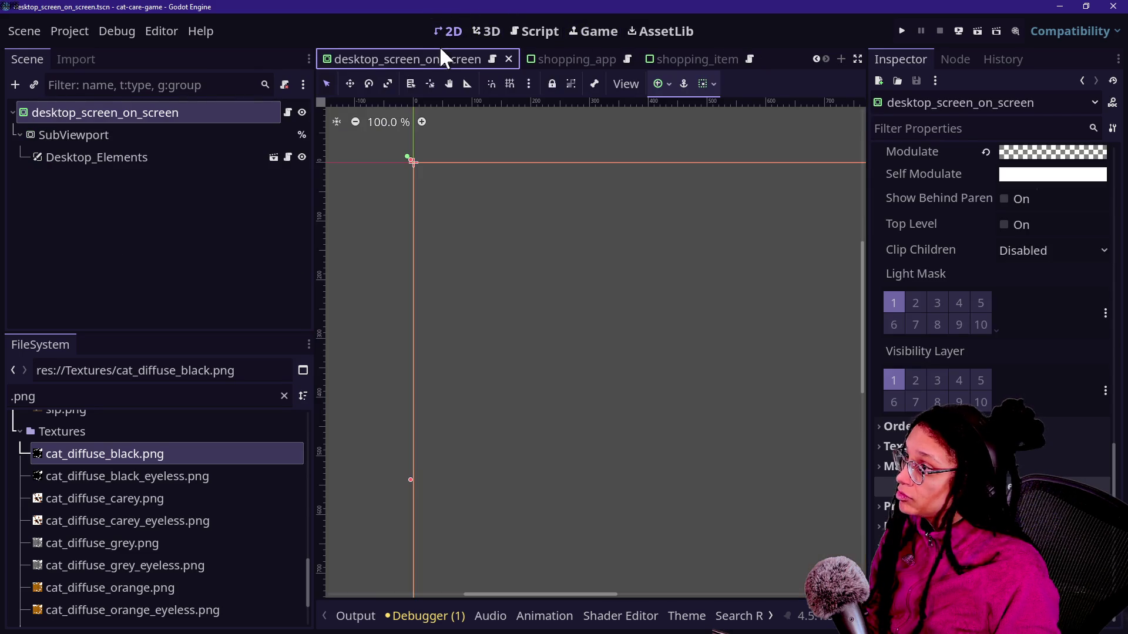
pyautogui.click(555, 59)
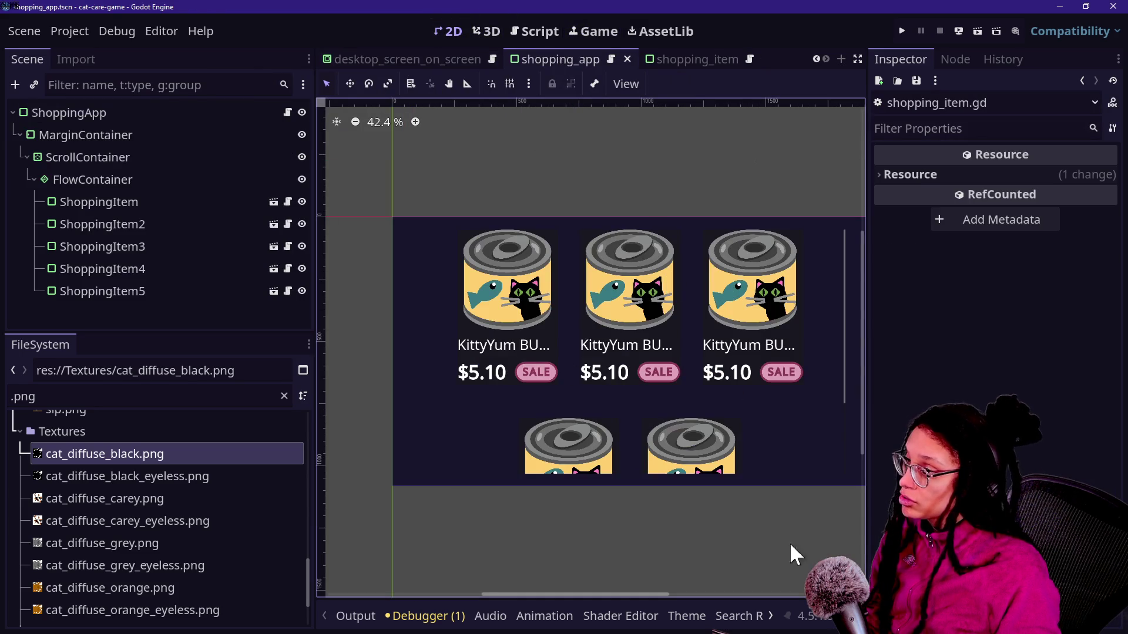
pyautogui.click(115, 112)
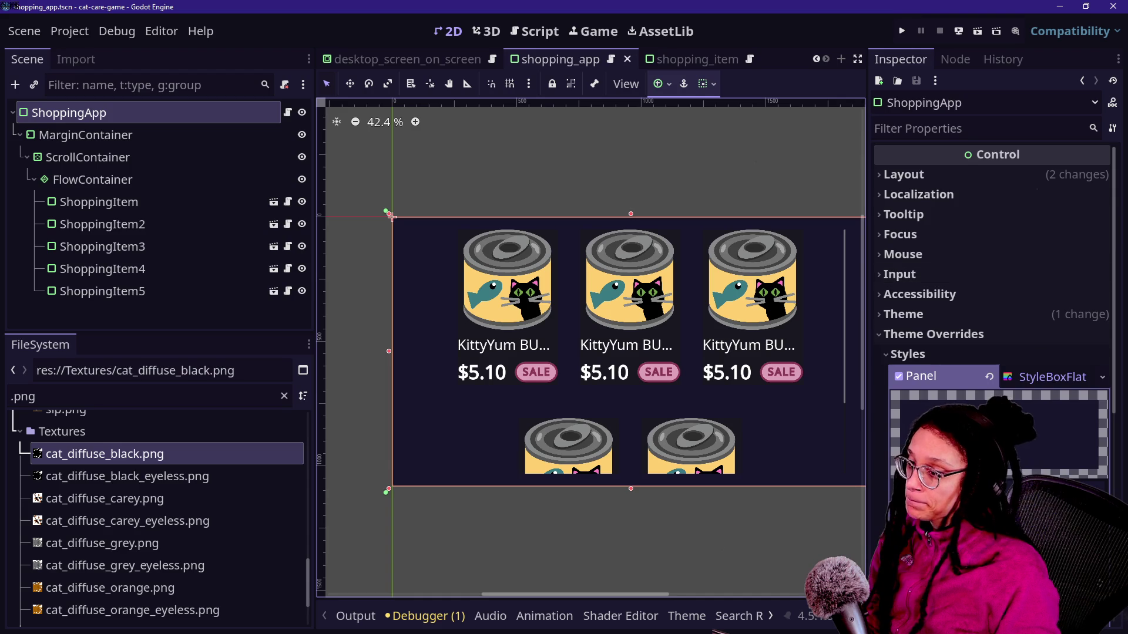
pyautogui.scroll(-4, 1007, 289)
pyautogui.scroll(-2, 999, 264)
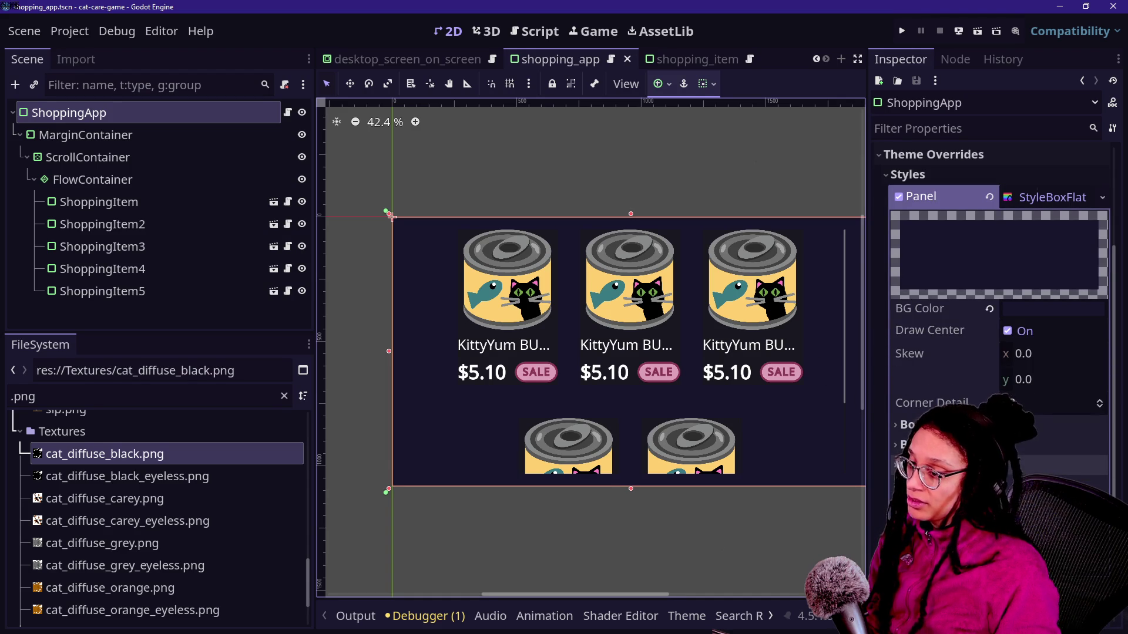
pyautogui.scroll(-6, 999, 265)
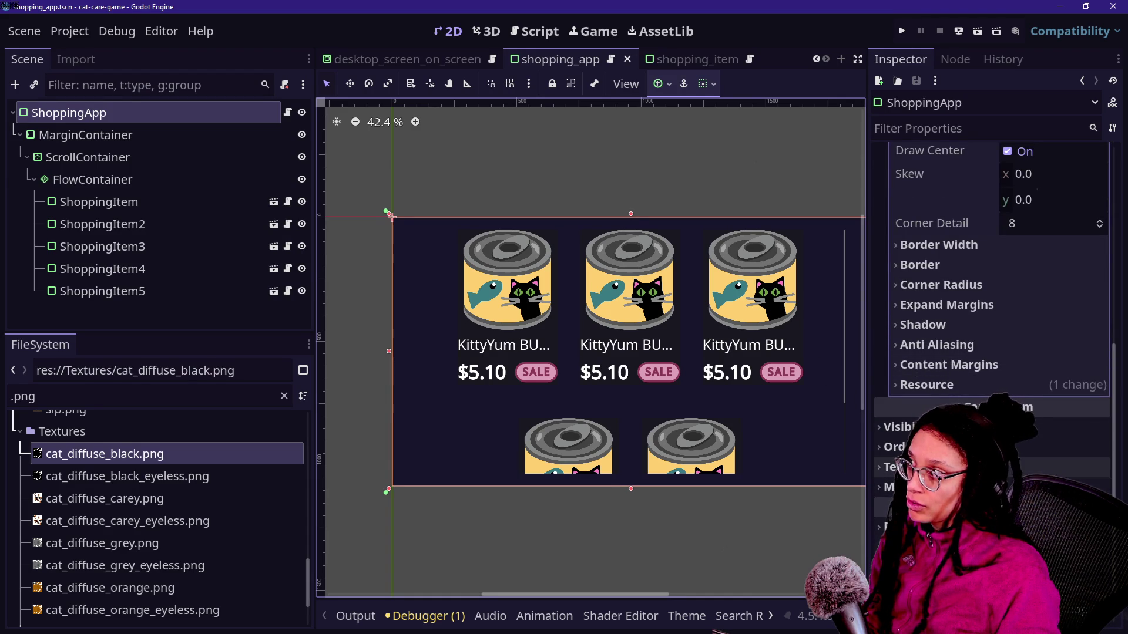
pyautogui.click(135, 136)
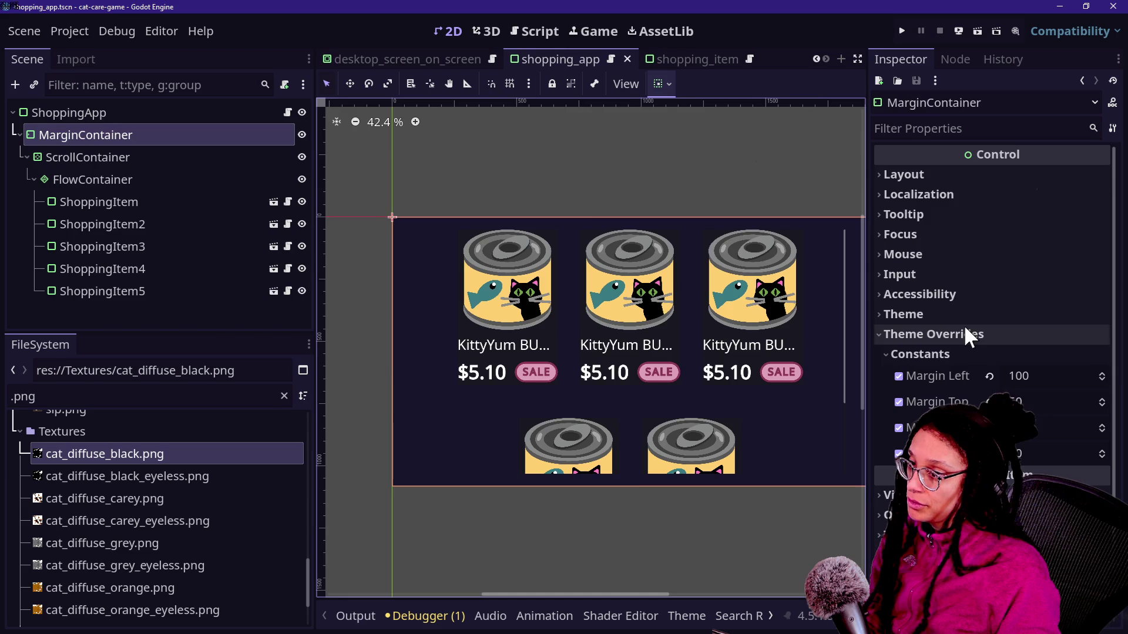
pyautogui.moveTo(1029, 405)
pyautogui.mouseDown()
pyautogui.moveTo(1063, 405)
pyautogui.moveTo(1029, 407)
pyautogui.mouseUp()
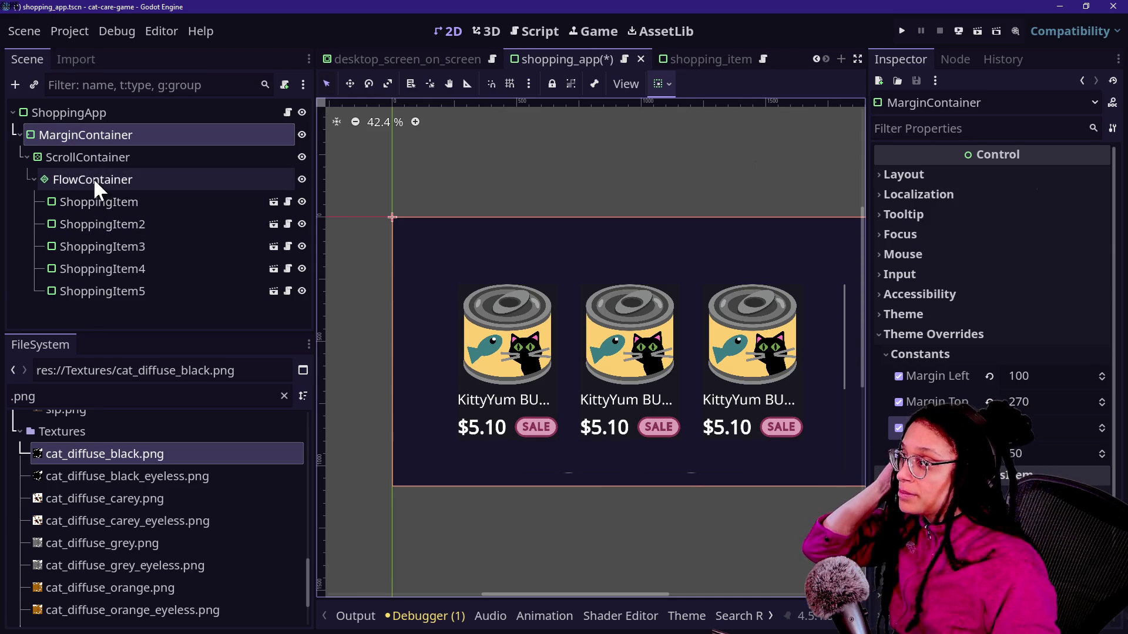
pyautogui.click(273, 202)
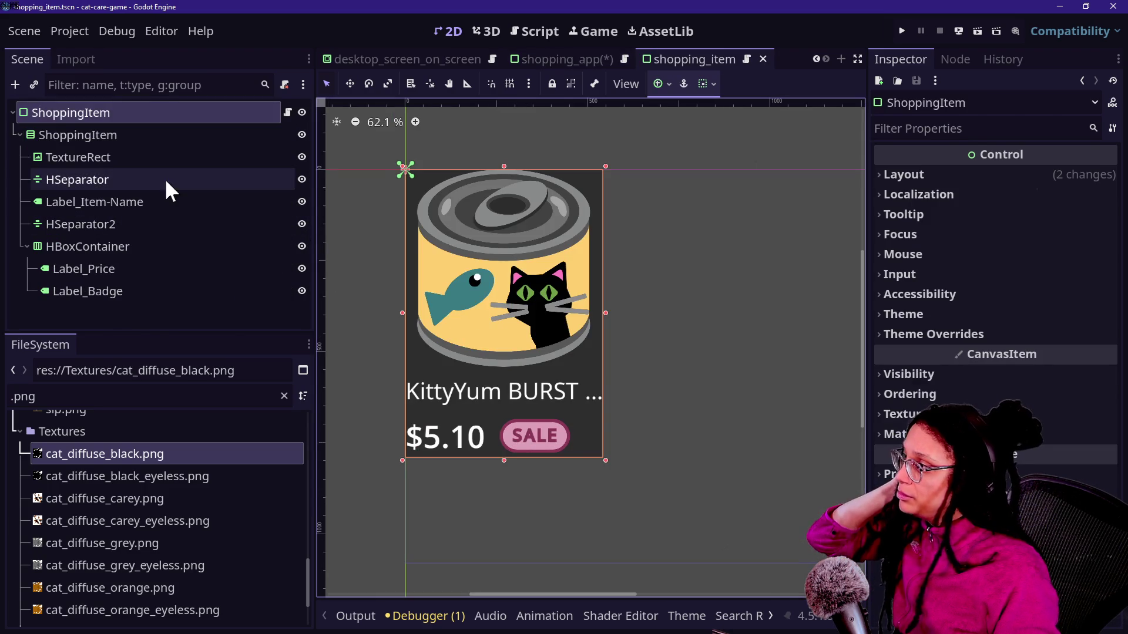
# Try the TextureRect's expand modes on the can image, settling on Fit Height Proportional.
pyautogui.click(139, 158)
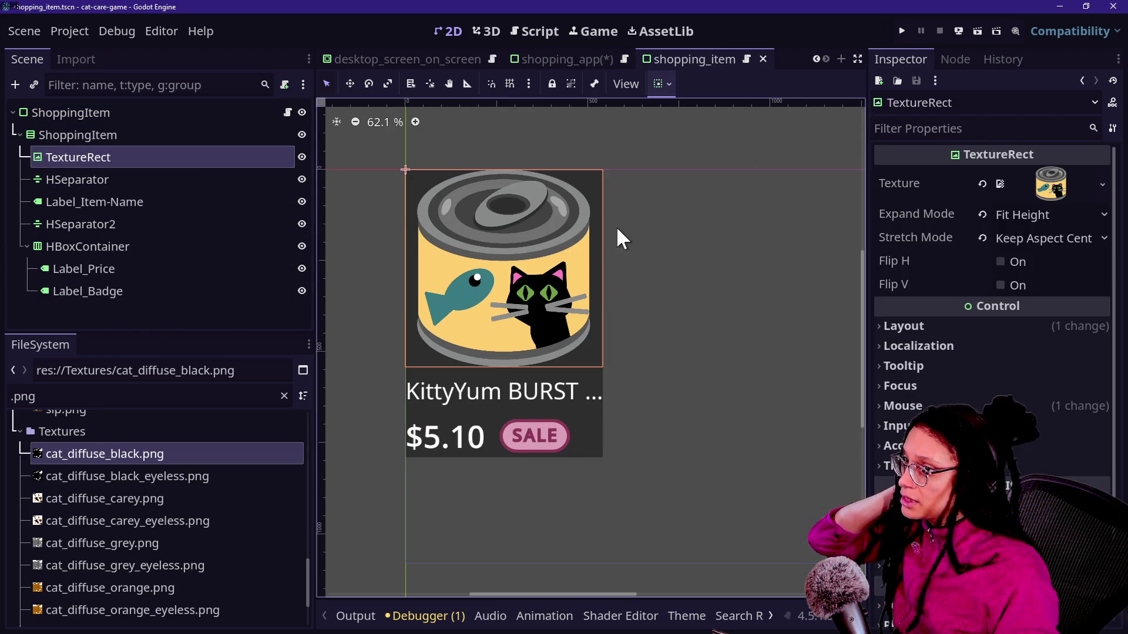
pyautogui.click(1078, 210)
pyautogui.click(1045, 278)
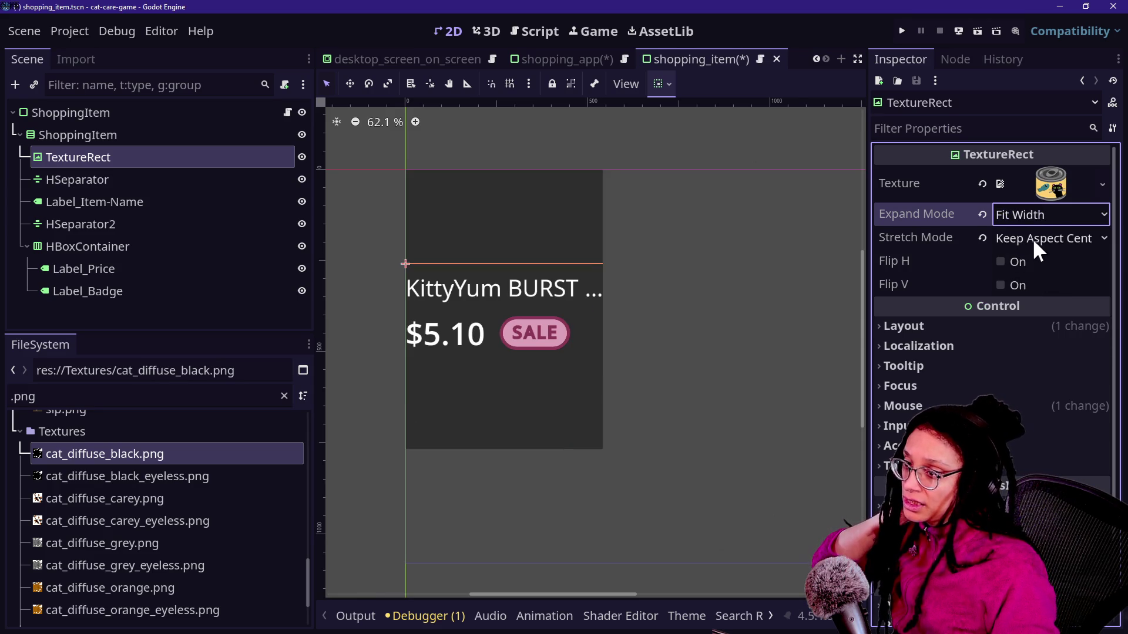
pyautogui.click(1030, 218)
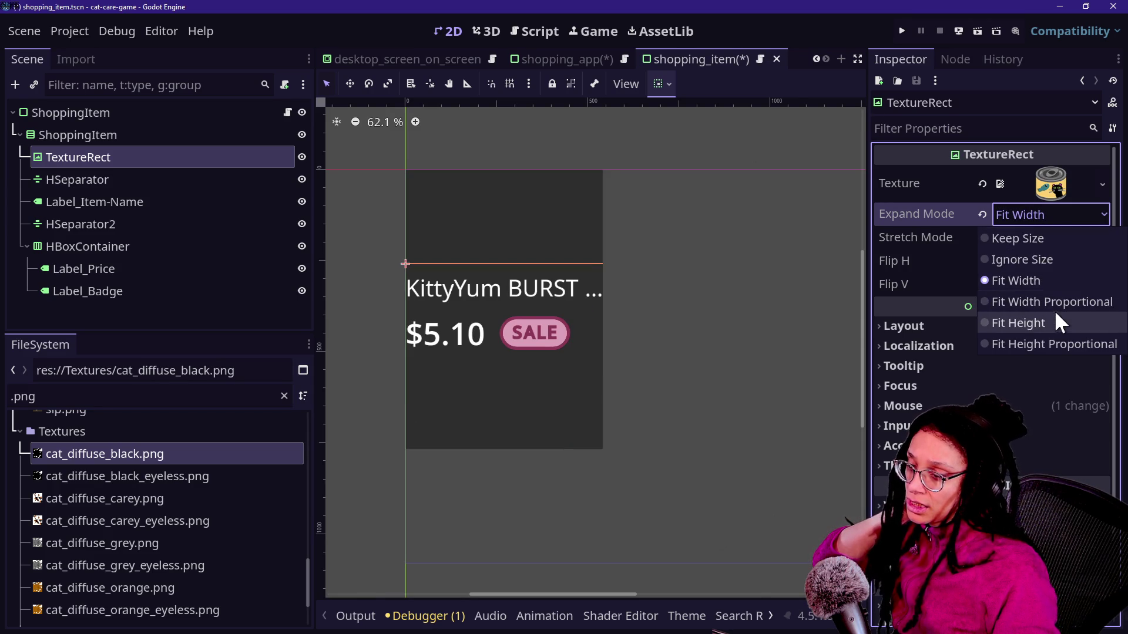
pyautogui.click(1060, 345)
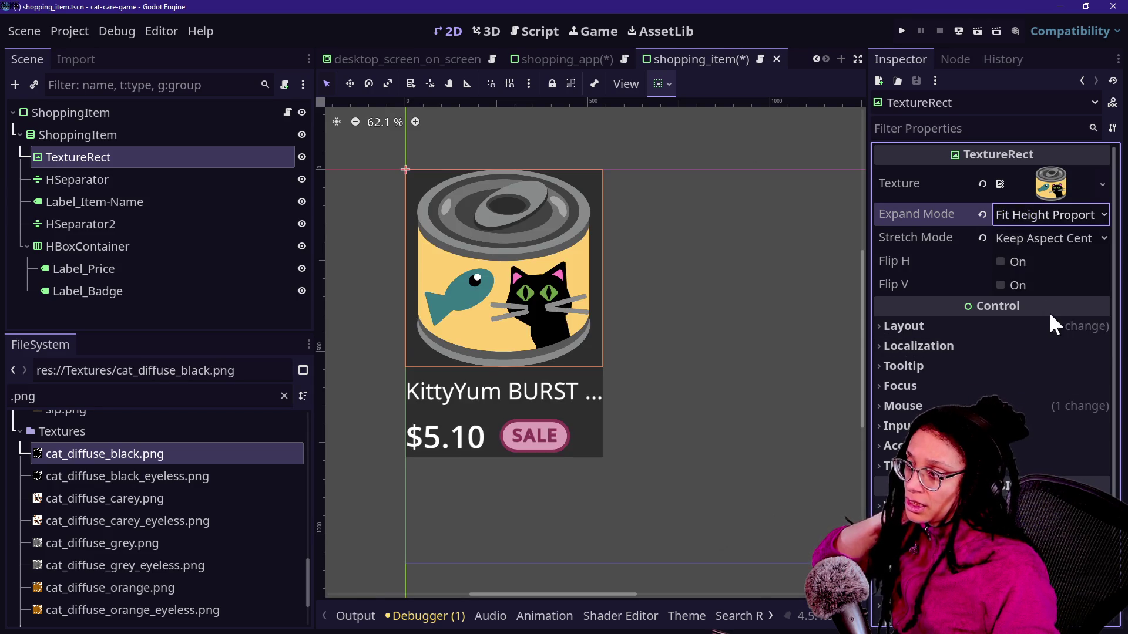
pyautogui.click(1005, 214)
pyautogui.click(1028, 314)
pyautogui.click(1005, 224)
pyautogui.click(1009, 238)
pyautogui.click(1010, 212)
pyautogui.click(1020, 256)
pyautogui.click(1019, 218)
pyautogui.click(1037, 335)
# Set the can image's stretch mode to Keep Aspect Covered.
pyautogui.click(1021, 238)
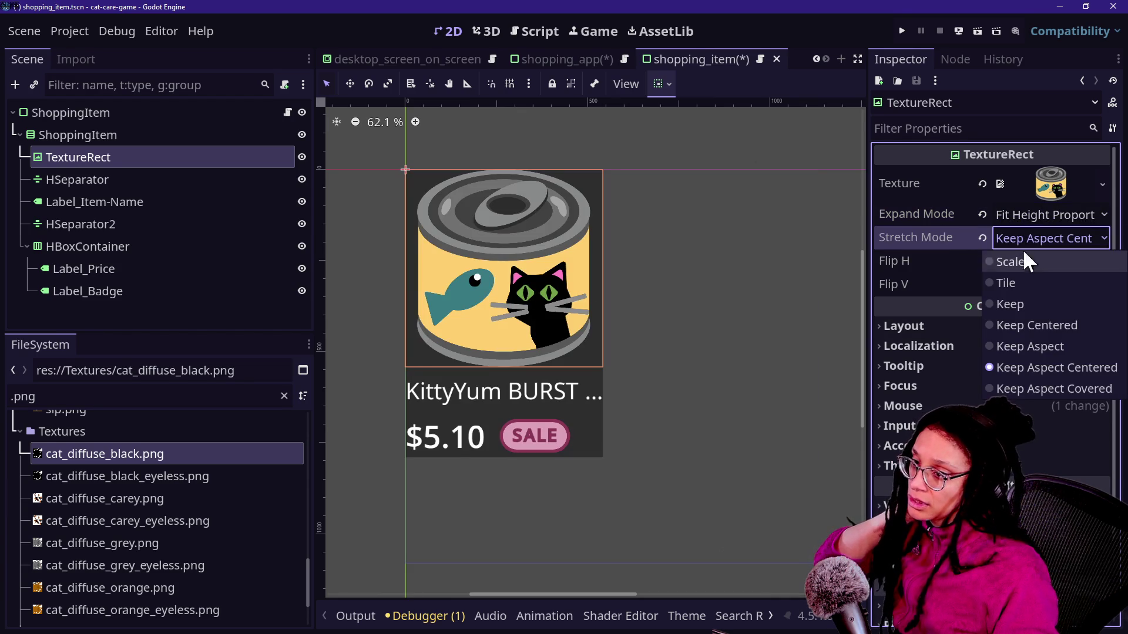
pyautogui.click(1025, 302)
pyautogui.click(1020, 238)
pyautogui.click(1044, 387)
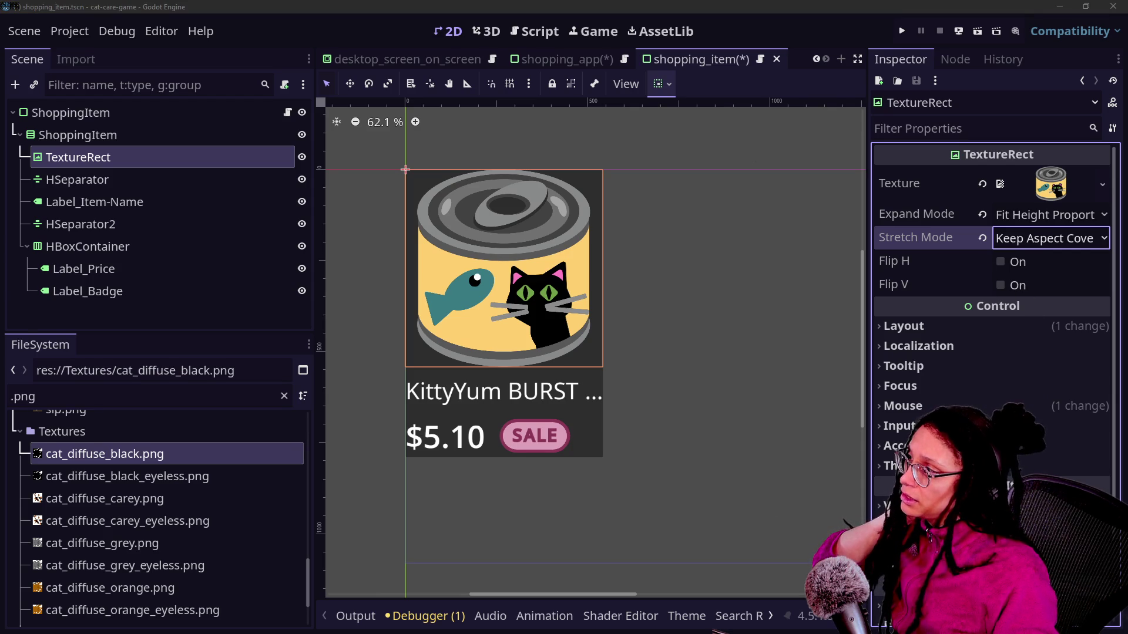
# Set the child ShoppingItem container's horizontal sizing to Shrink Center and run the game.
pyautogui.click(233, 136)
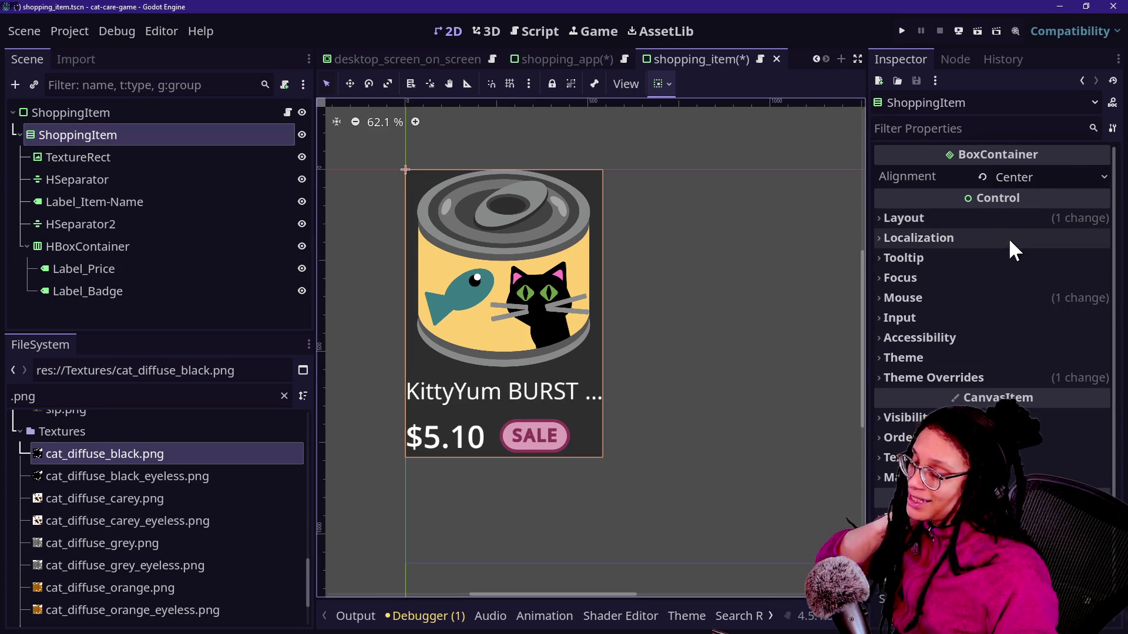
pyautogui.click(996, 218)
pyautogui.scroll(-2, 925, 382)
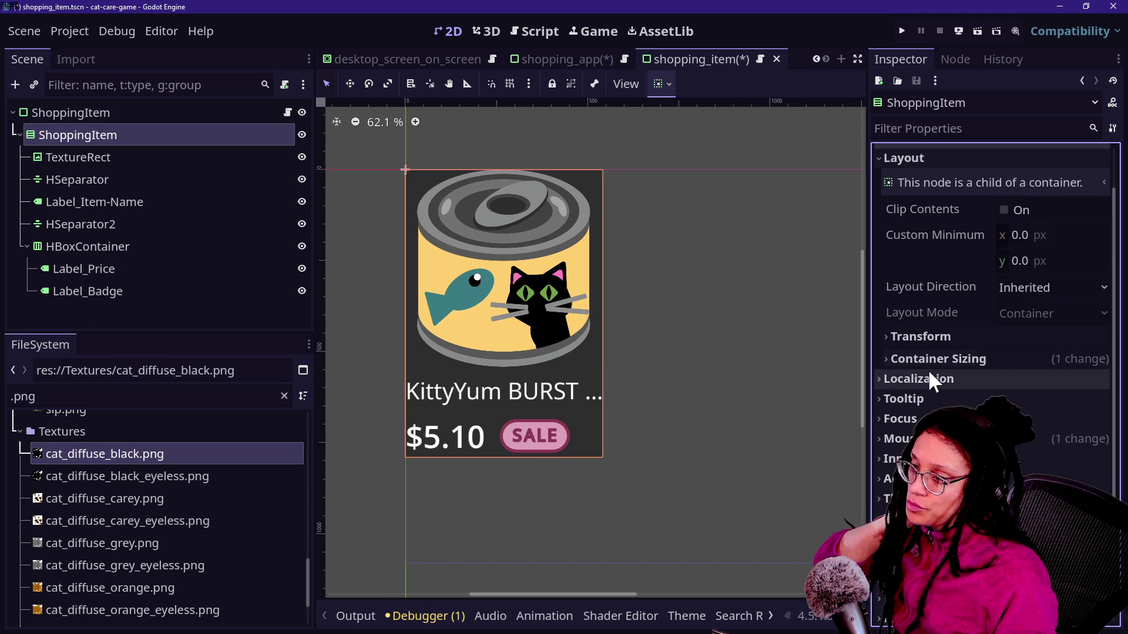
pyautogui.click(938, 359)
pyautogui.click(1046, 382)
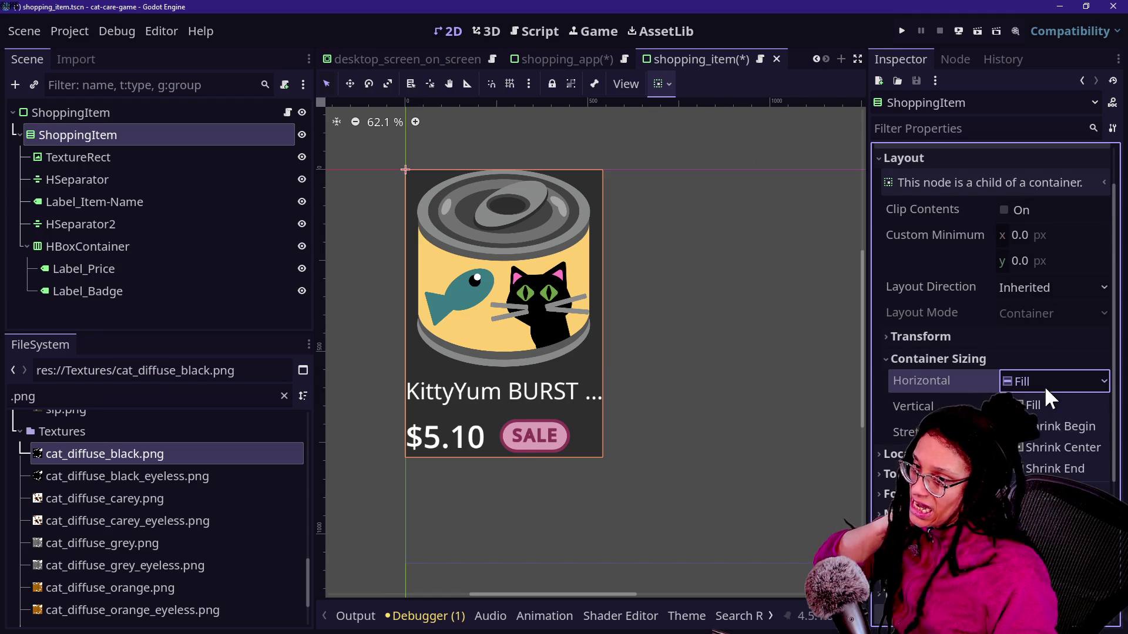
pyautogui.click(1049, 447)
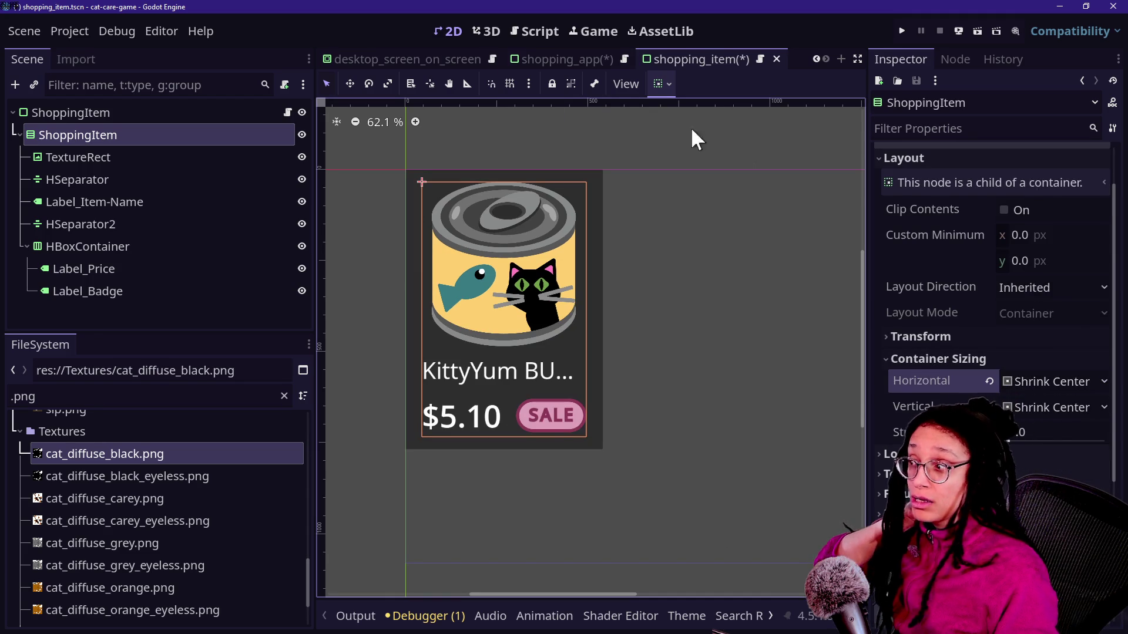
pyautogui.click(903, 29)
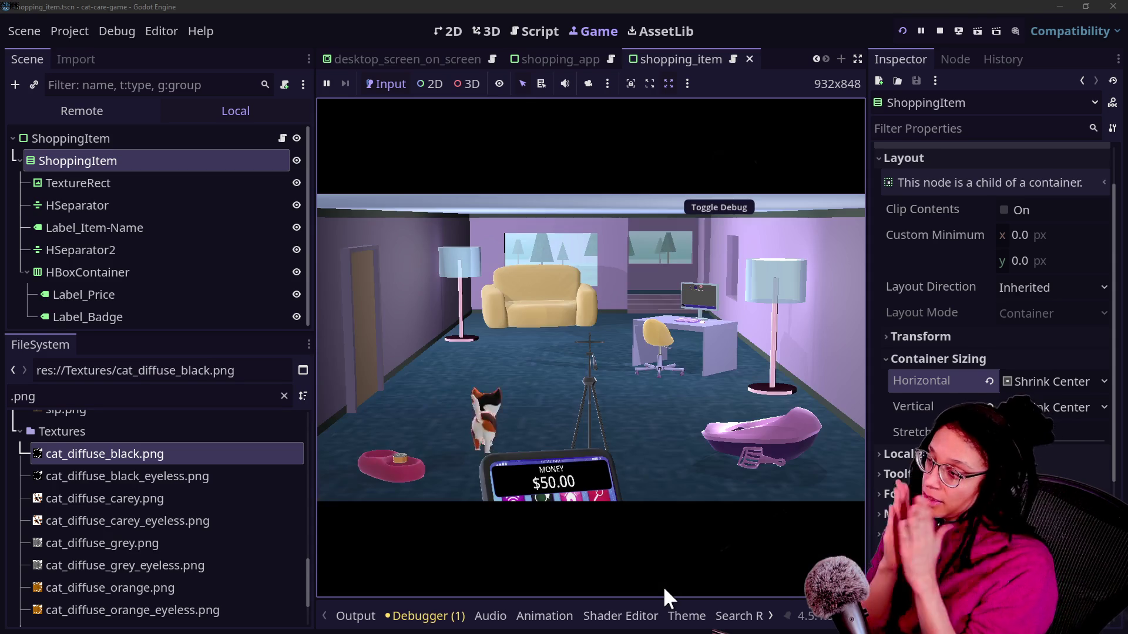
# Open the in-game Shopping App and enable Clip Contents on the root ShoppingItem's Layout.
pyautogui.click(664, 329)
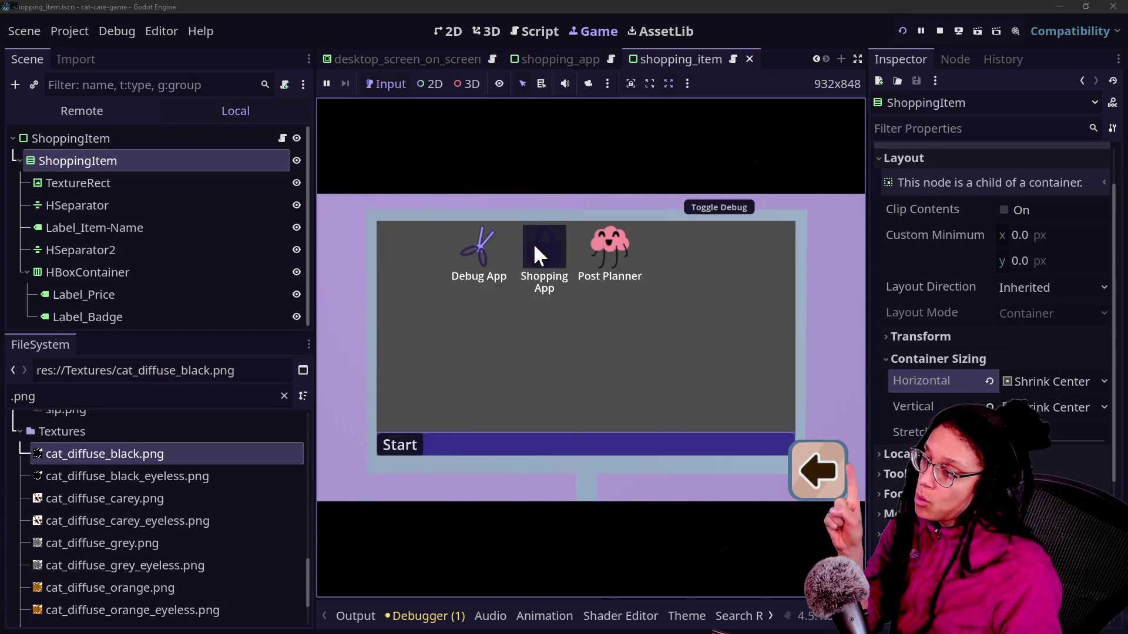
pyautogui.click(536, 250)
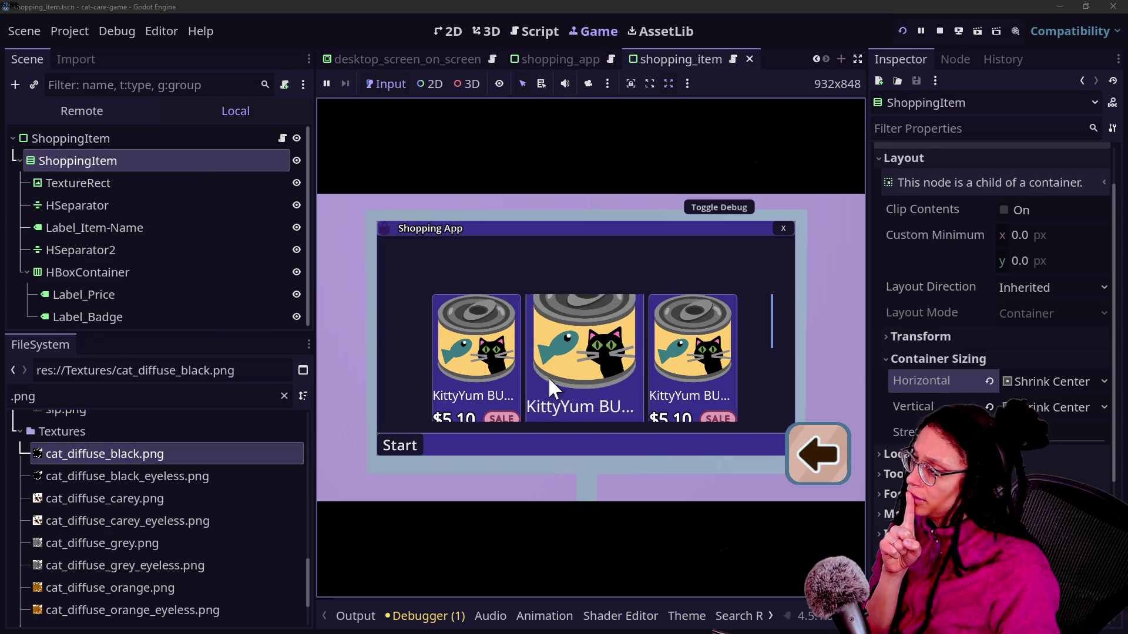
pyautogui.click(149, 137)
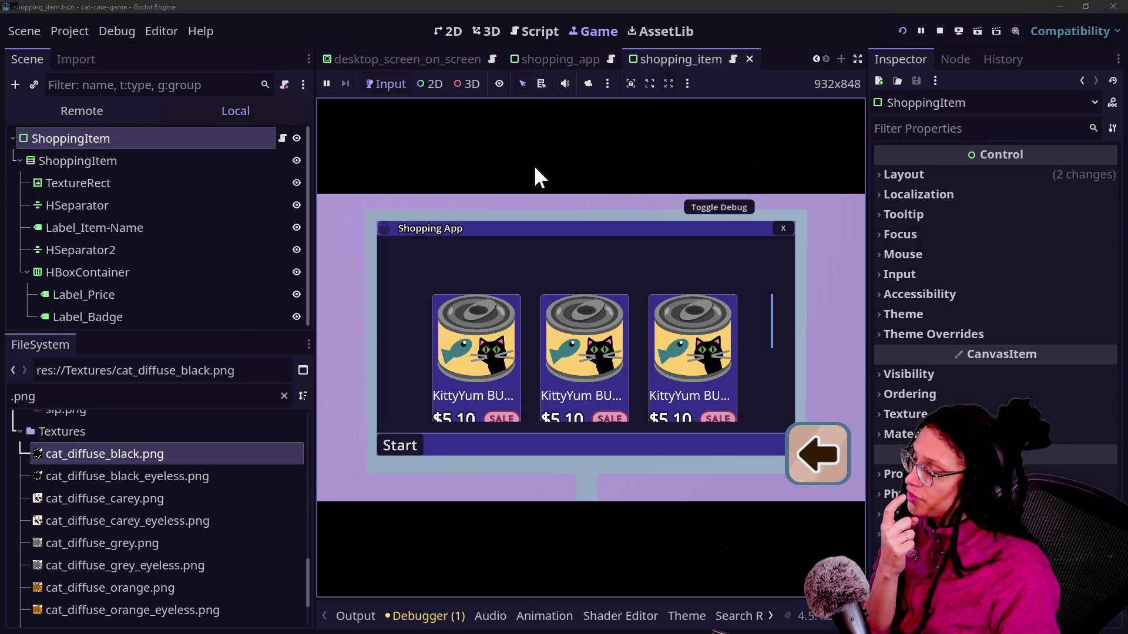
pyautogui.click(935, 174)
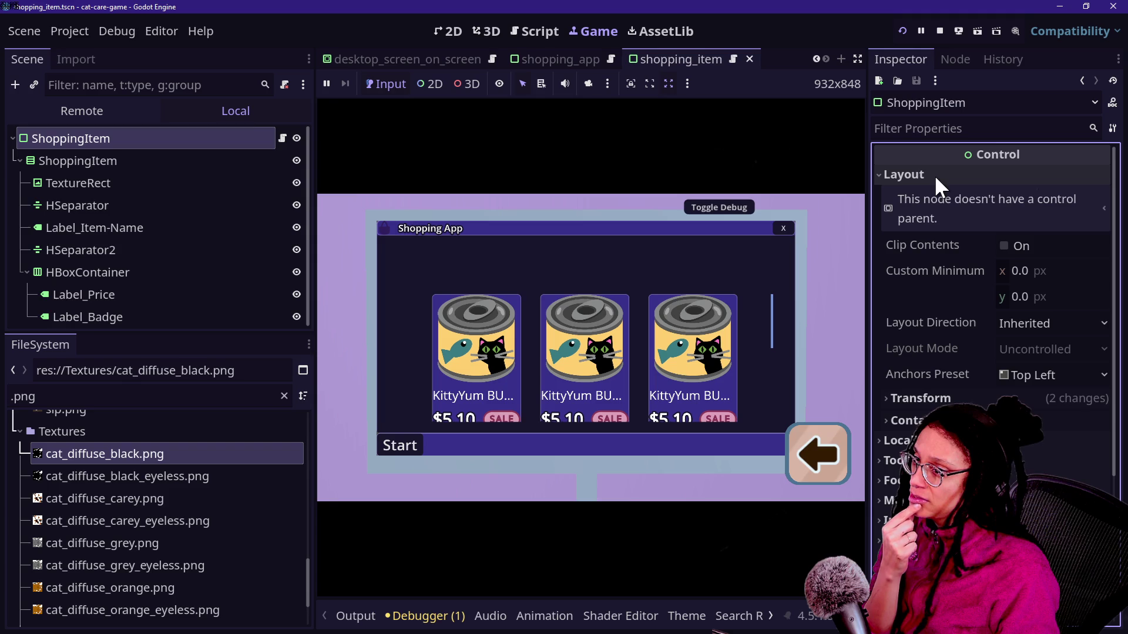
pyautogui.click(1003, 246)
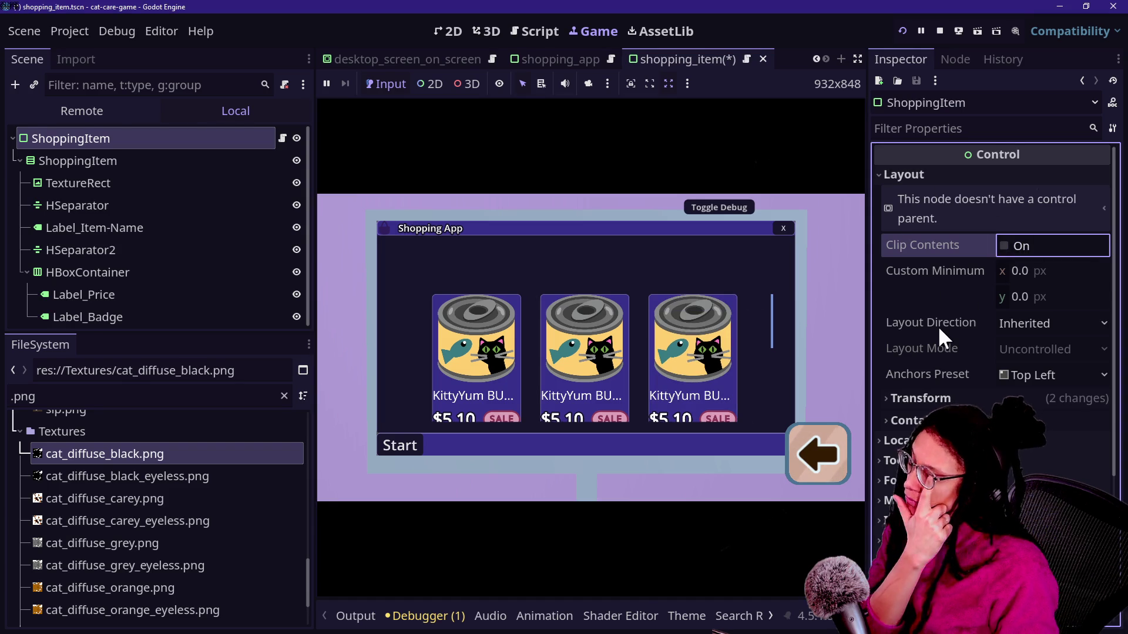
pyautogui.scroll(-3, 938, 328)
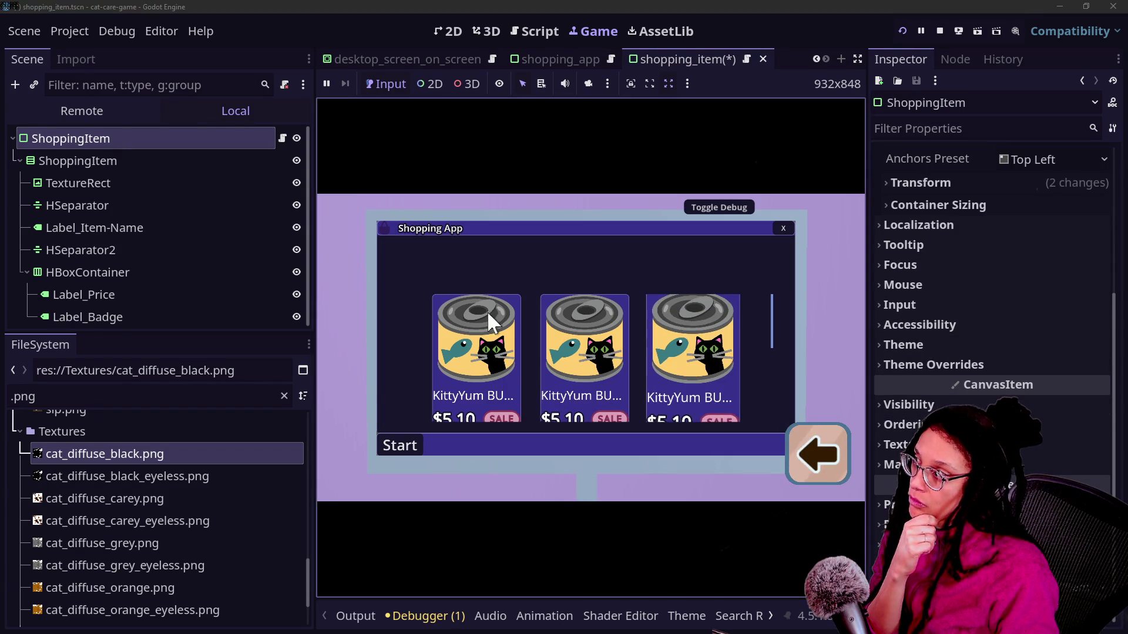
# Inspect the HBoxContainer's Container Sizing options, then expand the running game to fill the editor.
pyautogui.click(150, 161)
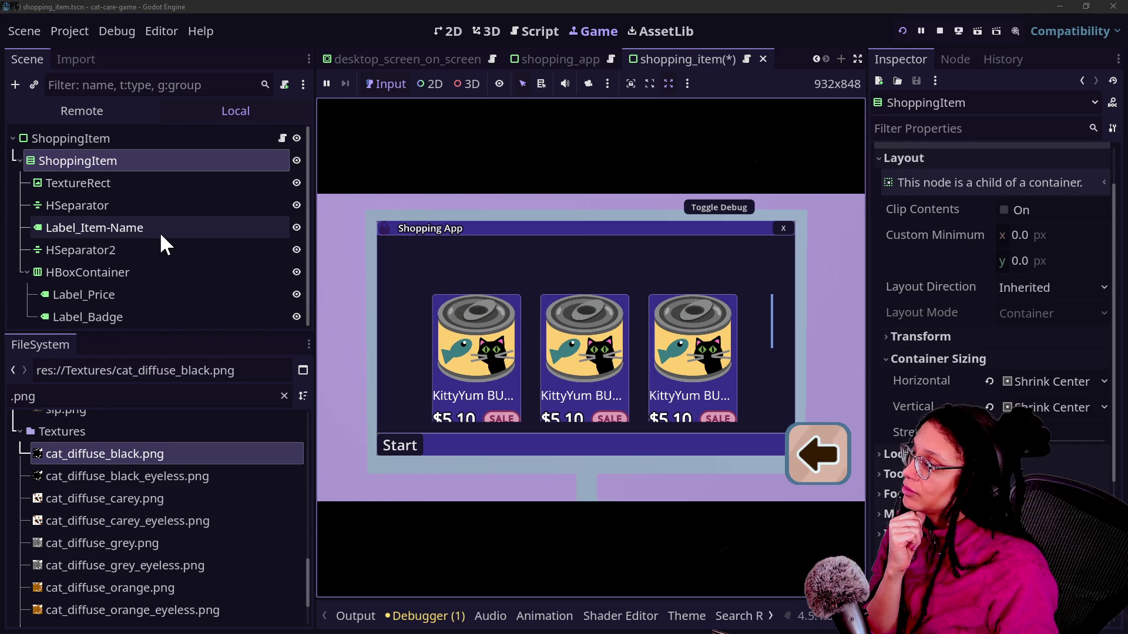
pyautogui.click(118, 272)
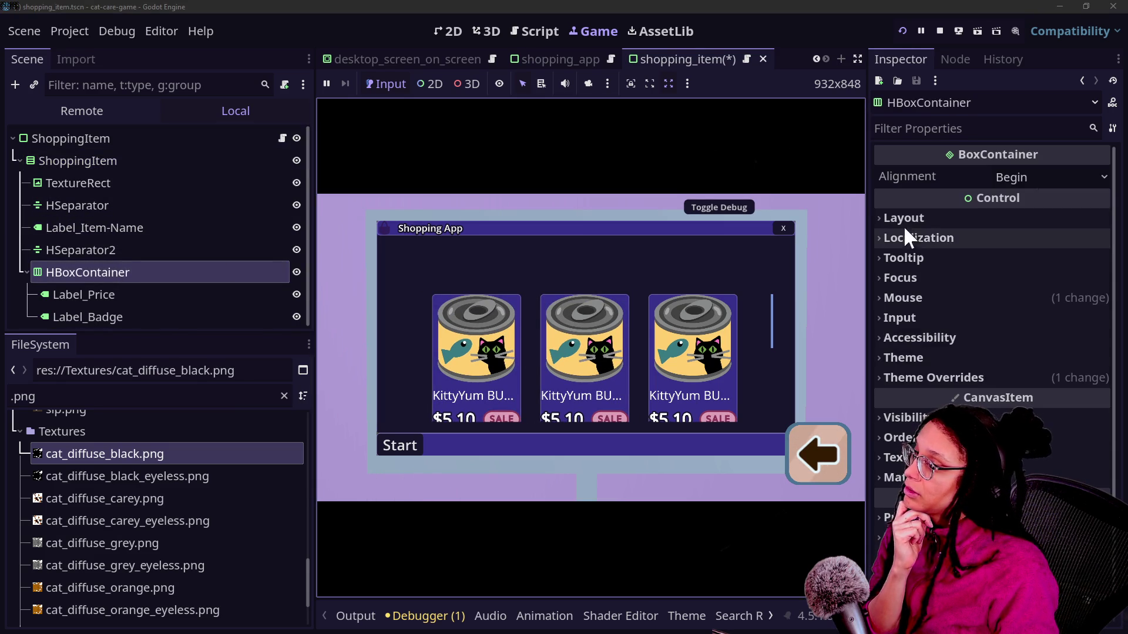
pyautogui.click(923, 222)
pyautogui.scroll(-5, 942, 397)
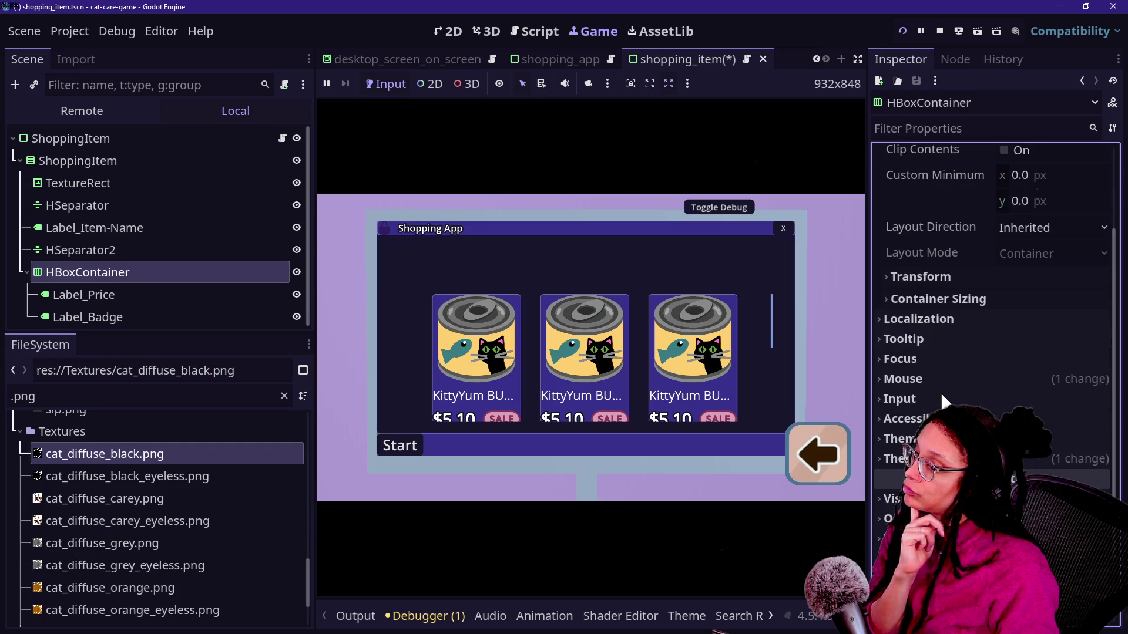
pyautogui.click(939, 299)
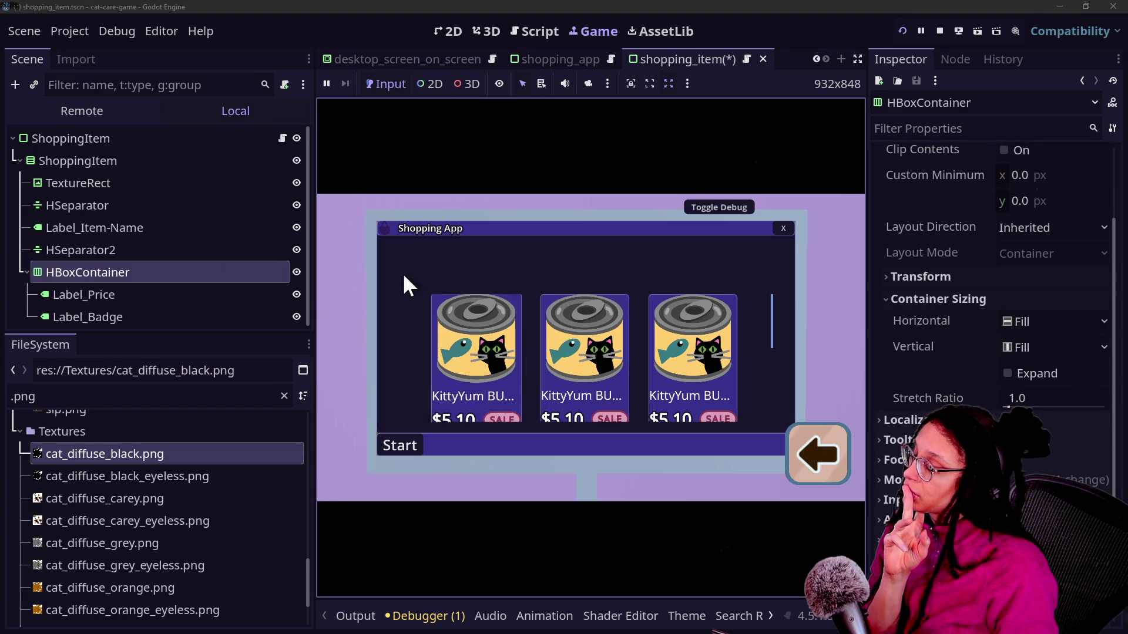
pyautogui.scroll(-3, 728, 312)
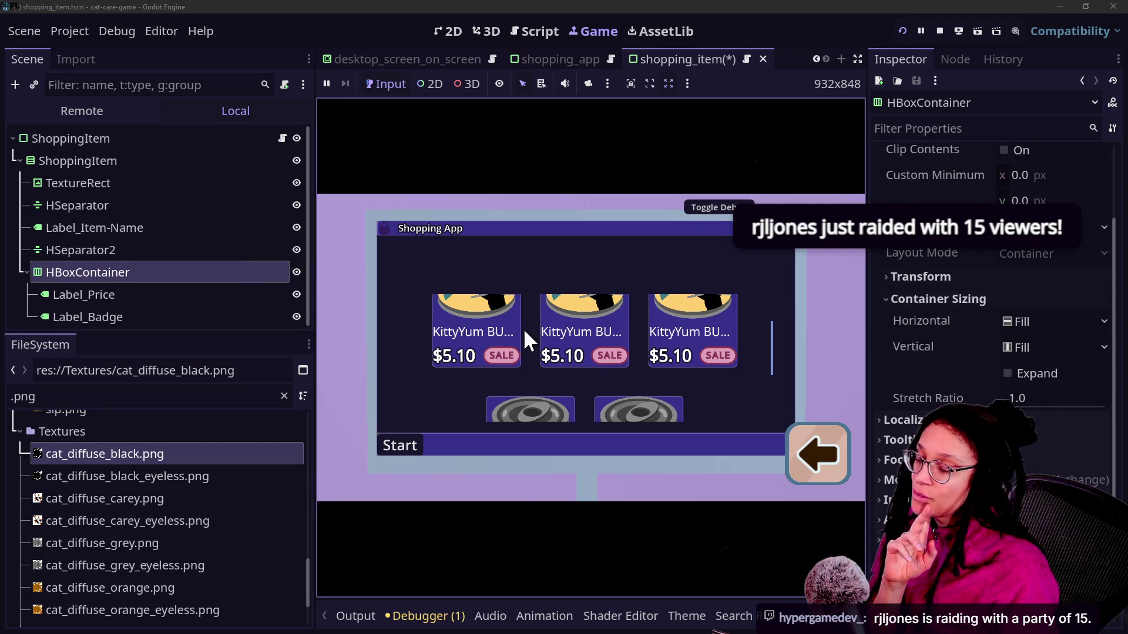
pyautogui.scroll(-3, 526, 328)
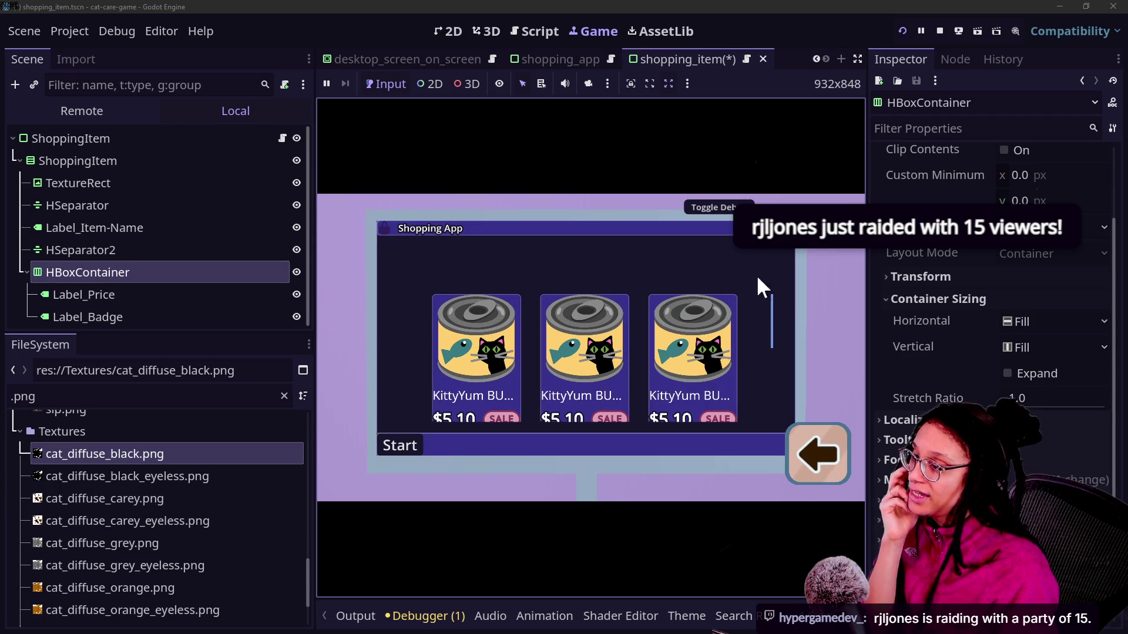
pyautogui.click(857, 59)
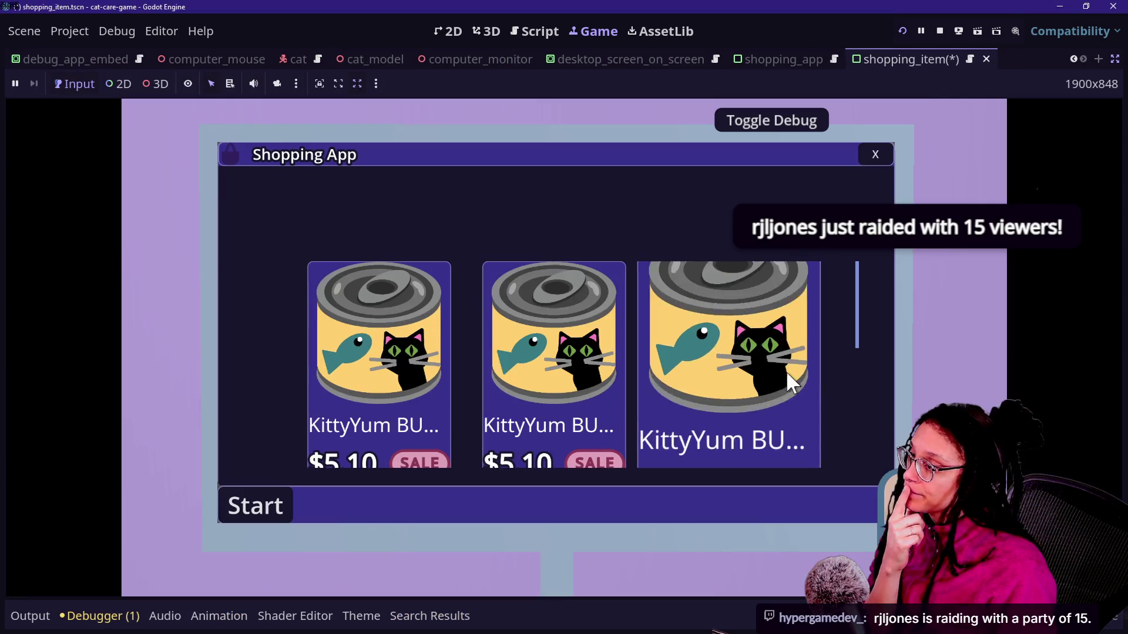
# Back out to the room, close and reopen the Shopping App on the monitor, then return to the room.
pyautogui.press('Escape')
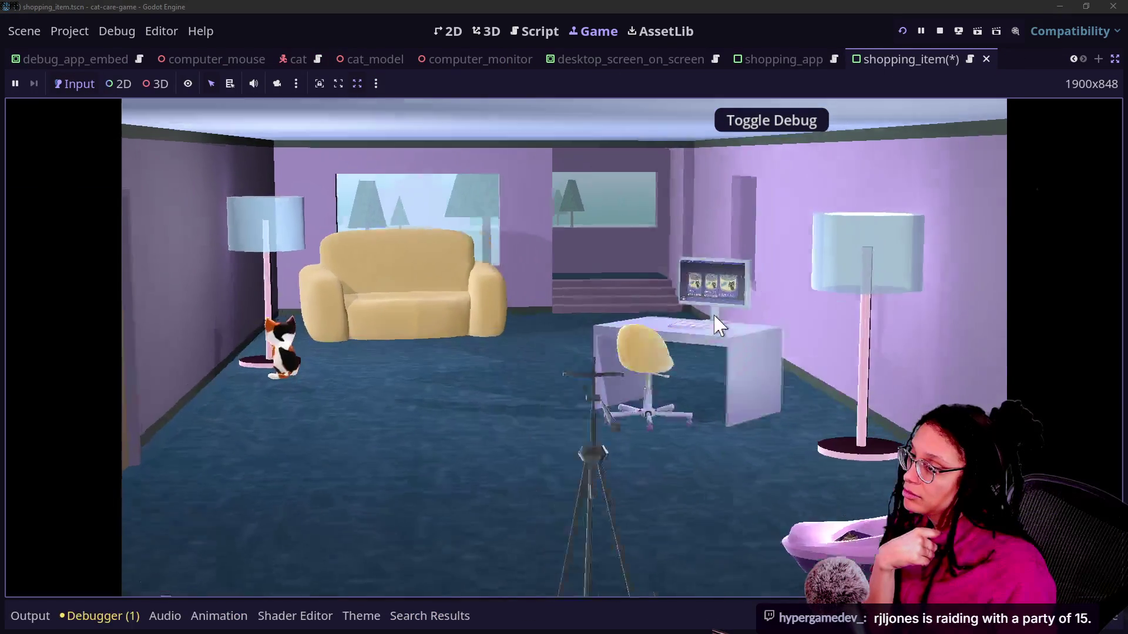
pyautogui.click(719, 325)
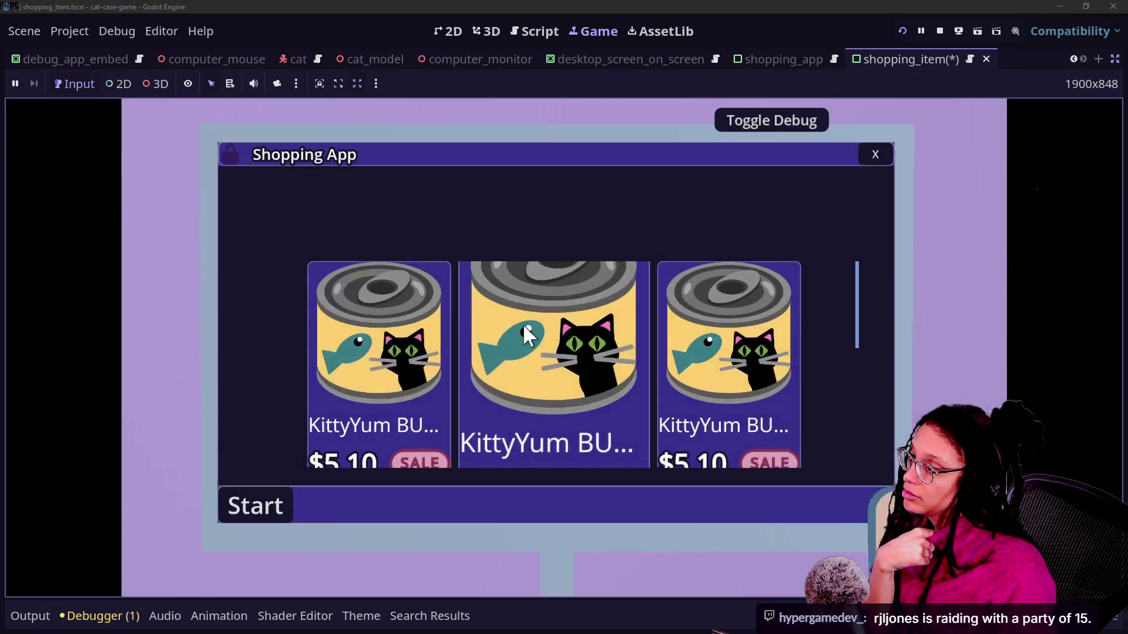
pyautogui.scroll(-3, 523, 324)
pyautogui.click(881, 157)
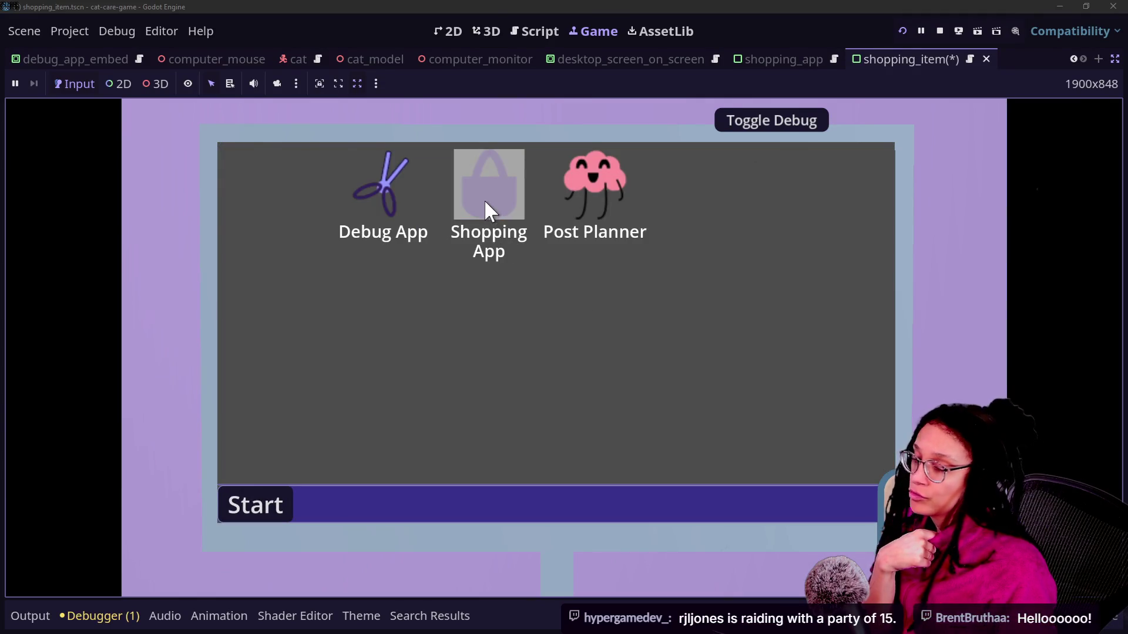
pyautogui.doubleClick(485, 200)
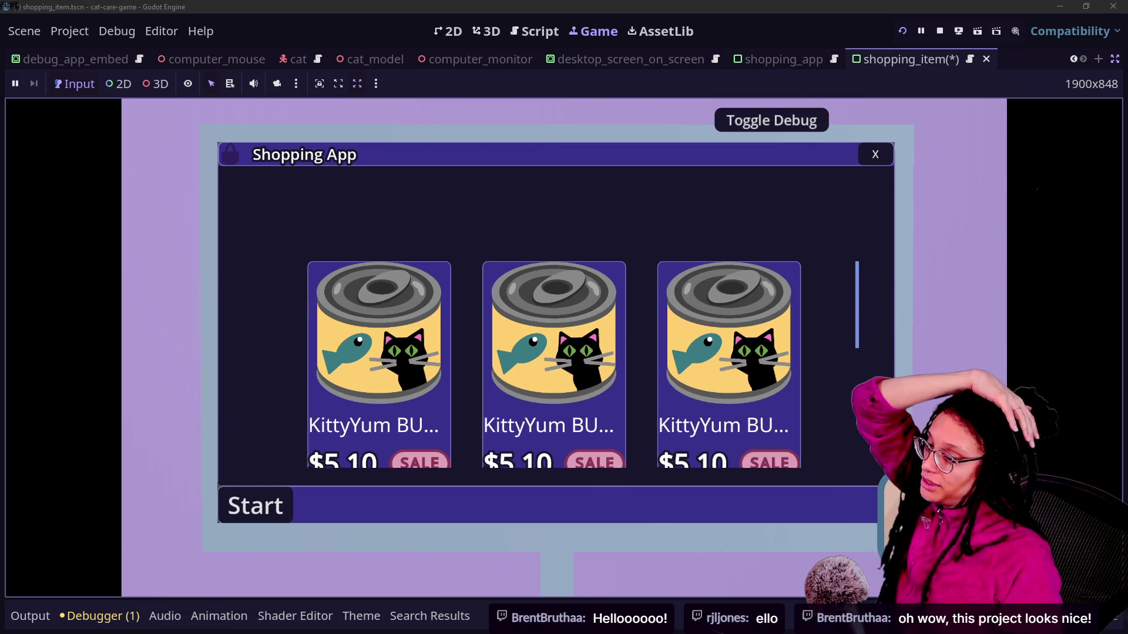
pyautogui.press('Escape')
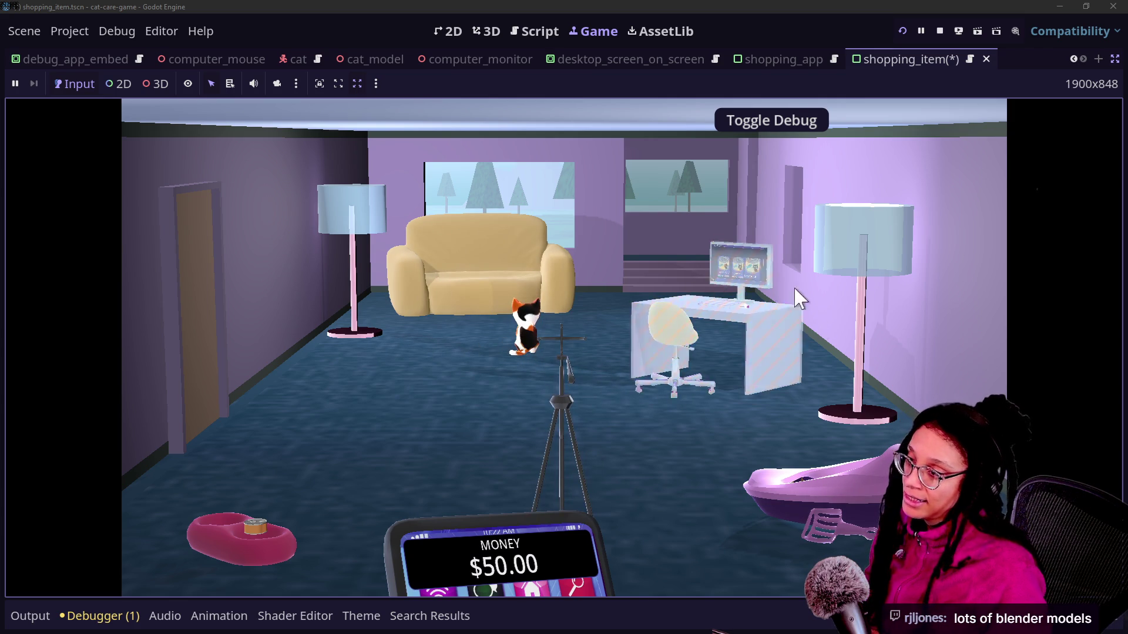
# On the in-game computer, close the Shopping App and run Post Planner, choosing cubstack as the platform.
pyautogui.click(781, 277)
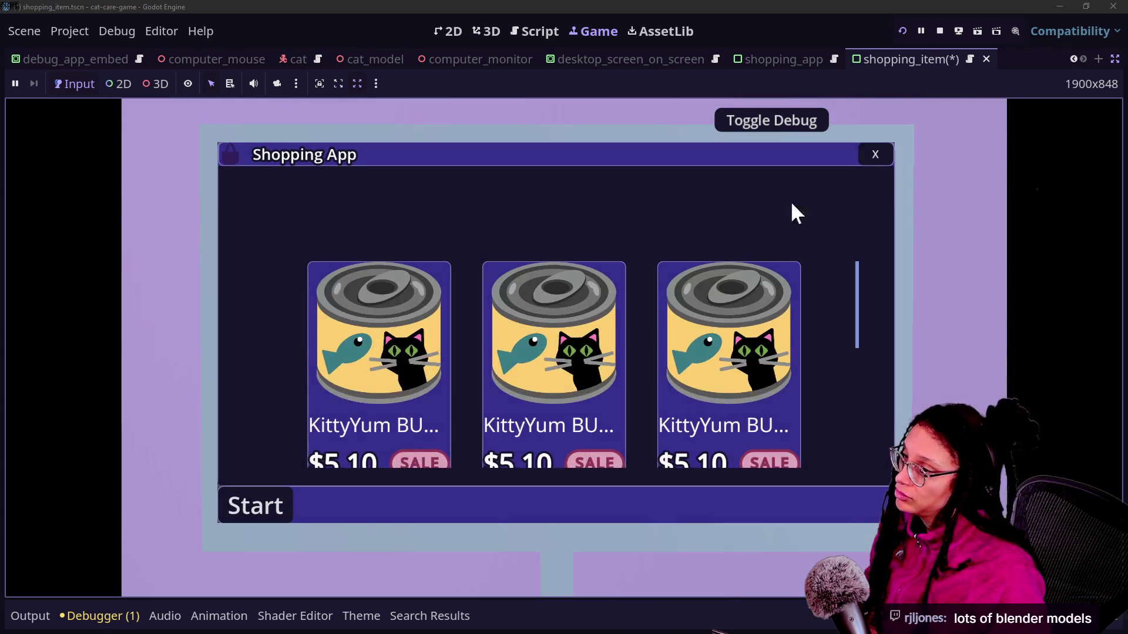
pyautogui.click(875, 154)
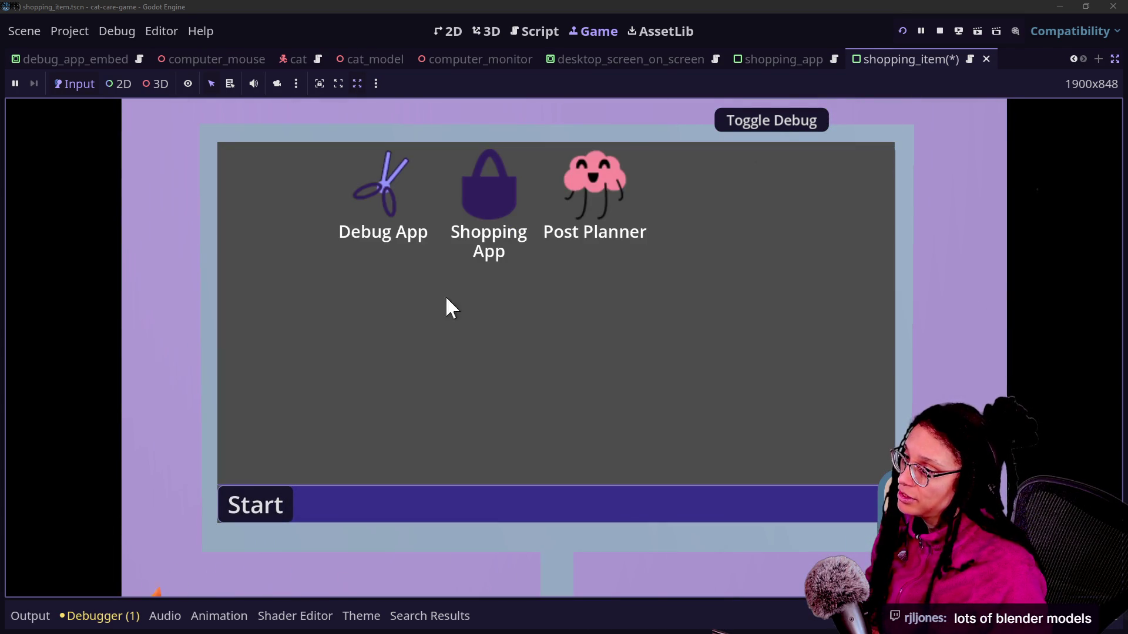
pyautogui.click(581, 205)
pyautogui.click(517, 326)
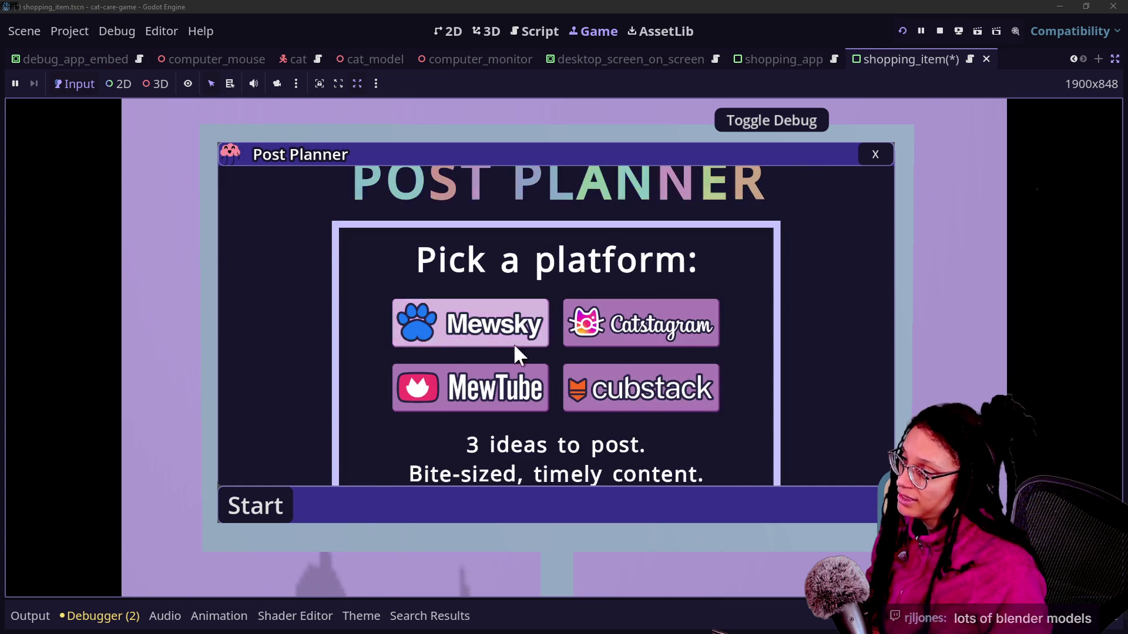
pyautogui.click(717, 393)
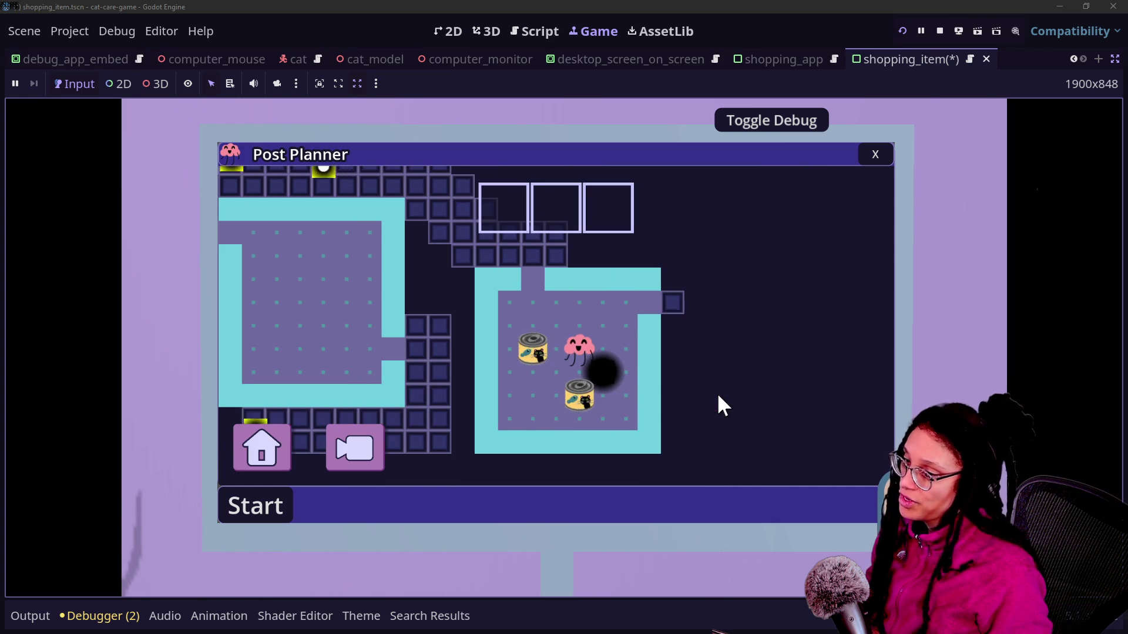
pyautogui.click(873, 154)
# Reopen the Shopping App, scroll through the hover-enlarging KittyYum cards, close it, and switch to the browser.
pyautogui.click(488, 194)
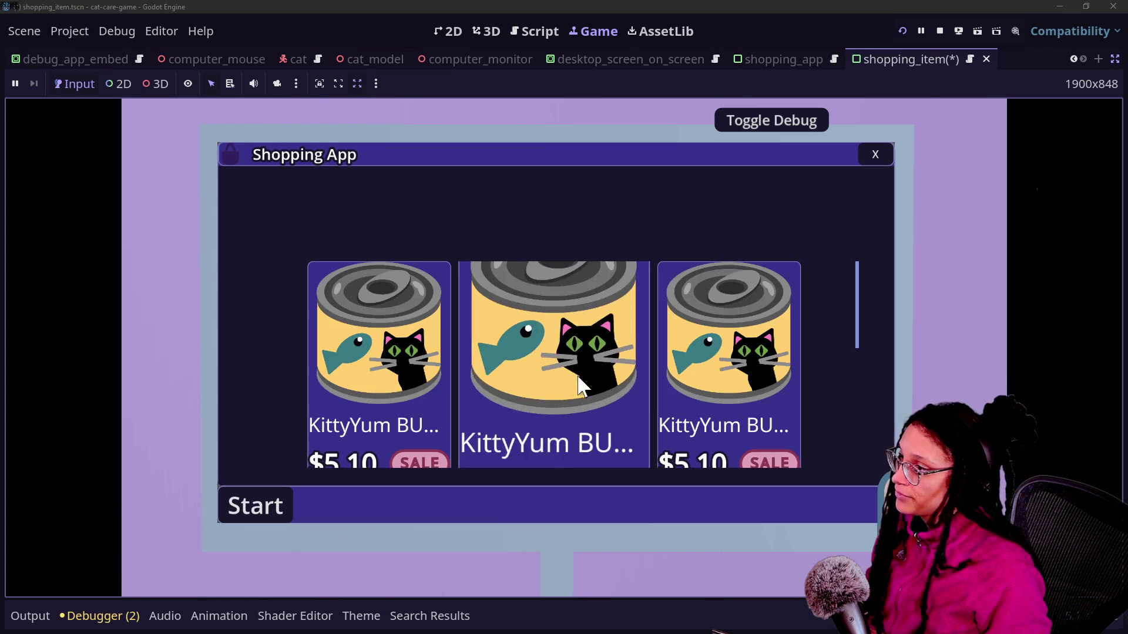
pyautogui.scroll(-3, 674, 406)
pyautogui.scroll(3, 674, 405)
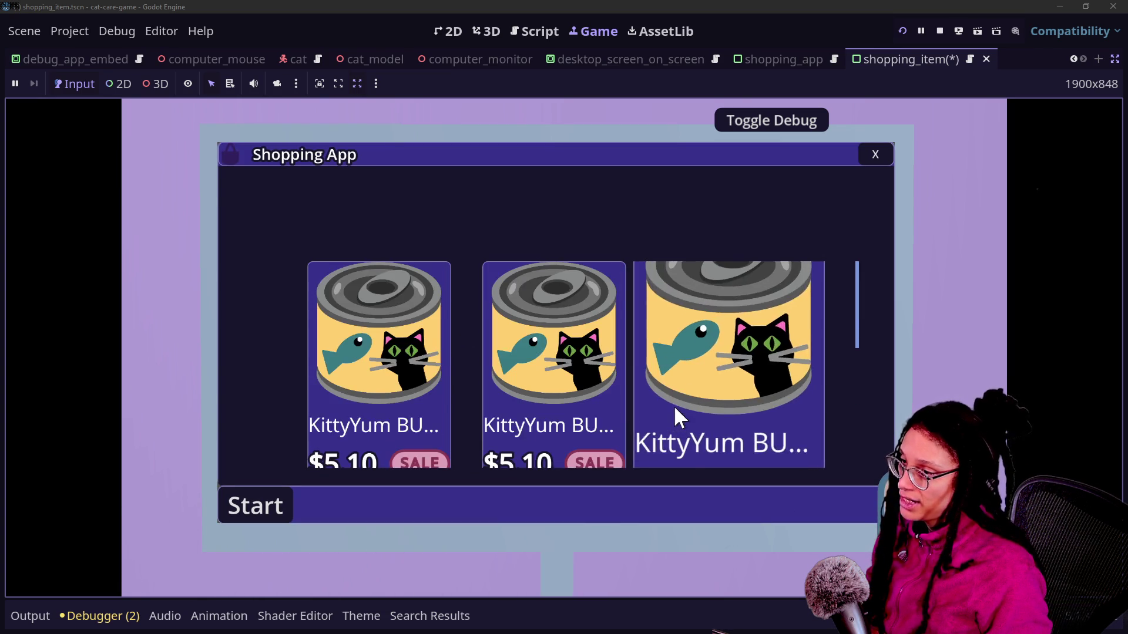
pyautogui.scroll(-2, 574, 421)
pyautogui.scroll(2, 574, 421)
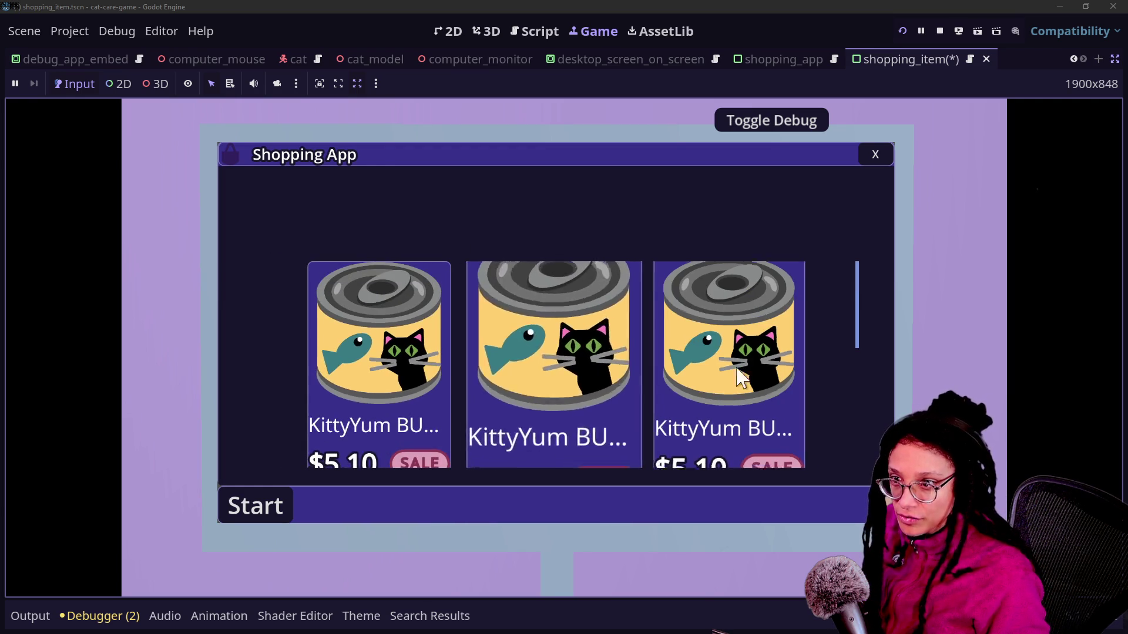
pyautogui.scroll(-2, 728, 398)
pyautogui.scroll(2, 729, 397)
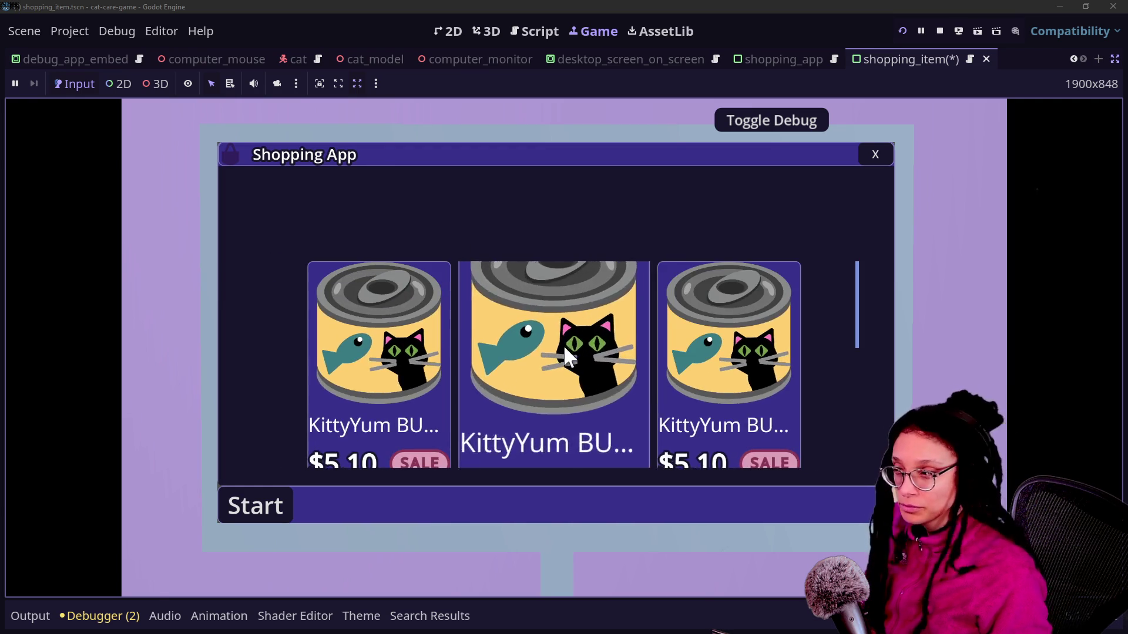
pyautogui.scroll(-2, 729, 353)
pyautogui.scroll(-2, 534, 327)
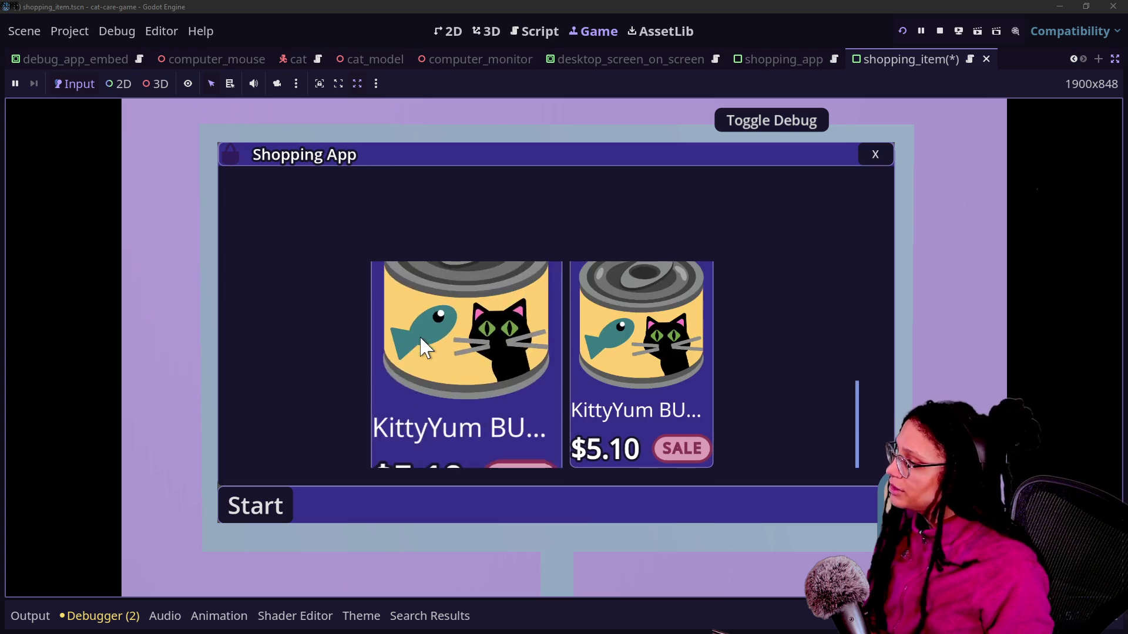
pyautogui.scroll(1, 574, 385)
pyautogui.scroll(1, 825, 385)
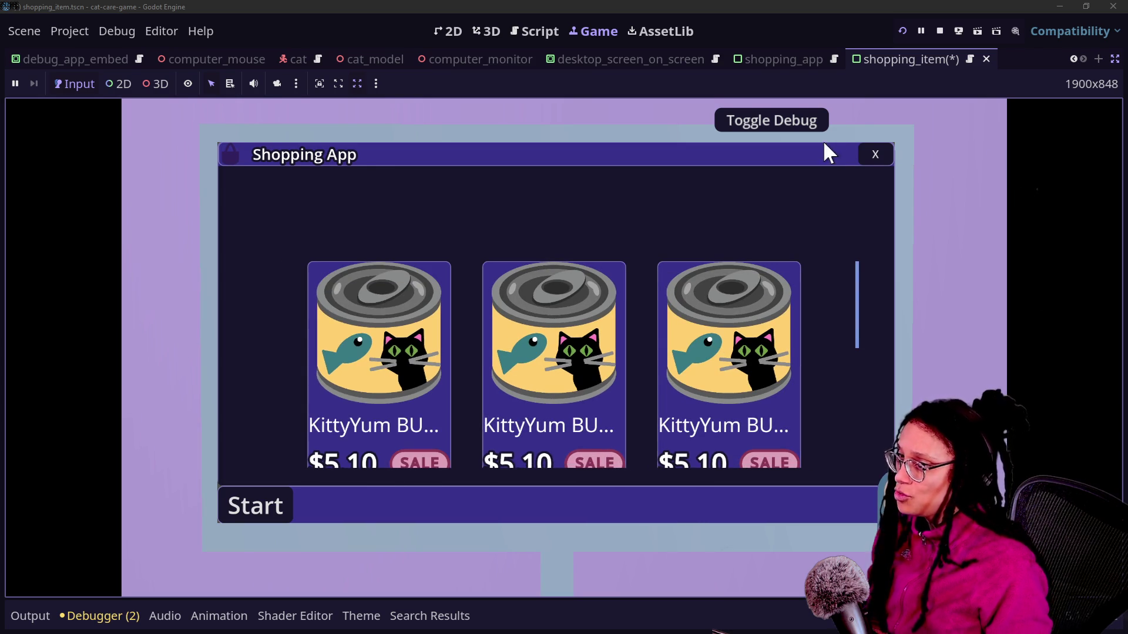
pyautogui.click(873, 155)
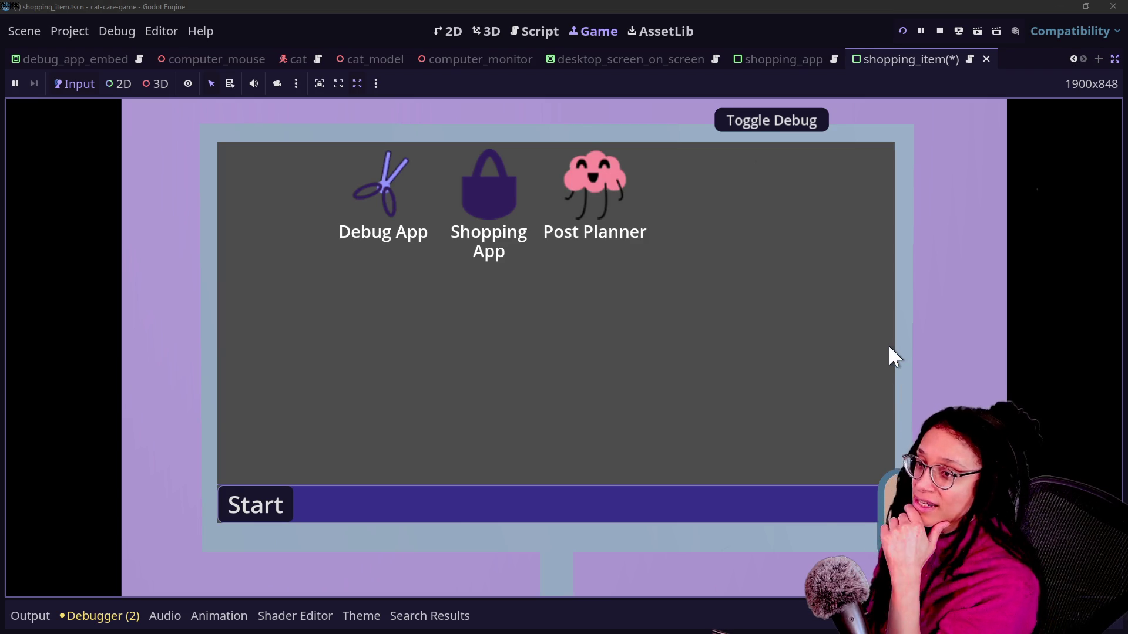
pyautogui.hotkey('alt', 'Tab')
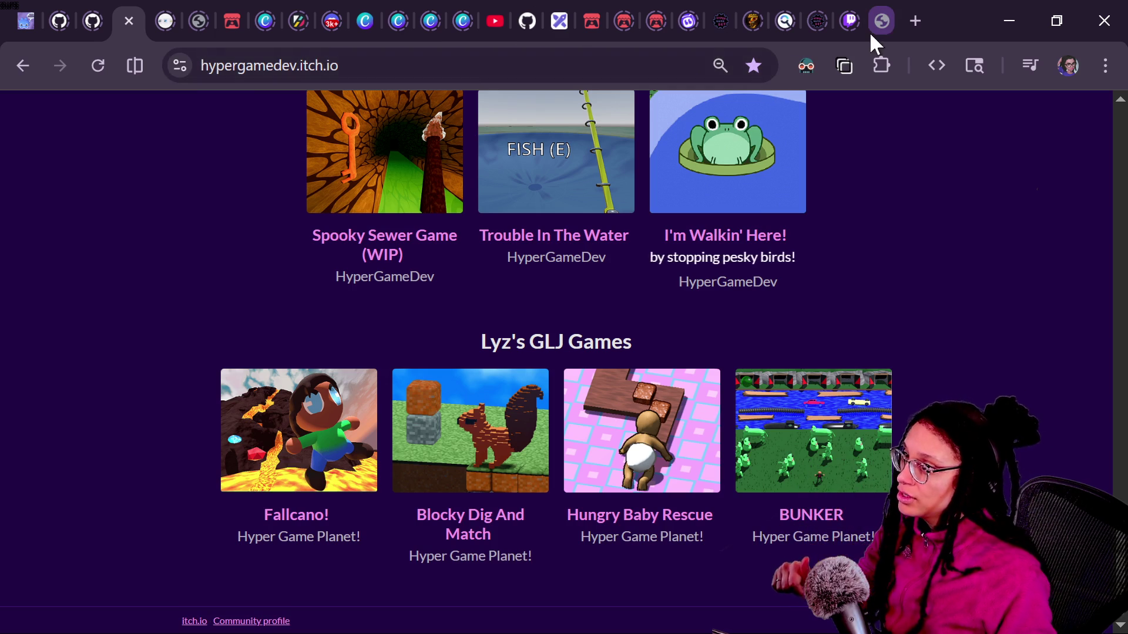
# Search YouTube for the developer's channel name and open the channel page.
pyautogui.click(491, 16)
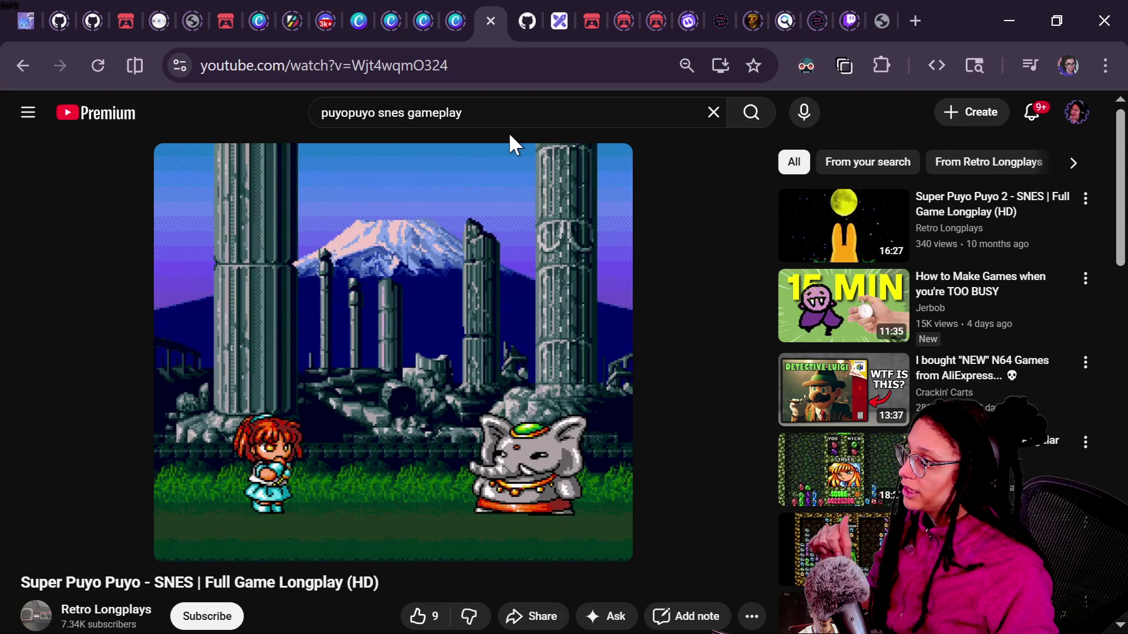
pyautogui.tripleClick(450, 116)
pyautogui.write('r')
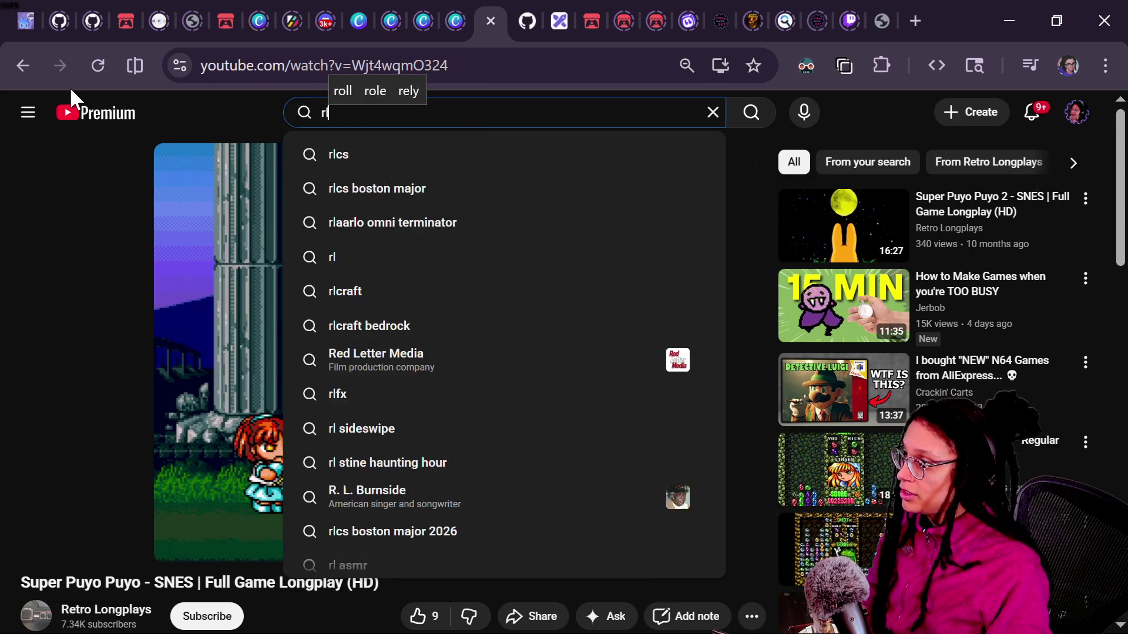
pyautogui.write('jljones')
pyautogui.press('Return')
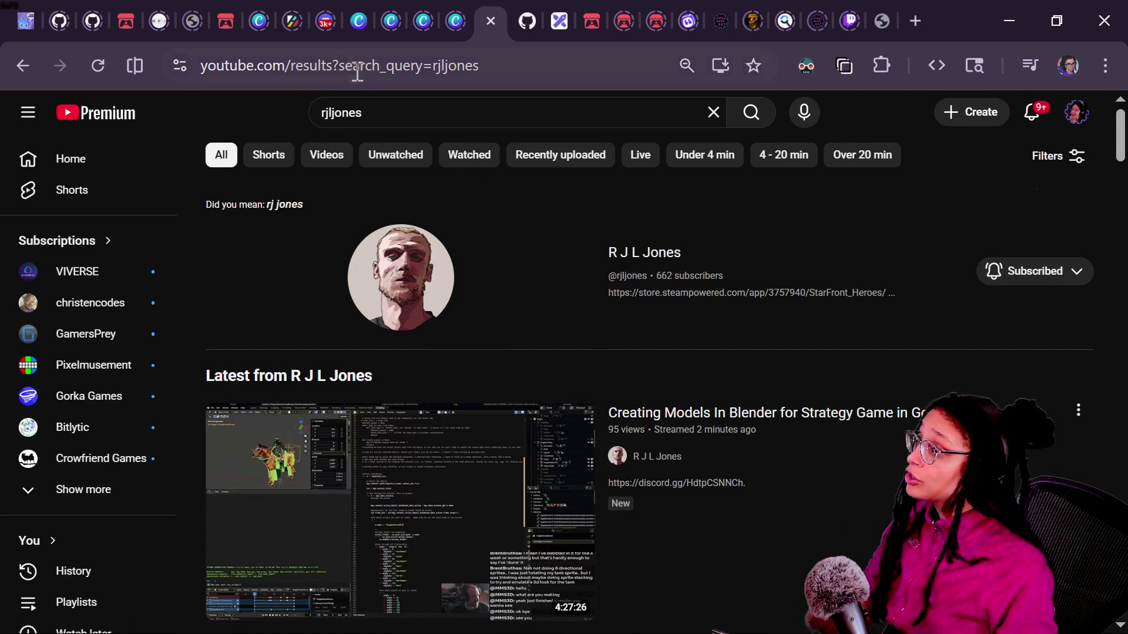
pyautogui.click(408, 322)
pyautogui.click(391, 72)
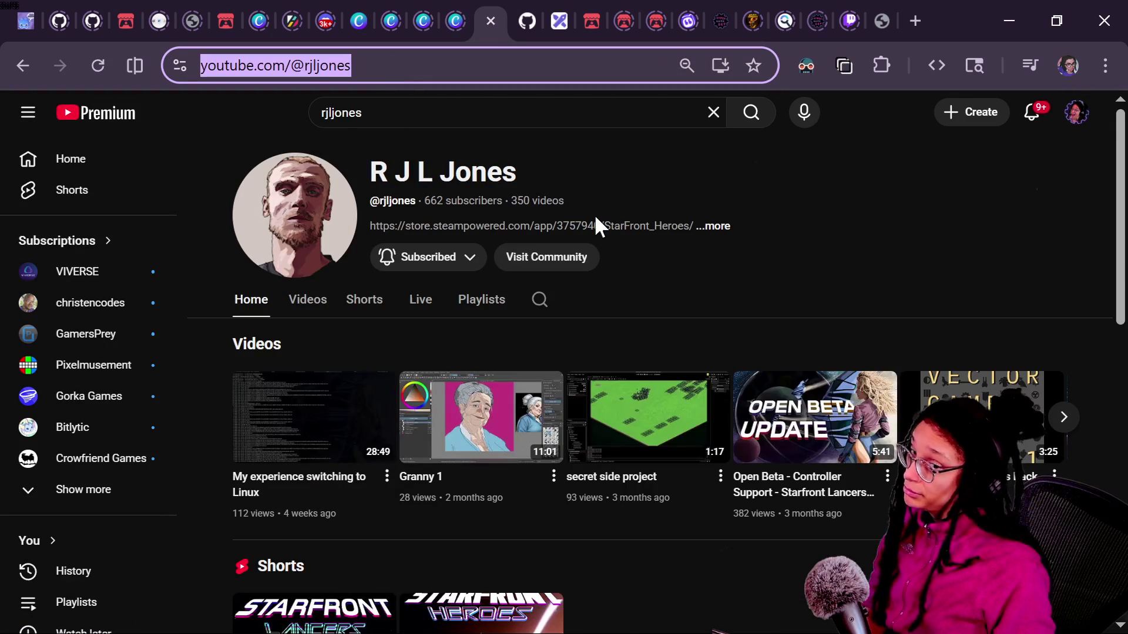
pyautogui.hotkey('alt', 'Tab')
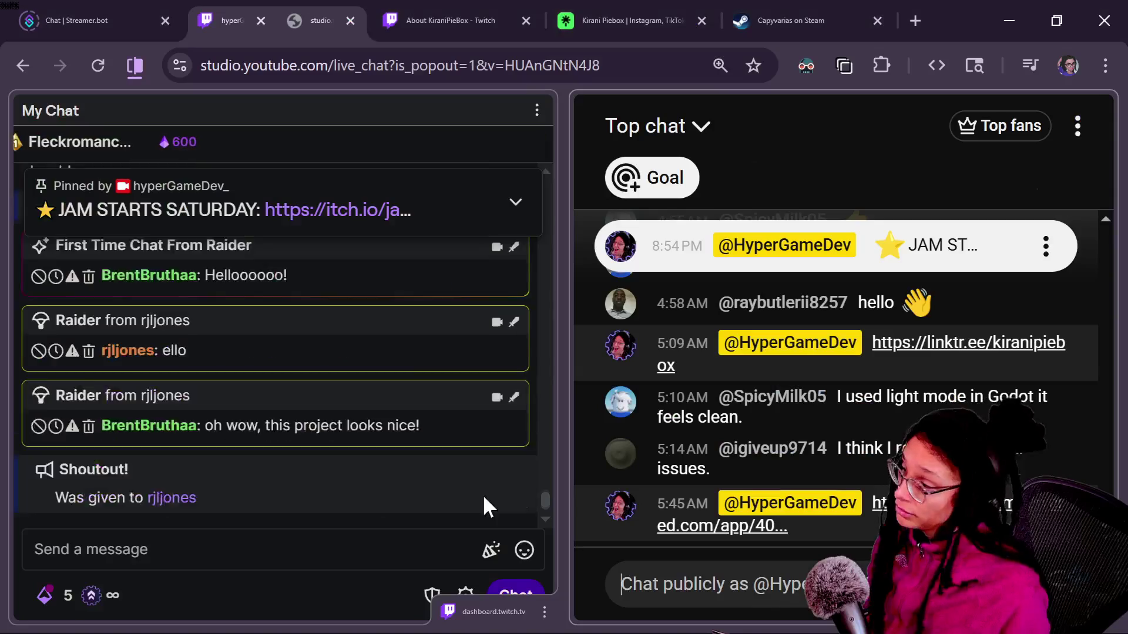
pyautogui.hotkey('alt', 'Tab')
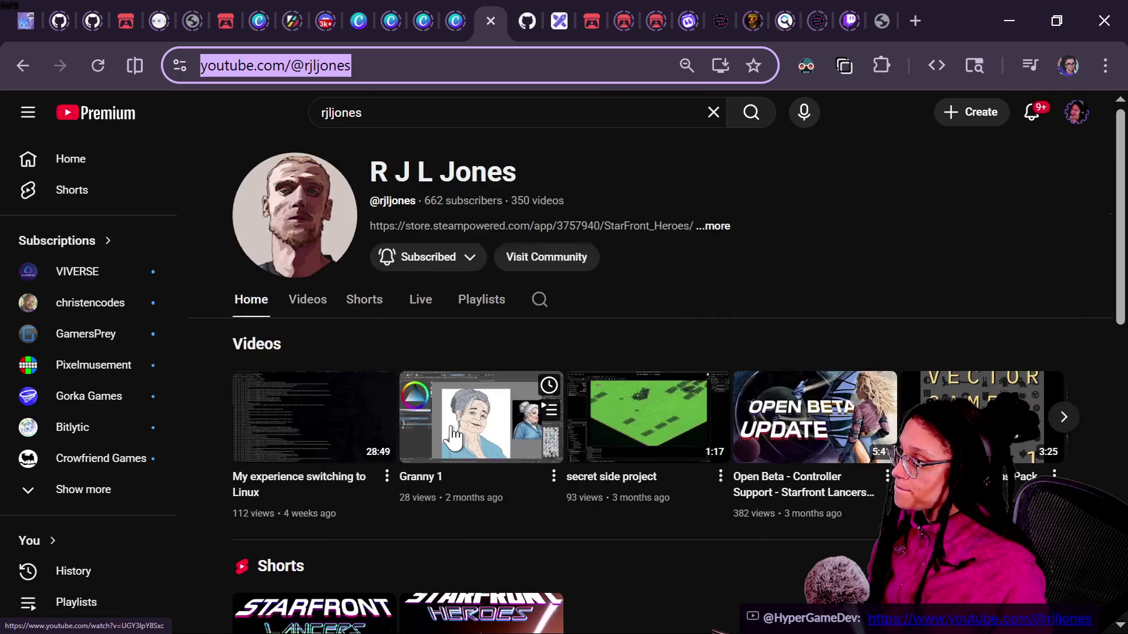
# Expand the channel's full description and copy the first Steam store link.
pyautogui.click(693, 227)
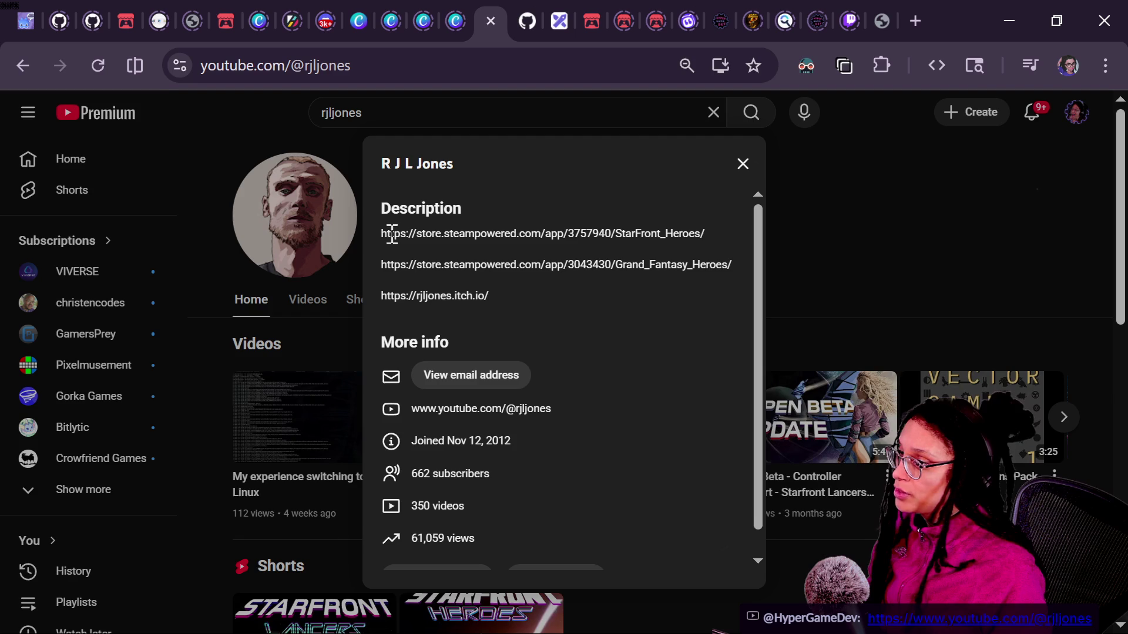
pyautogui.moveTo(626, 229)
pyautogui.mouseDown()
pyautogui.moveTo(704, 230)
pyautogui.moveTo(333, 228)
pyautogui.moveTo(372, 230)
pyautogui.mouseUp()
pyautogui.hotkey('ctrl', 'c')
pyautogui.click(434, 68)
# Load the StarFront: Lancers Steam page from the copied link and view its trailer and details.
pyautogui.hotkey('ctrl', 'v')
pyautogui.press('Return')
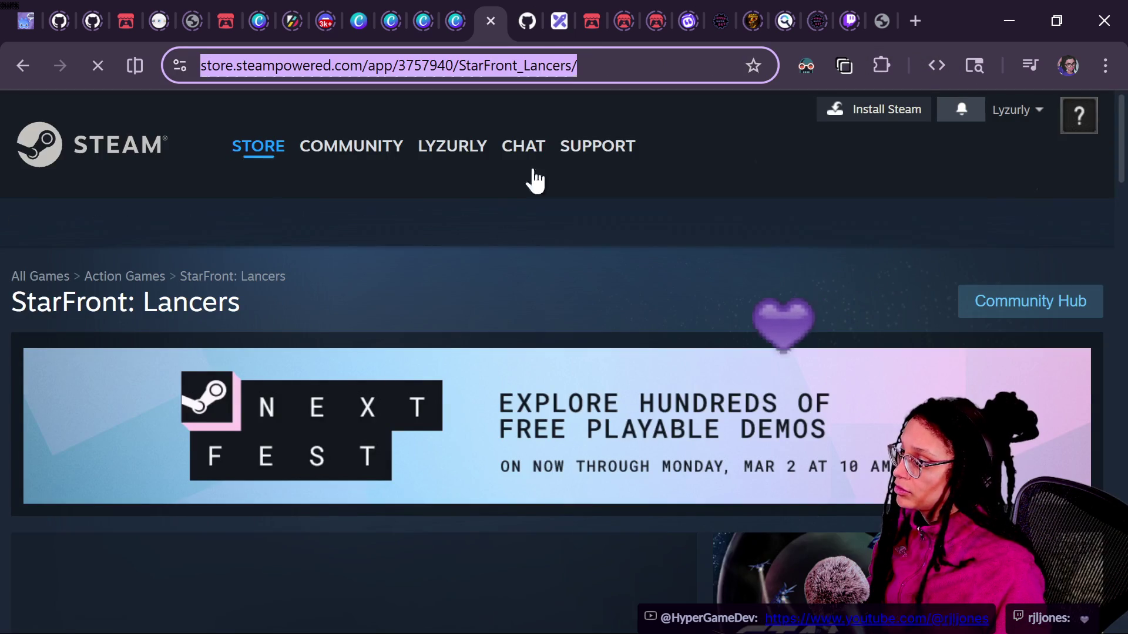
pyautogui.scroll(-5, 427, 305)
pyautogui.scroll(-2, 432, 311)
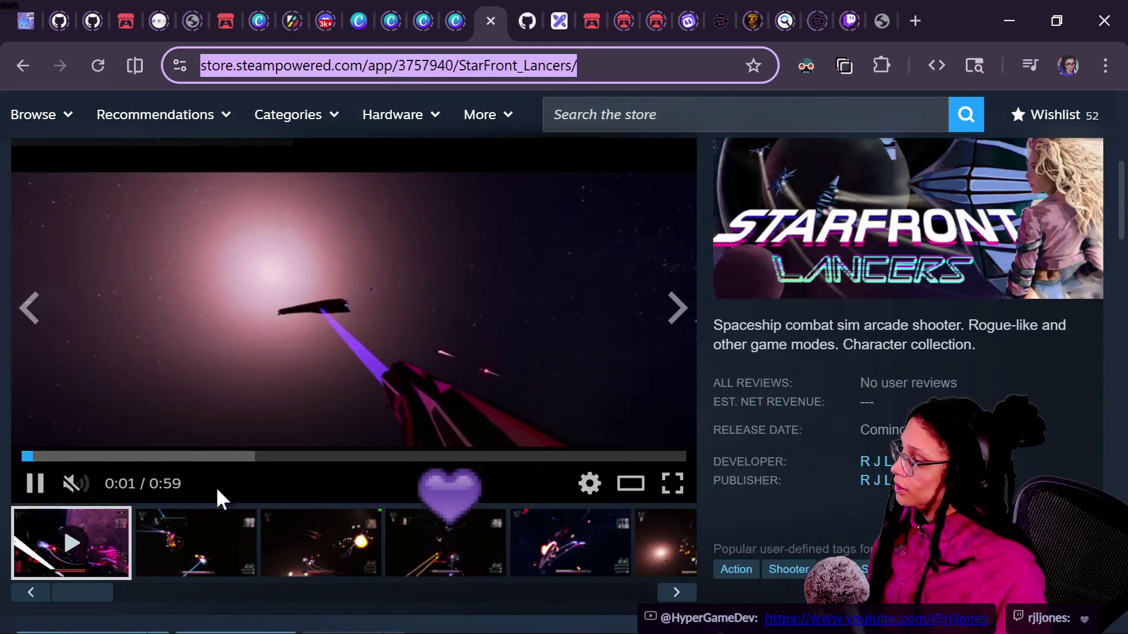
pyautogui.click(119, 456)
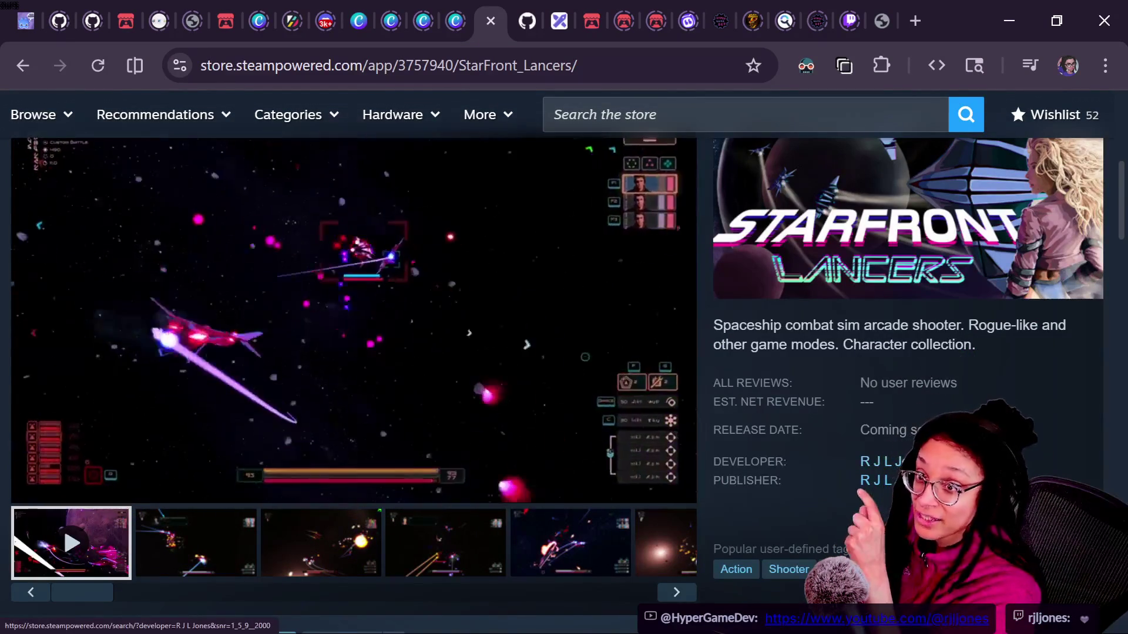
pyautogui.scroll(3, 875, 462)
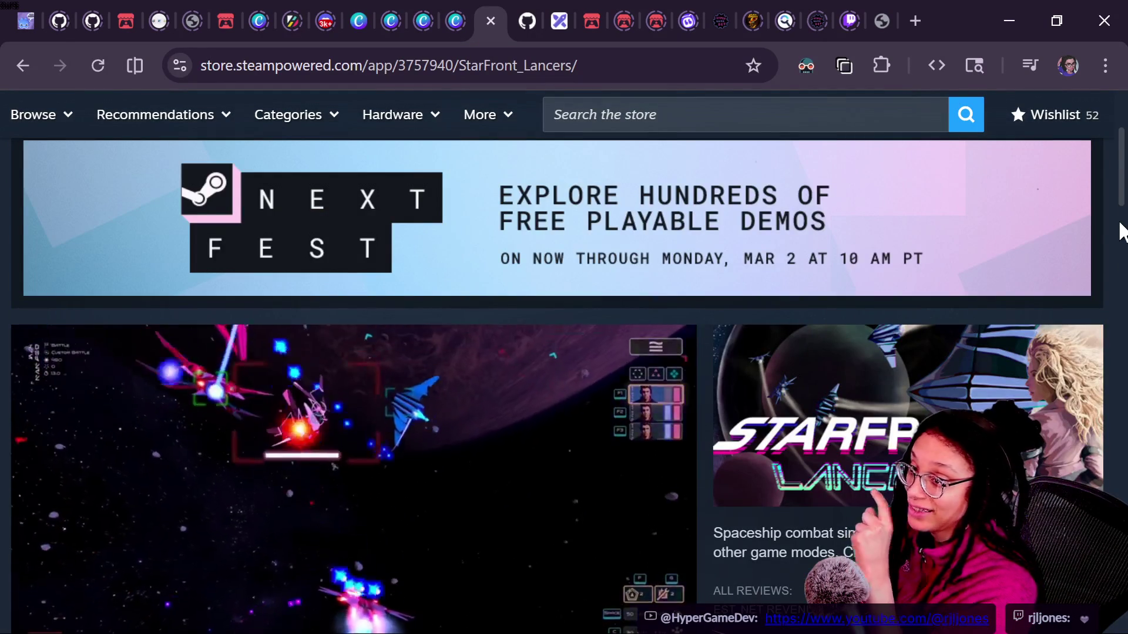
pyautogui.moveTo(1122, 203)
pyautogui.mouseDown()
pyautogui.moveTo(1107, 282)
pyautogui.moveTo(1122, 239)
pyautogui.mouseUp()
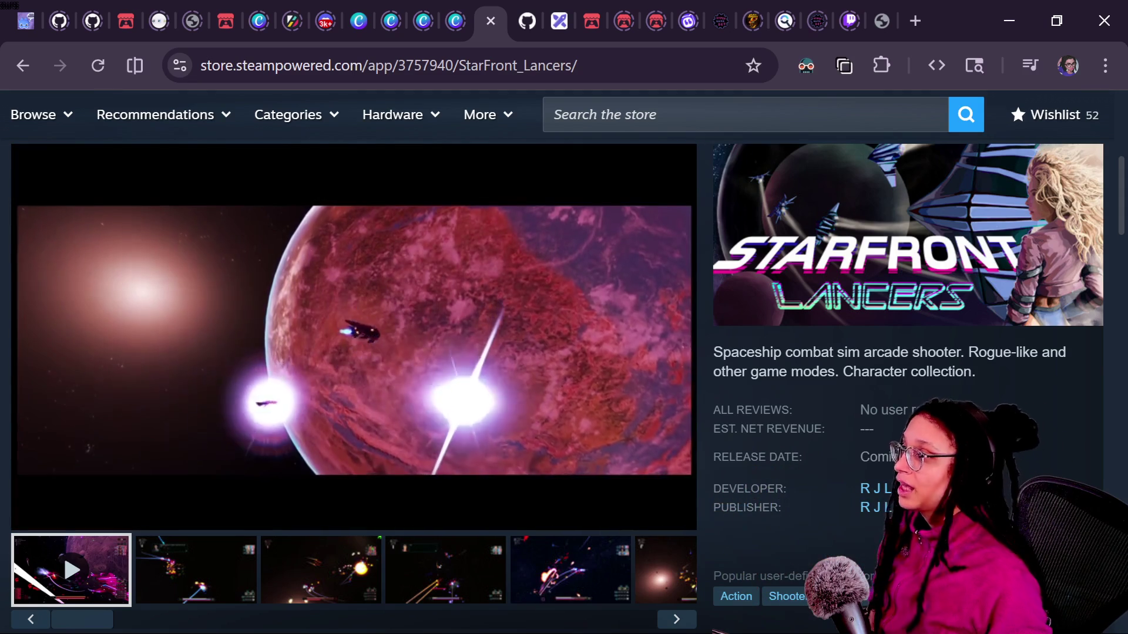
pyautogui.click(395, 63)
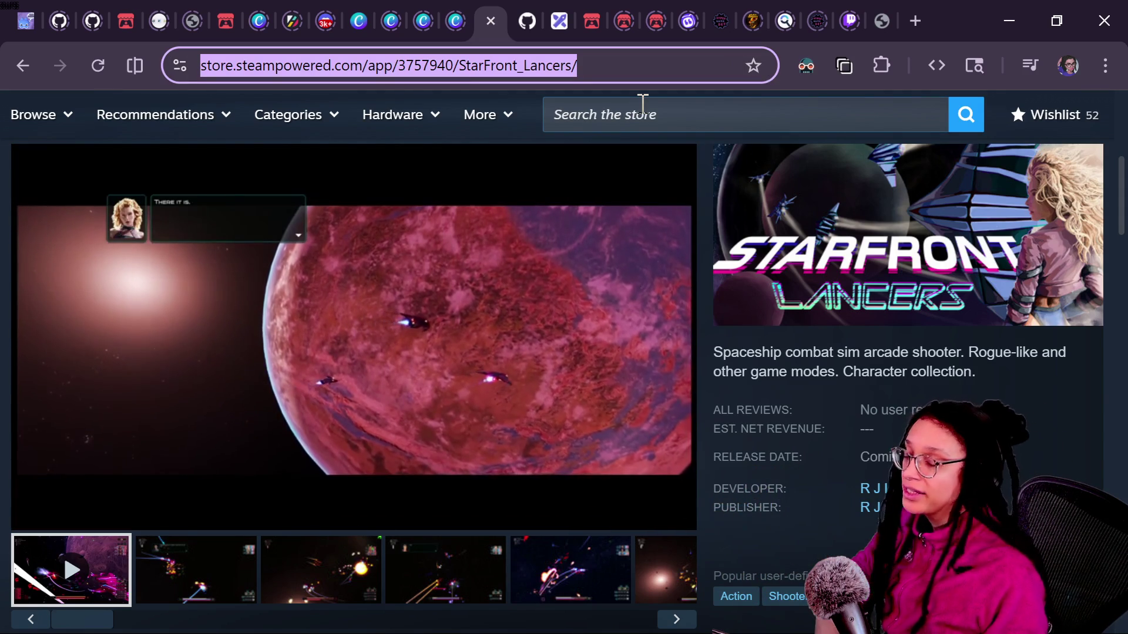
pyautogui.write('twitch.tv')
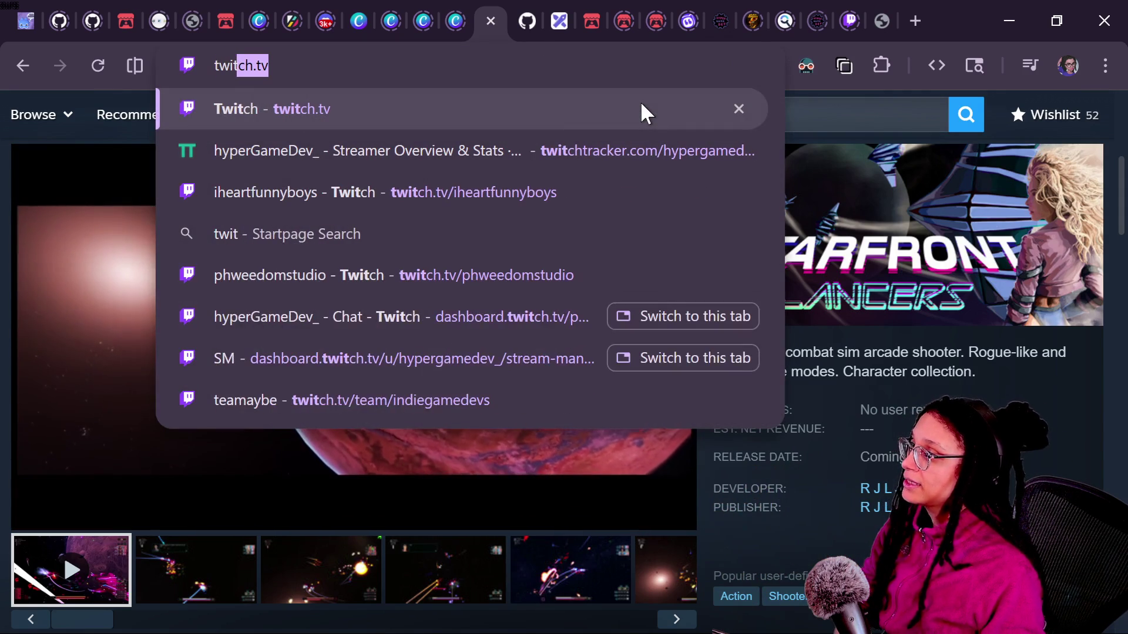
# Back on the channel's Live list, play the newest stream 'Creating Models In Blender for Strategy Game in Godot'.
pyautogui.click(18, 64)
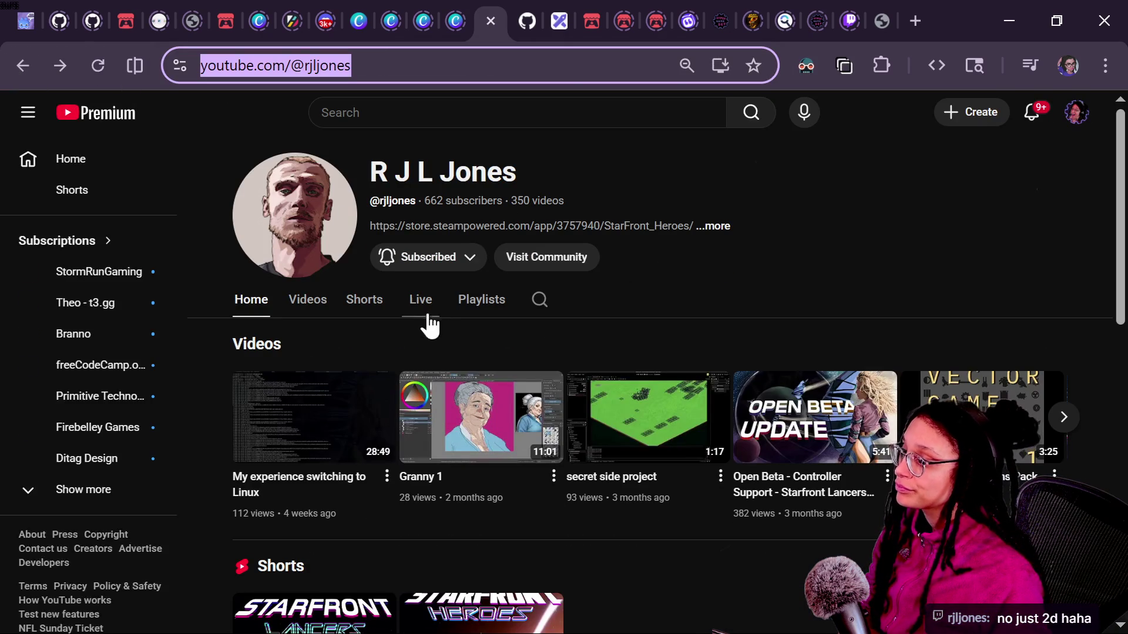
pyautogui.click(326, 314)
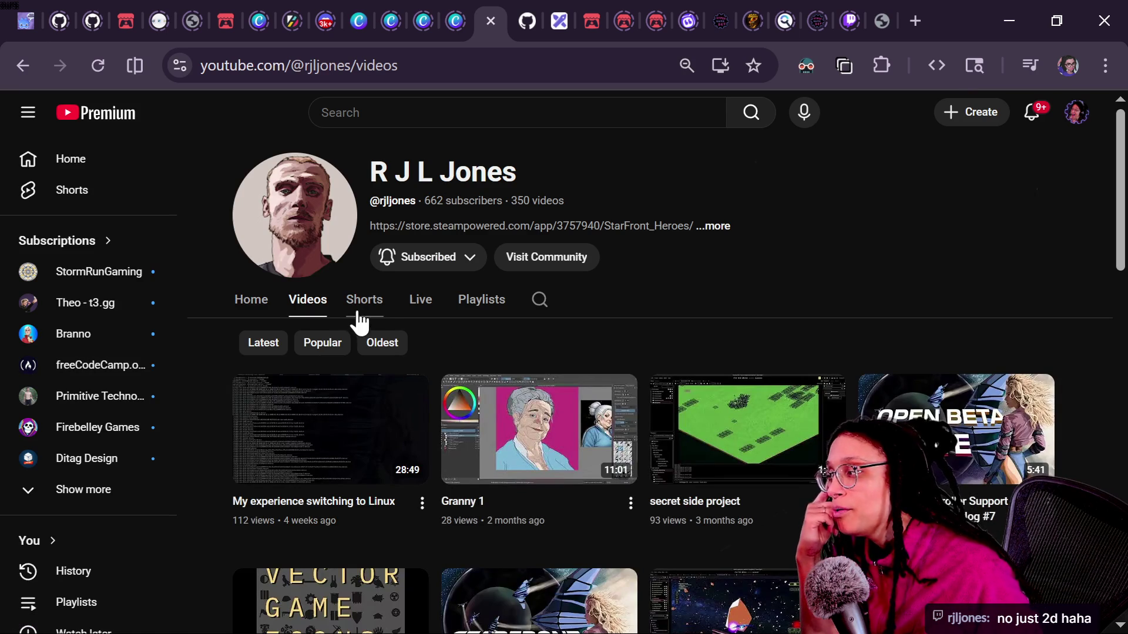
pyautogui.click(409, 314)
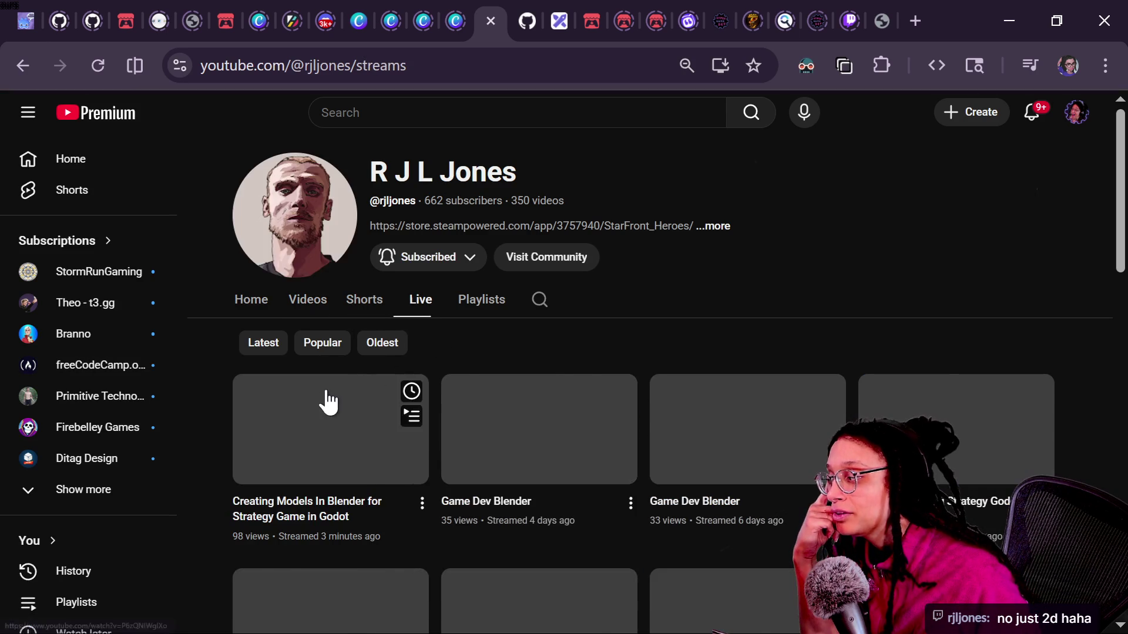
pyautogui.click(415, 442)
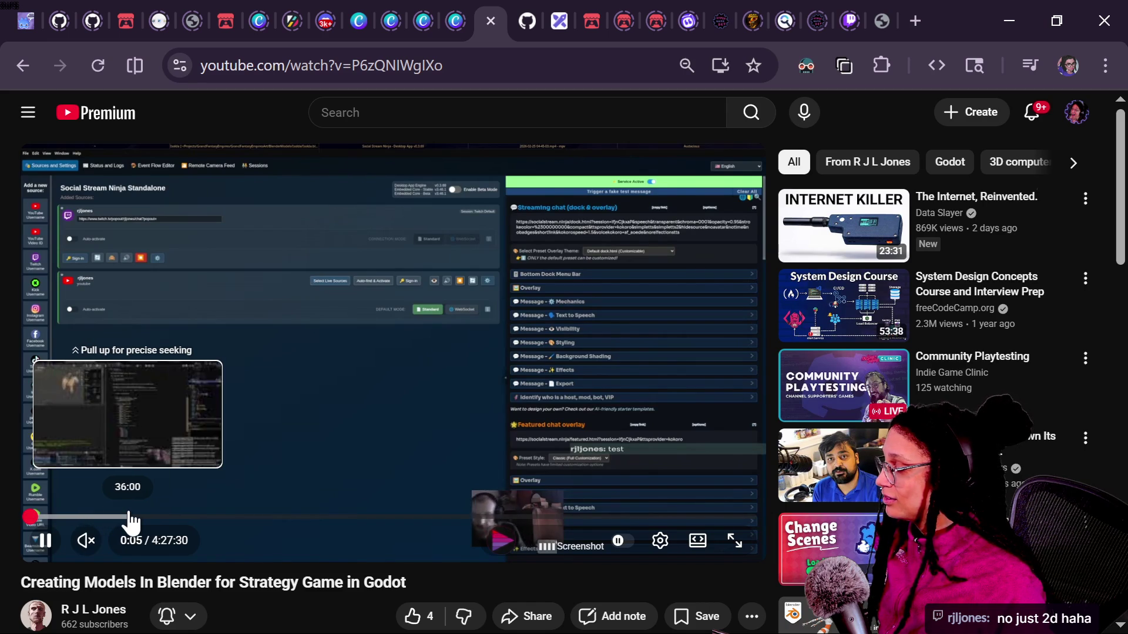
# Skim the stream at about 1:00, 1:10, 1:35, 2:00, 2:21, 2:27, 3:10 and 3:45, then return to the streams list.
pyautogui.click(192, 517)
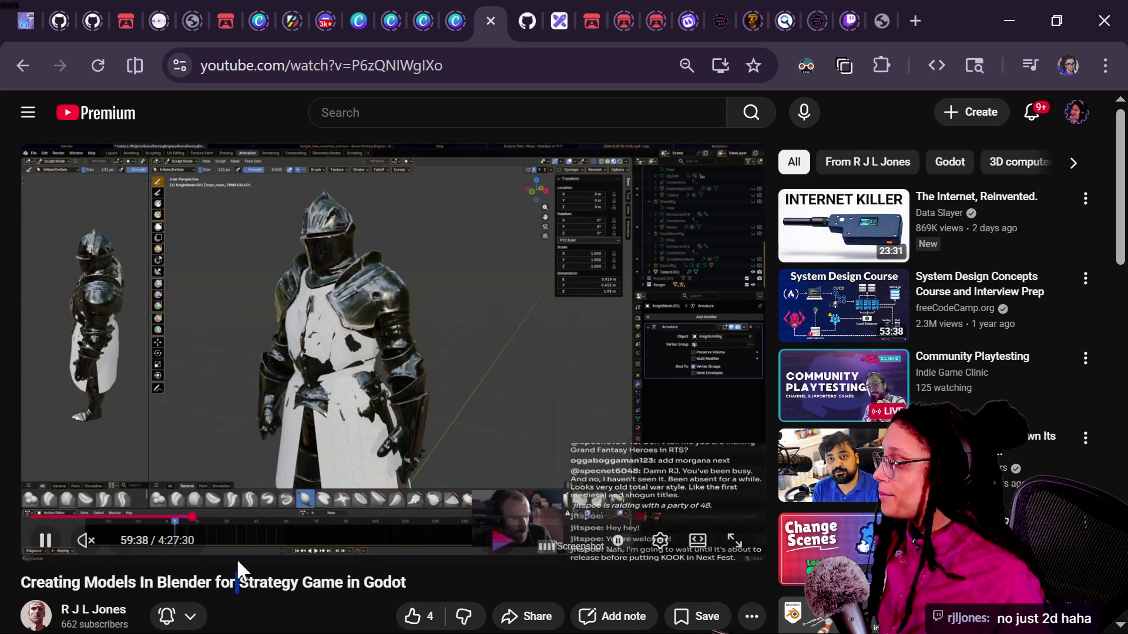
pyautogui.click(219, 517)
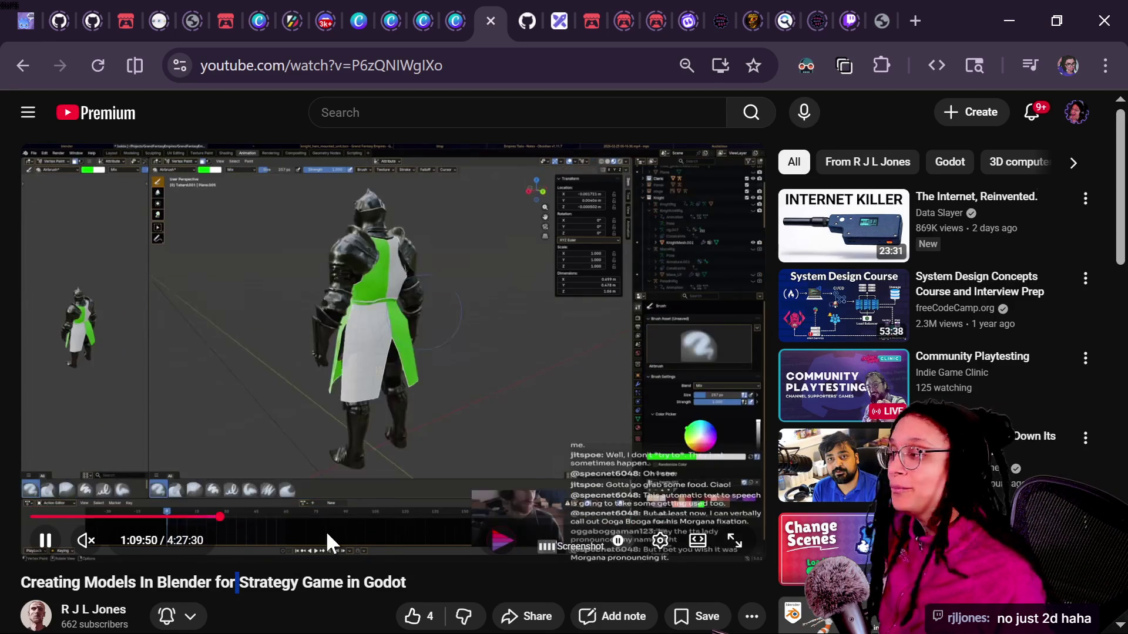
pyautogui.press('l')
pyautogui.press('l')
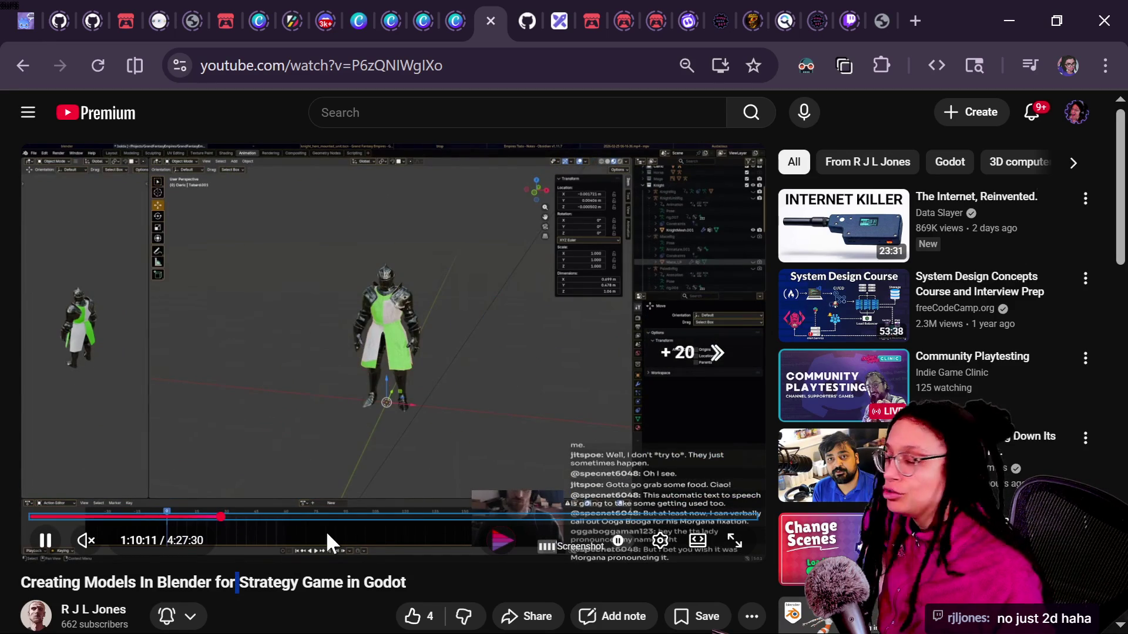
pyautogui.click(288, 517)
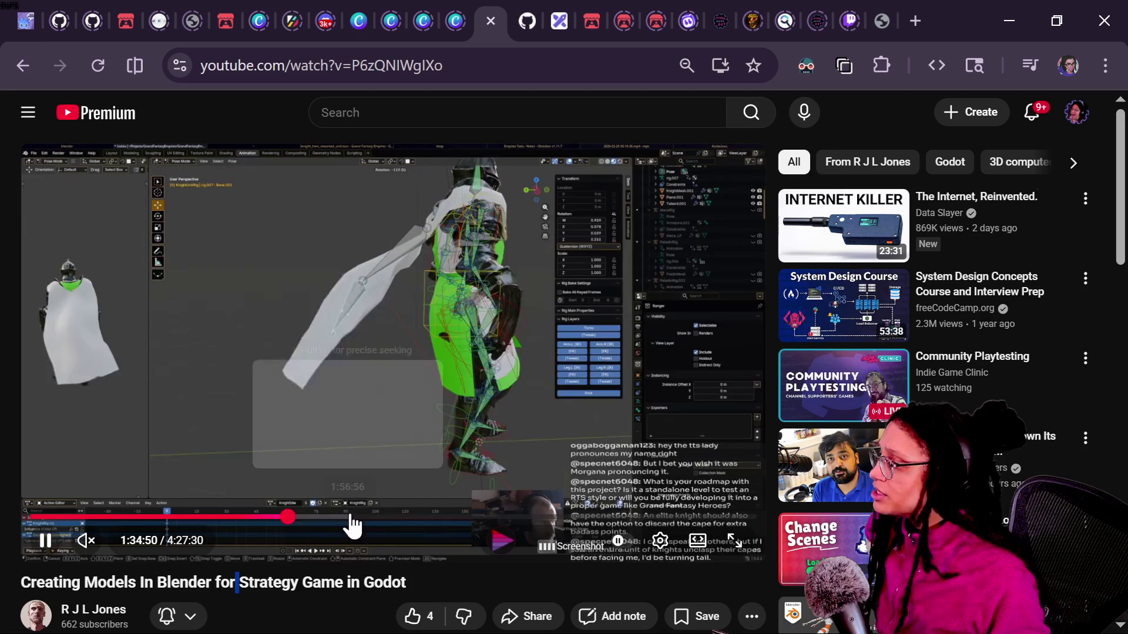
pyautogui.click(352, 518)
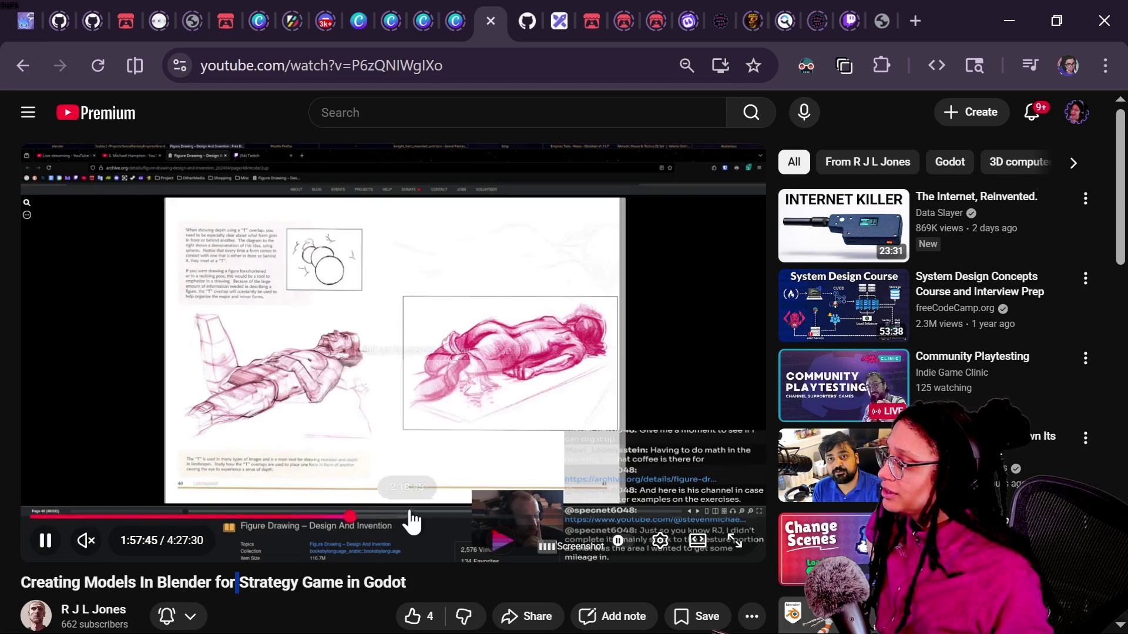
pyautogui.click(415, 517)
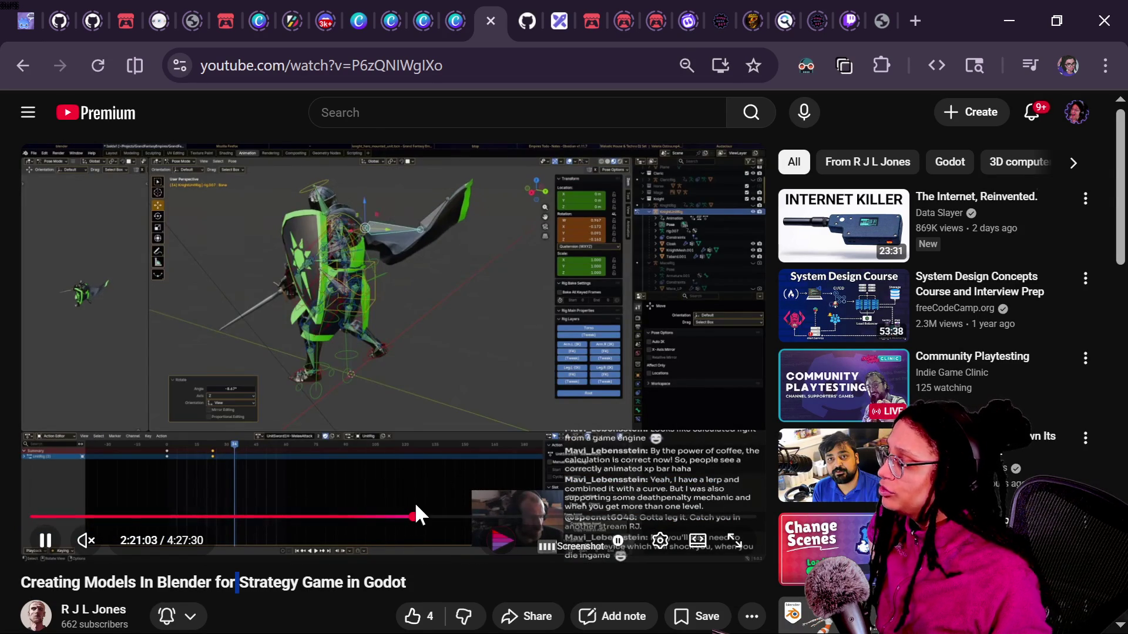
pyautogui.click(429, 518)
pyautogui.click(548, 517)
pyautogui.click(642, 517)
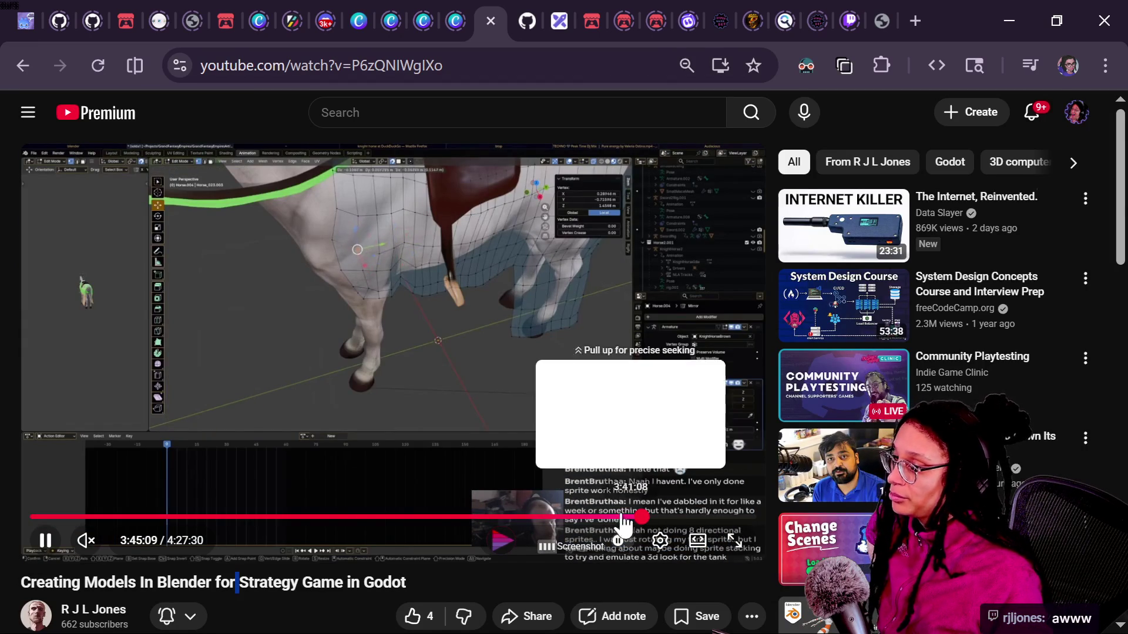
pyautogui.click(22, 65)
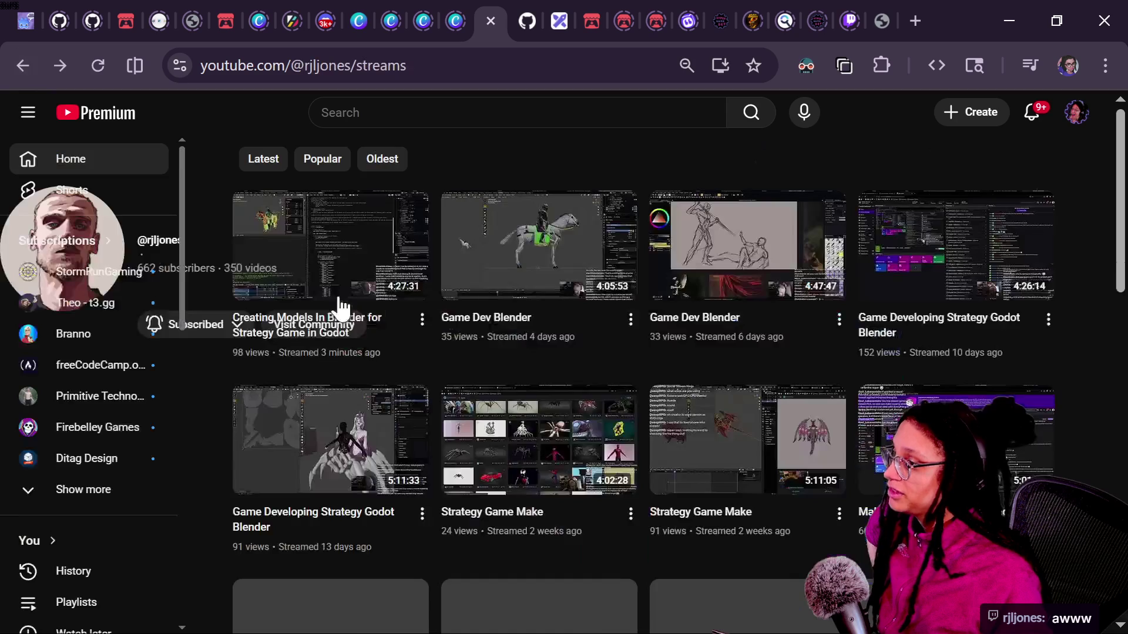
# Open the 'Game Developing Strategy Godot Blender' replay, seek to about 1:47, and rewind to rewatch the army battle.
pyautogui.scroll(-3, 617, 441)
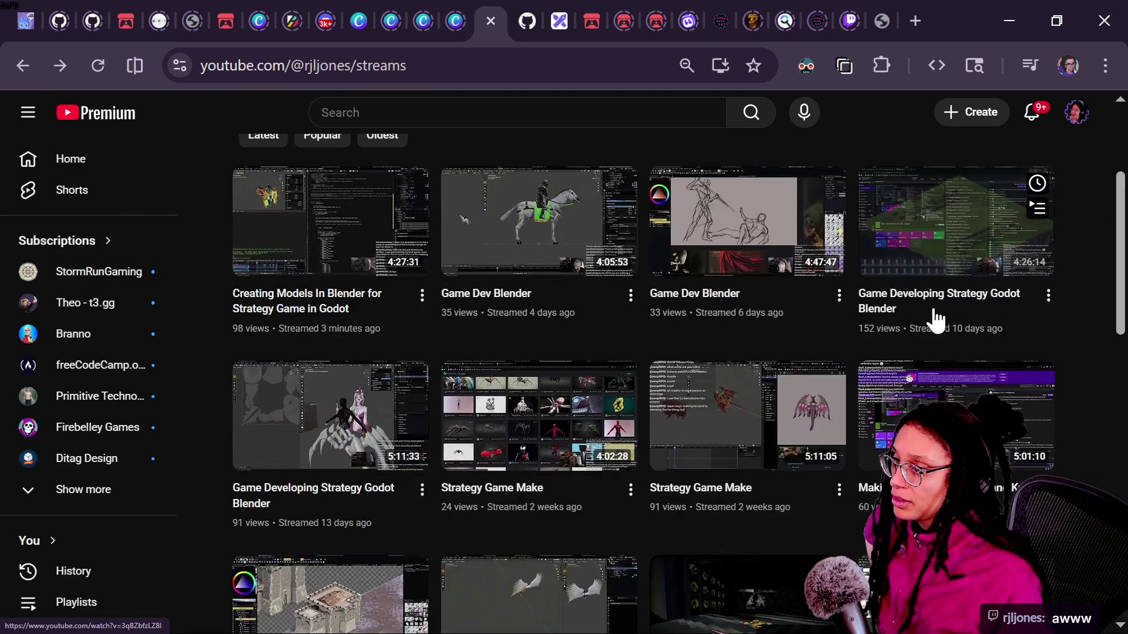
pyautogui.click(913, 254)
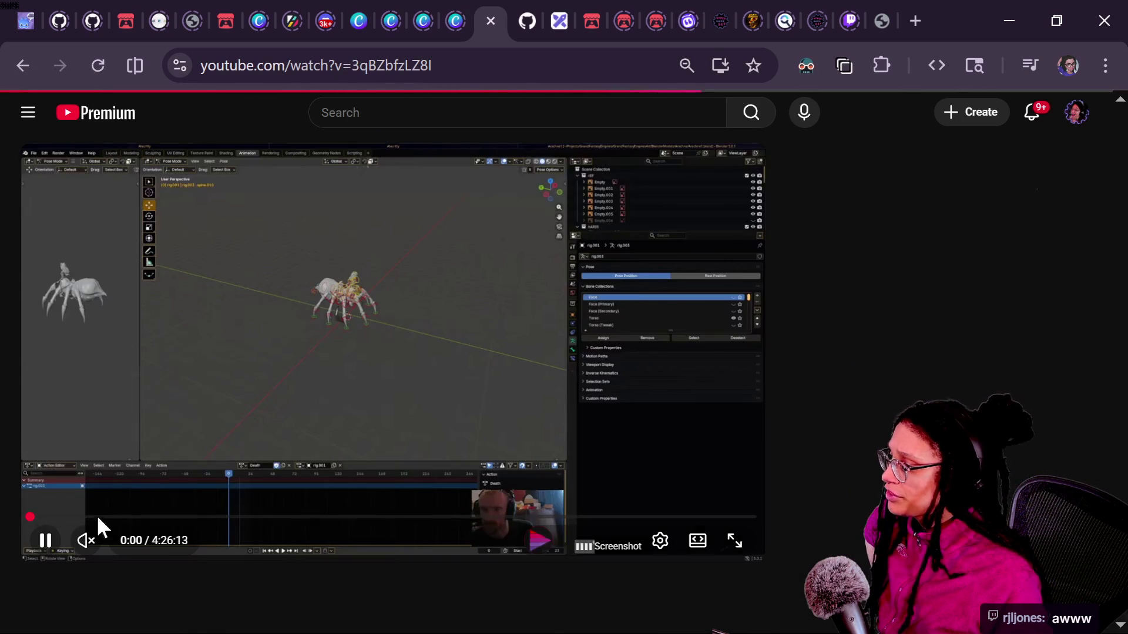
pyautogui.click(106, 517)
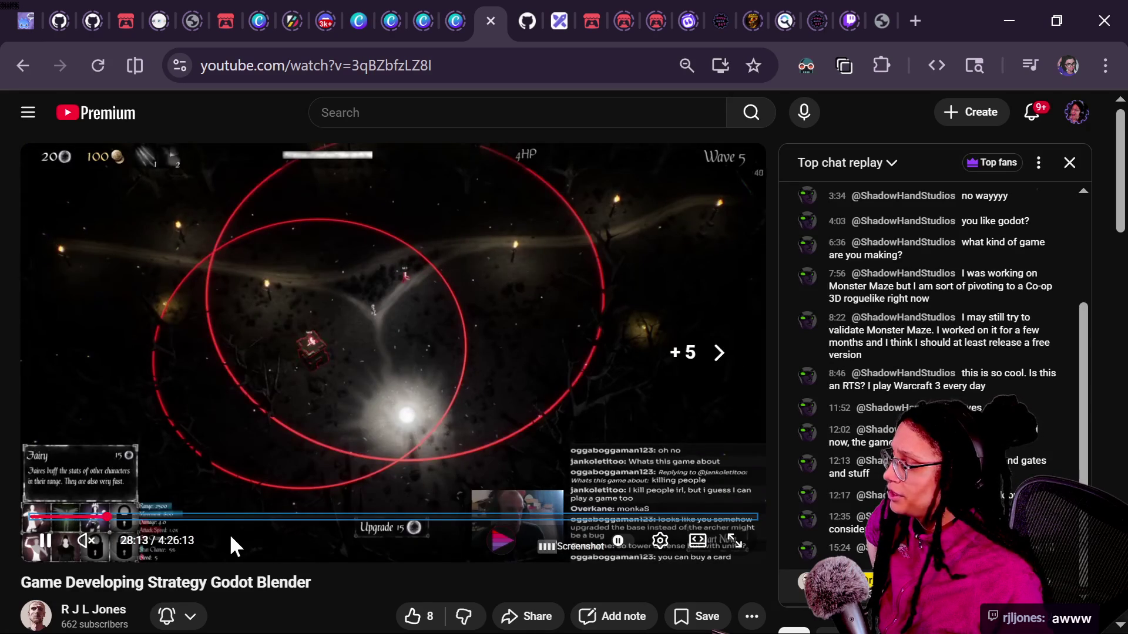
pyautogui.click(324, 516)
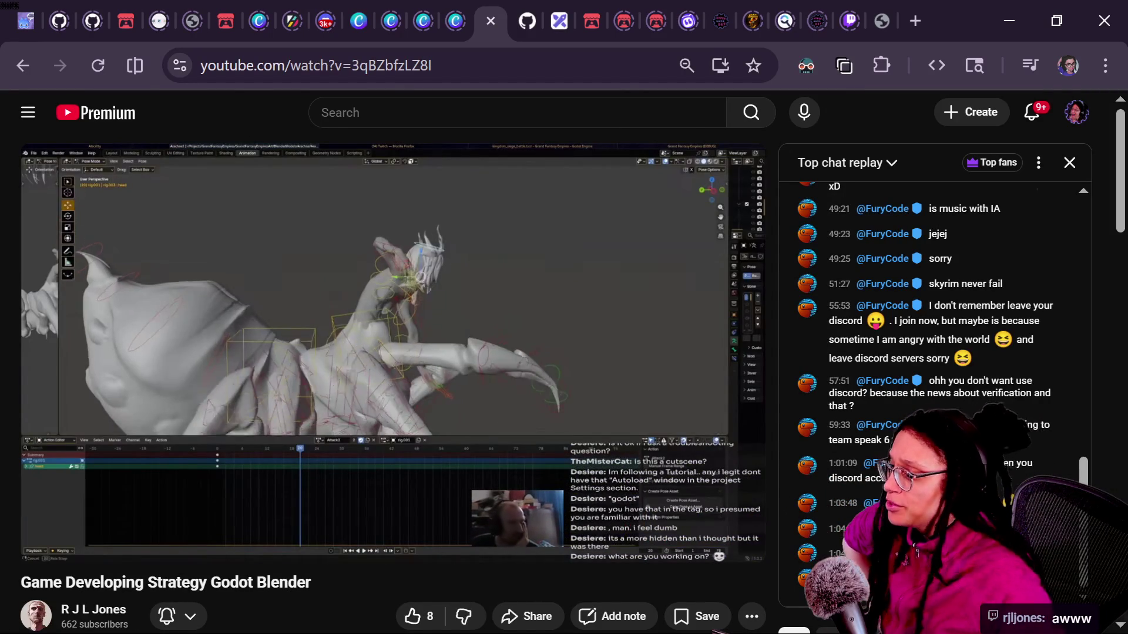
pyautogui.press('Left')
pyautogui.press('Left')
pyautogui.press('Left')
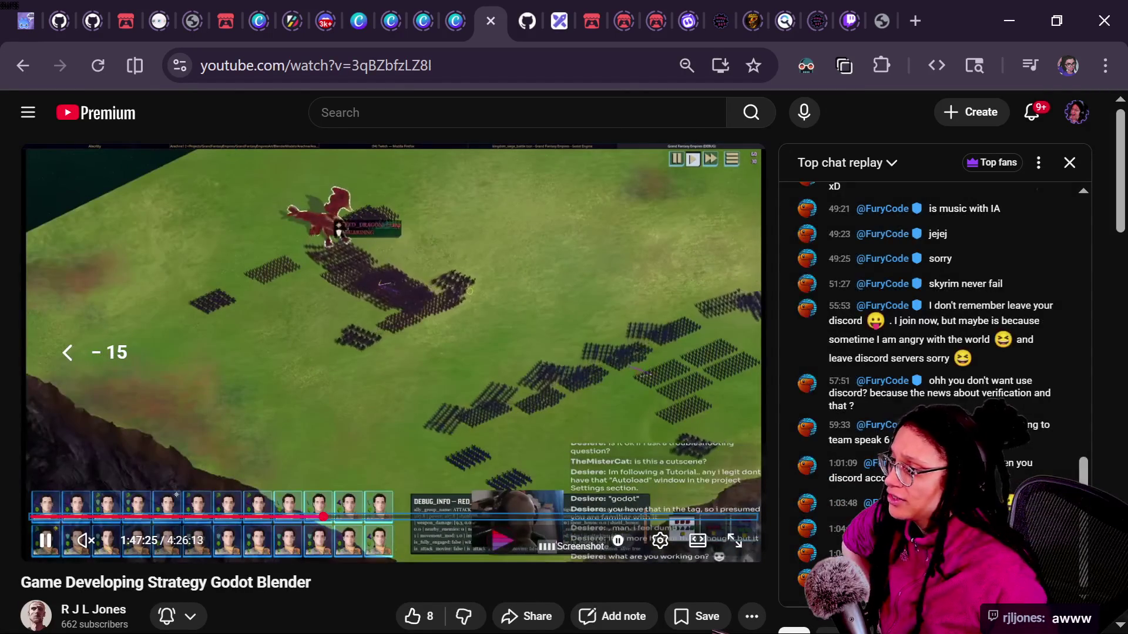
pyautogui.press('Left')
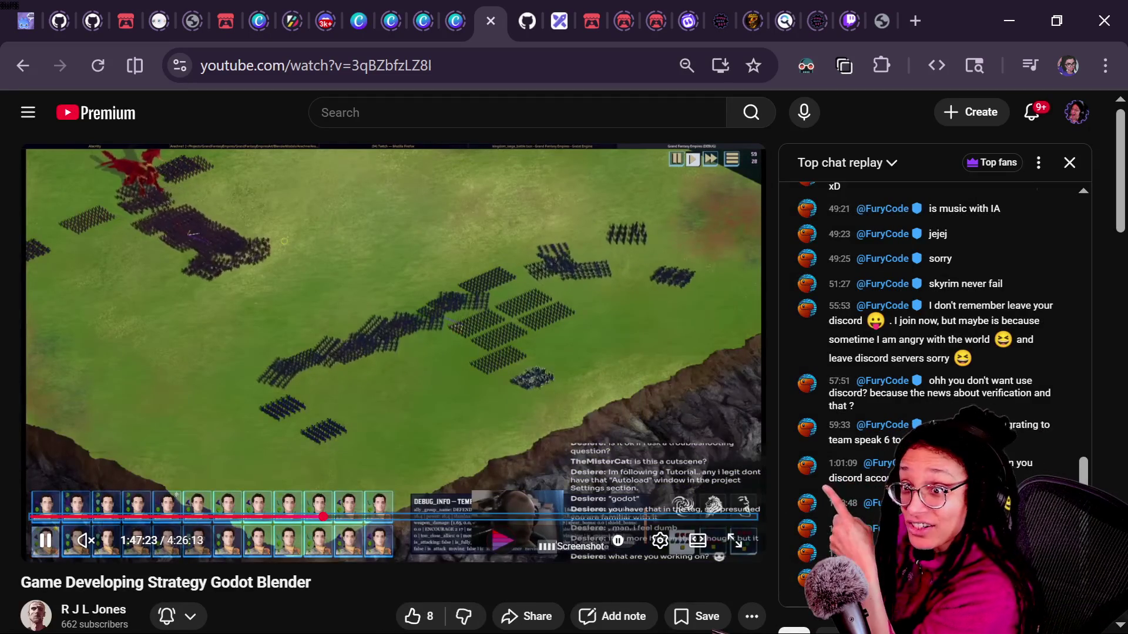
pyautogui.press('Left')
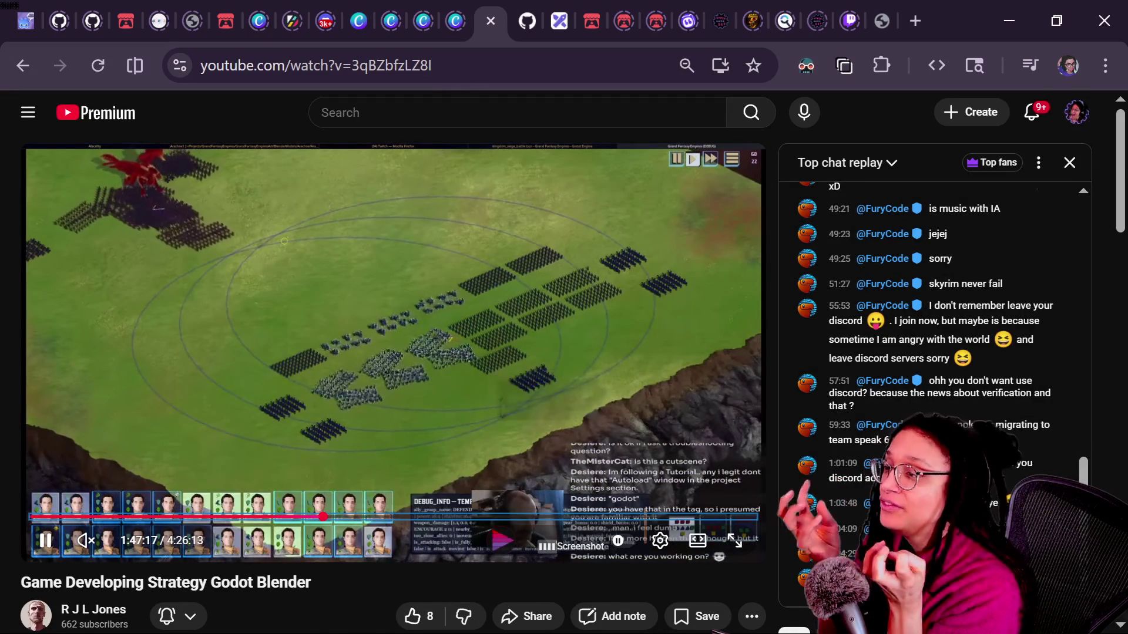
pyautogui.press('Left')
pyautogui.press('Left')
pyautogui.press('Left')
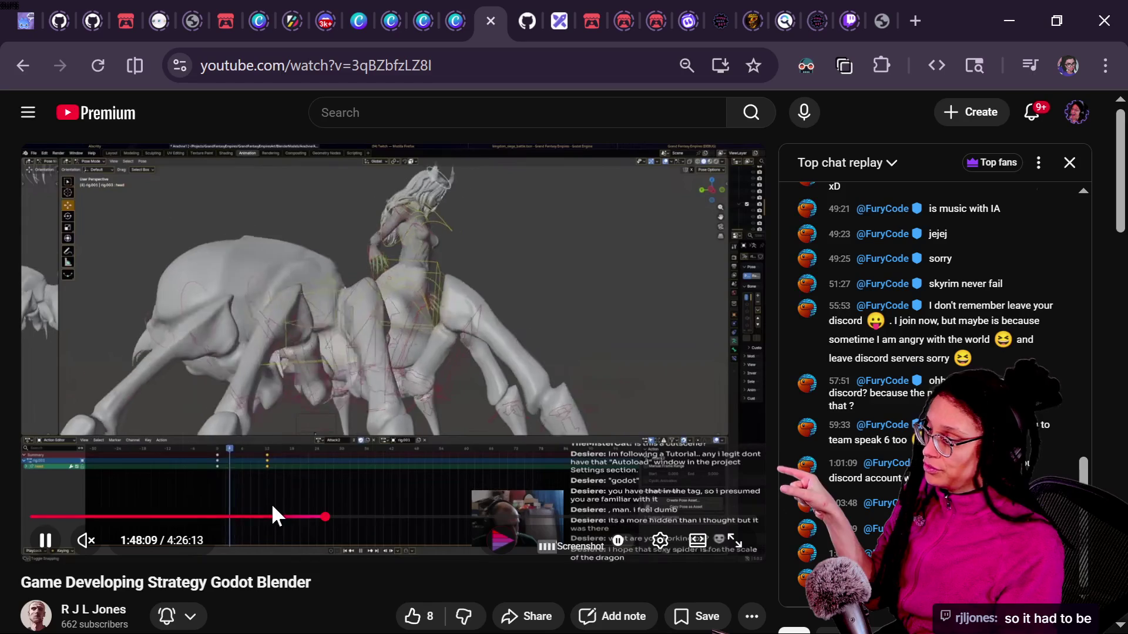
# Seek the replay forward to about 2:11 where the castle battle-map scene appears.
pyautogui.click(390, 517)
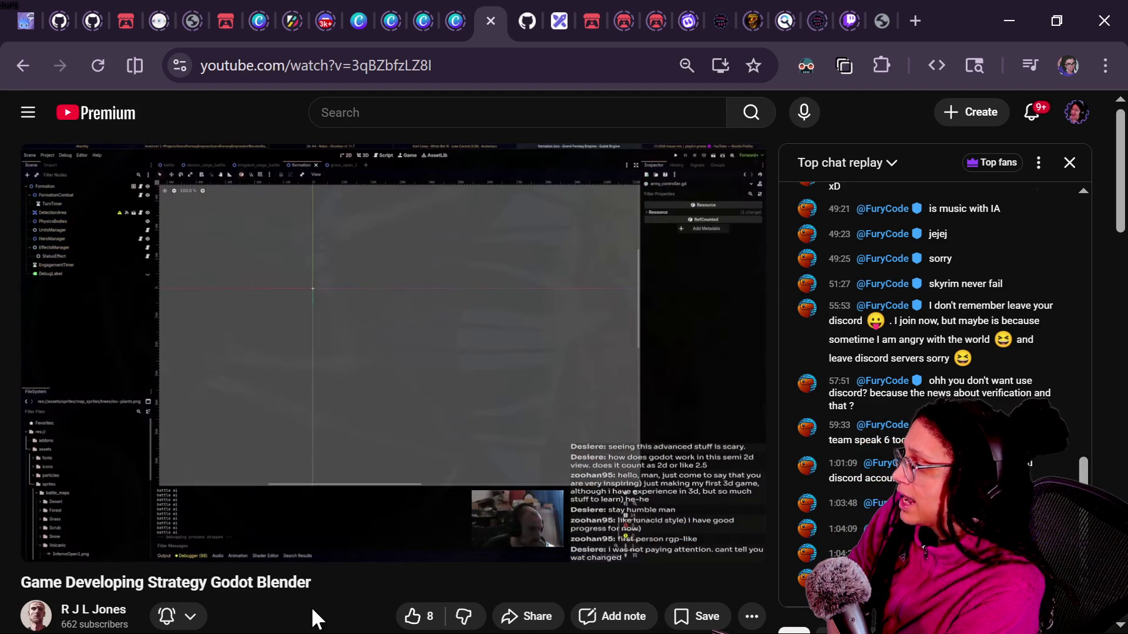
# Rewind and seek the replay back to 1:58:22, pause on the navigation regions, and switch to the live chat.
pyautogui.press('Left')
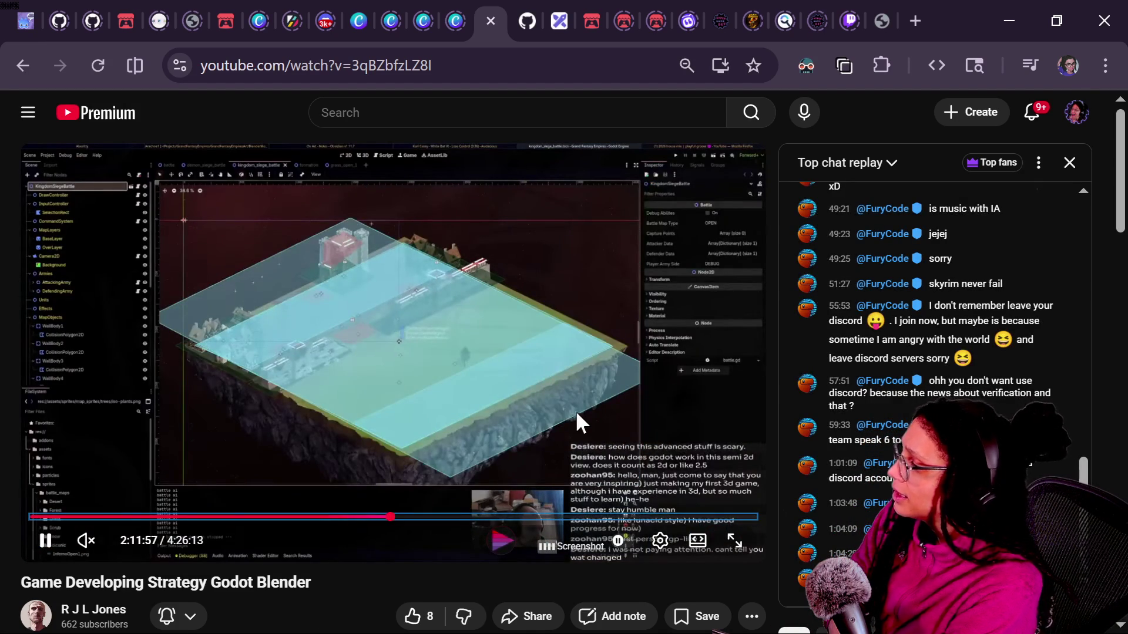
pyautogui.press('space')
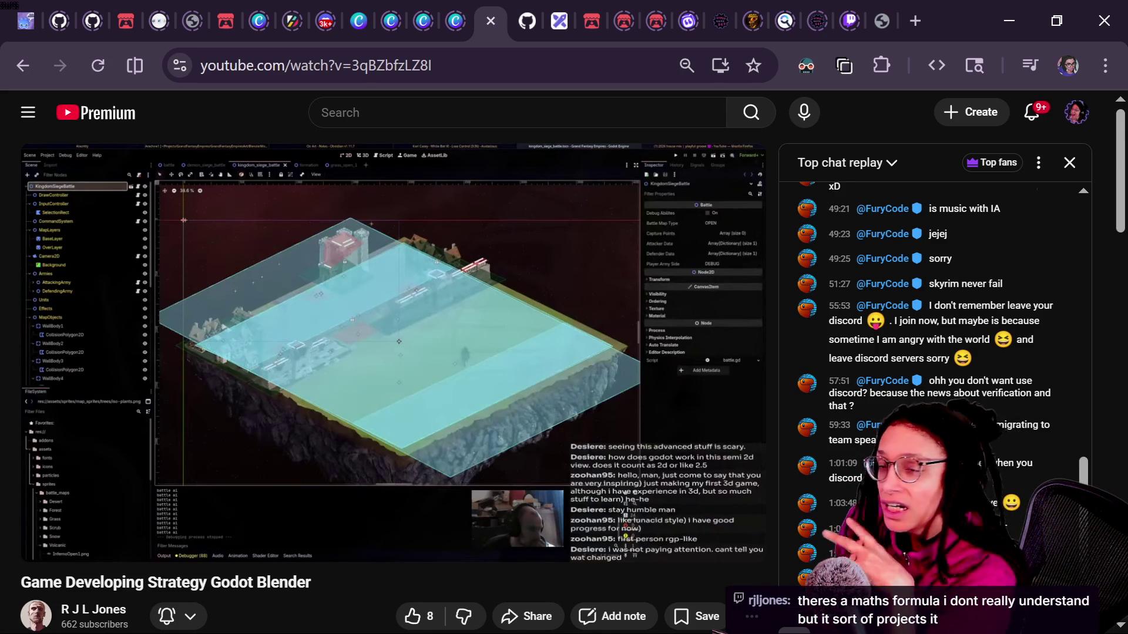
pyautogui.click(443, 301)
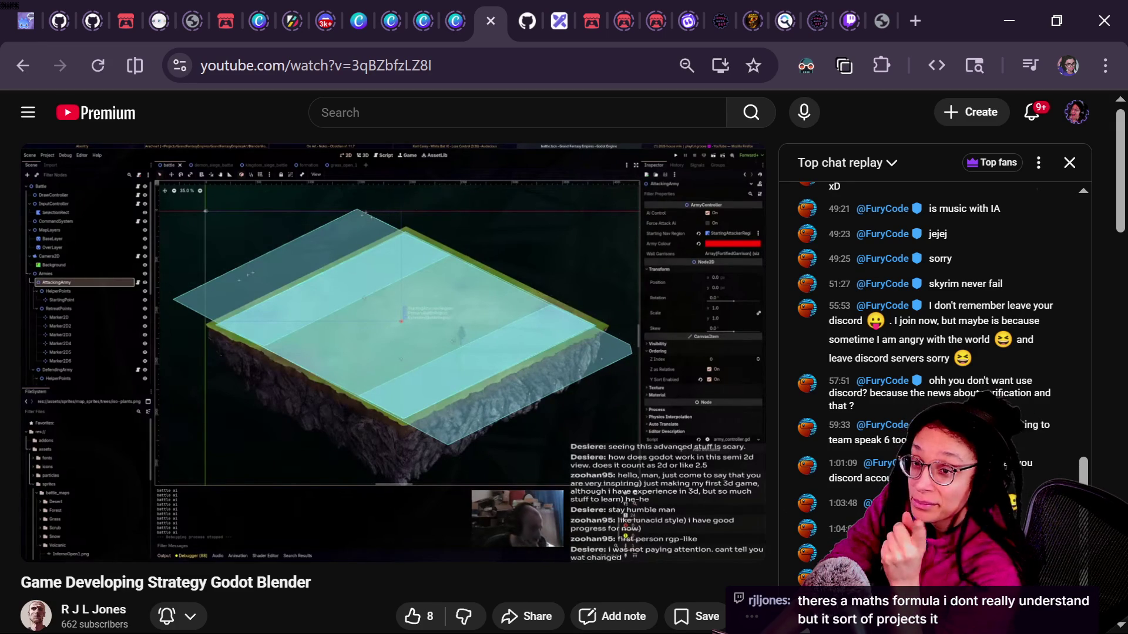
pyautogui.press('Right')
pyautogui.press('Right')
pyautogui.press('Right')
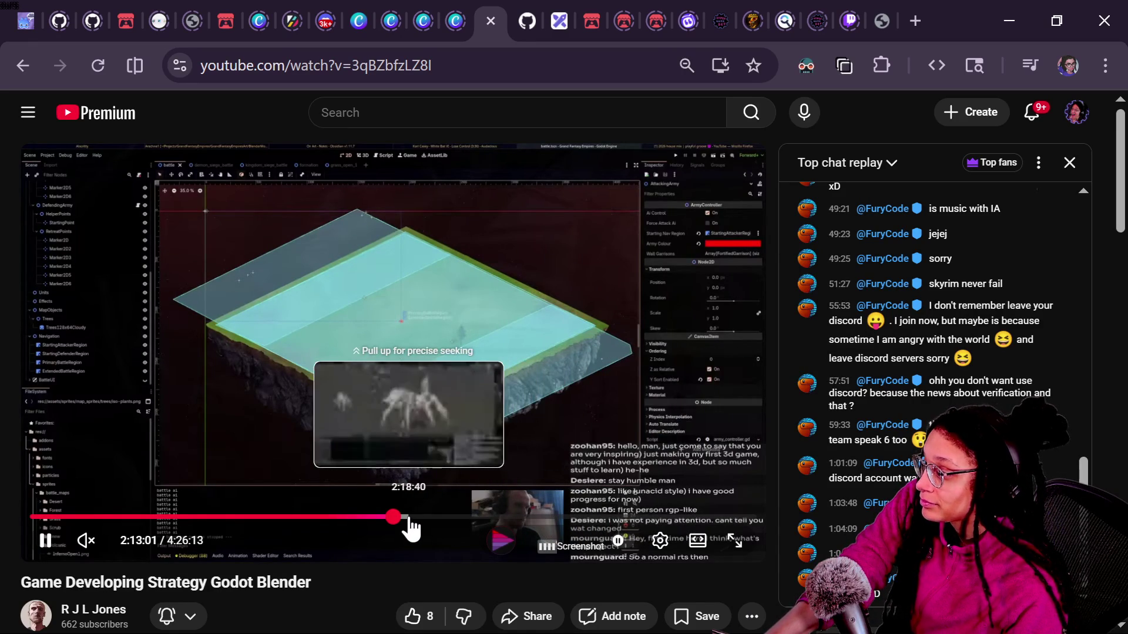
pyautogui.click(355, 518)
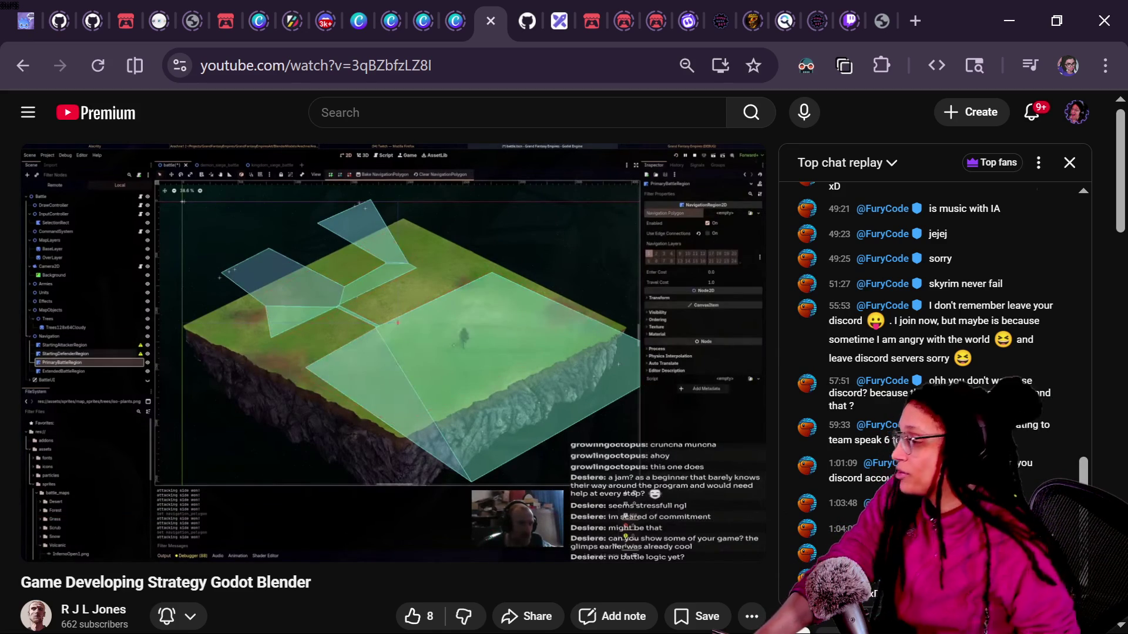
pyautogui.click(456, 347)
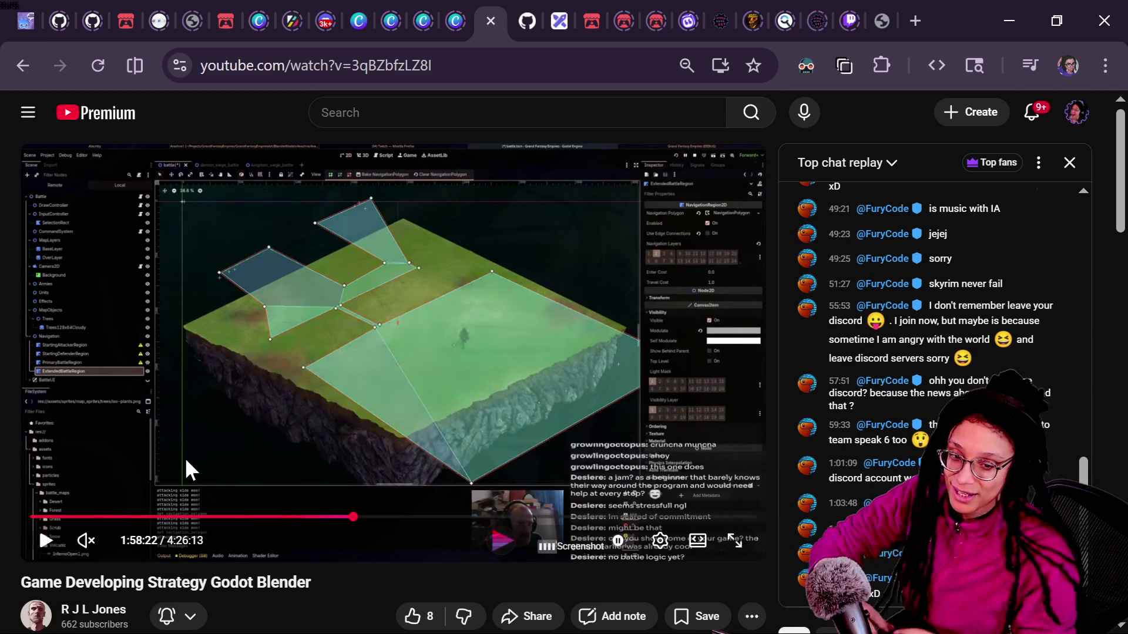
pyautogui.hotkey('alt', 'Tab')
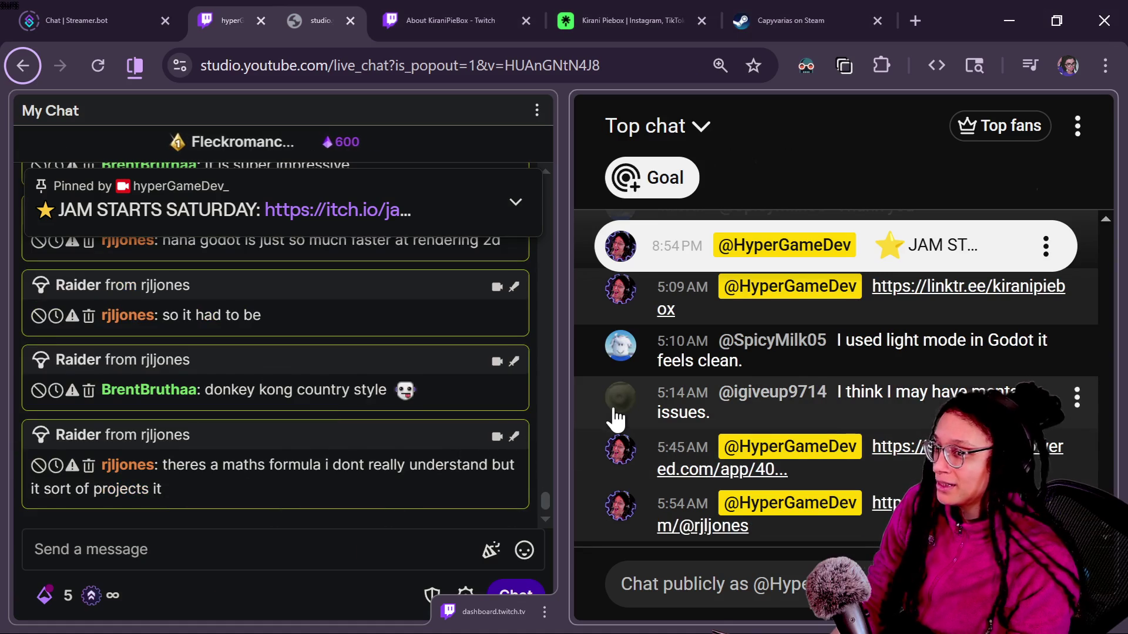
# Try the running game's Shopping App with its KittyYum cards, then return to the shopping item's 2D editor.
pyautogui.hotkey('alt', 'Tab')
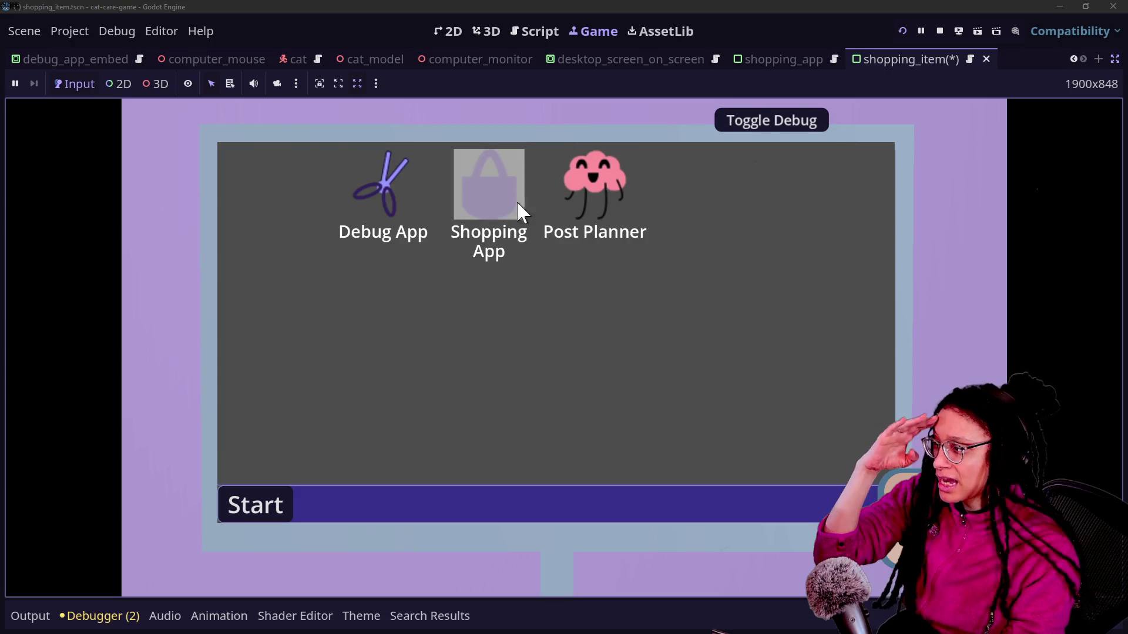
pyautogui.doubleClick(489, 185)
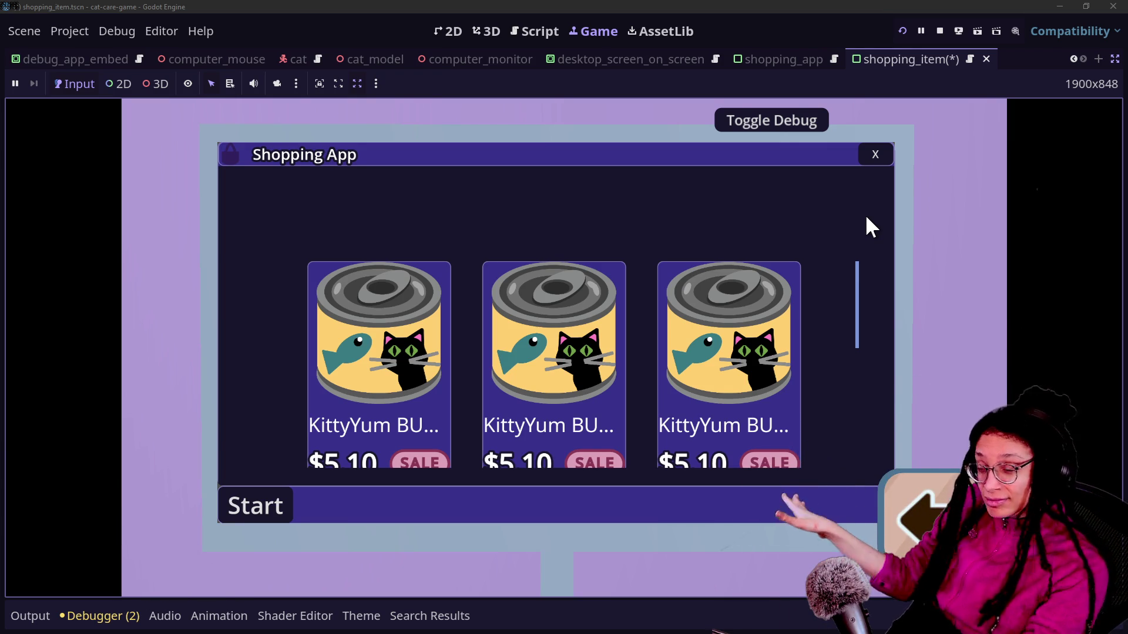
pyautogui.click(877, 153)
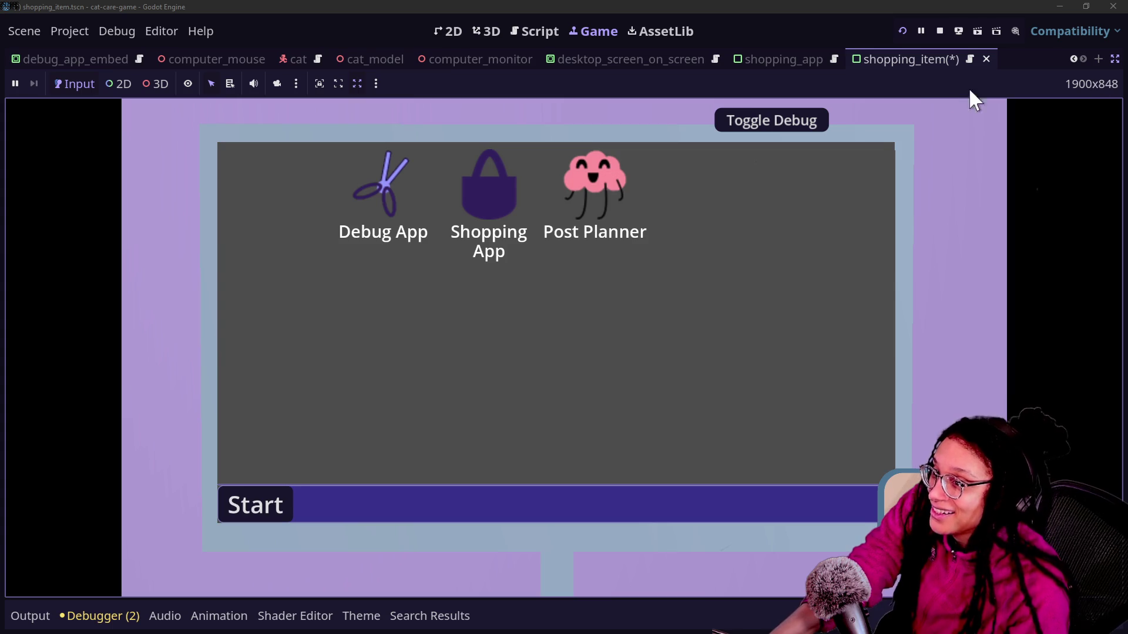
pyautogui.click(1113, 60)
pyautogui.click(448, 32)
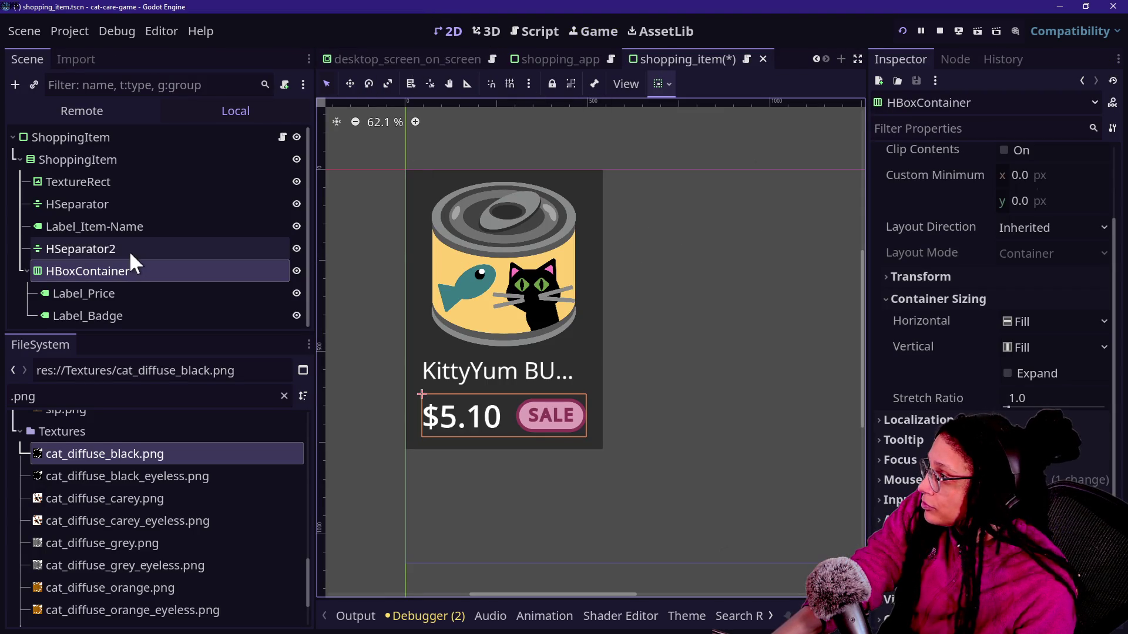
# Save the shopping_item scene with the ShoppingItem and TextureRect nodes selected.
pyautogui.click(97, 157)
pyautogui.click(138, 183)
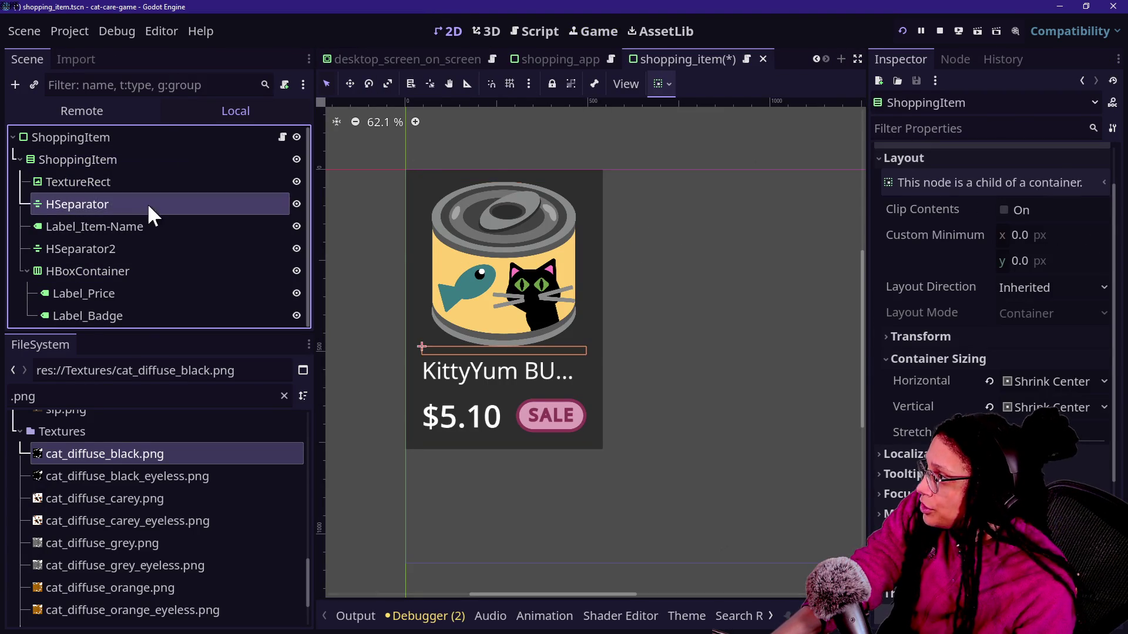
pyautogui.hotkey('ctrl', 's')
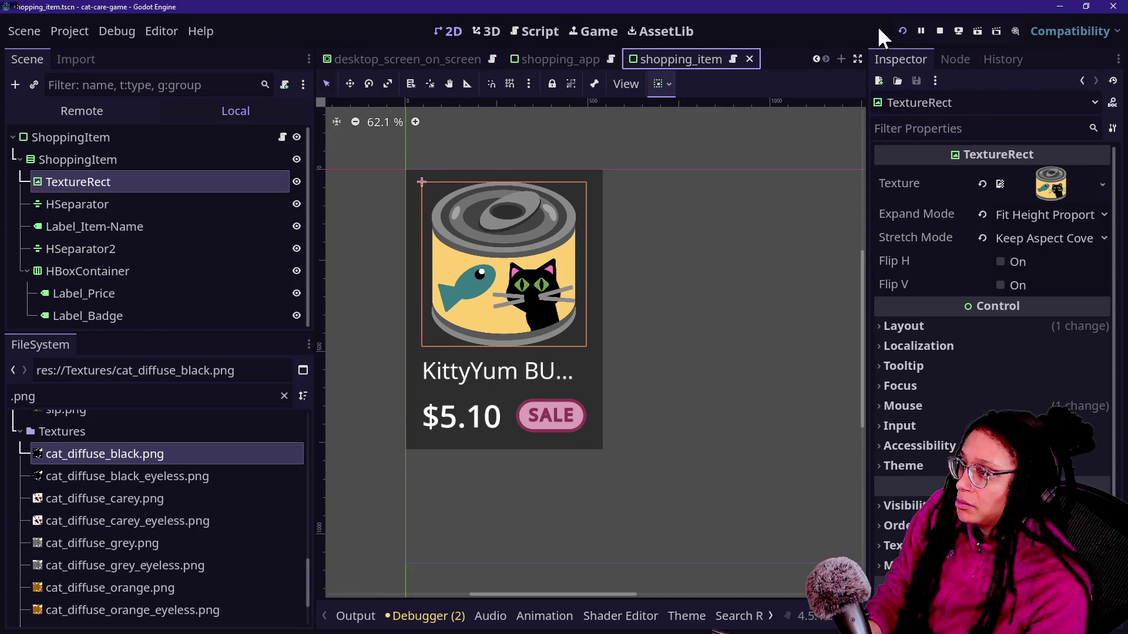
# Rerun the game and open the Shopping App on the desk computer's monitor.
pyautogui.click(902, 31)
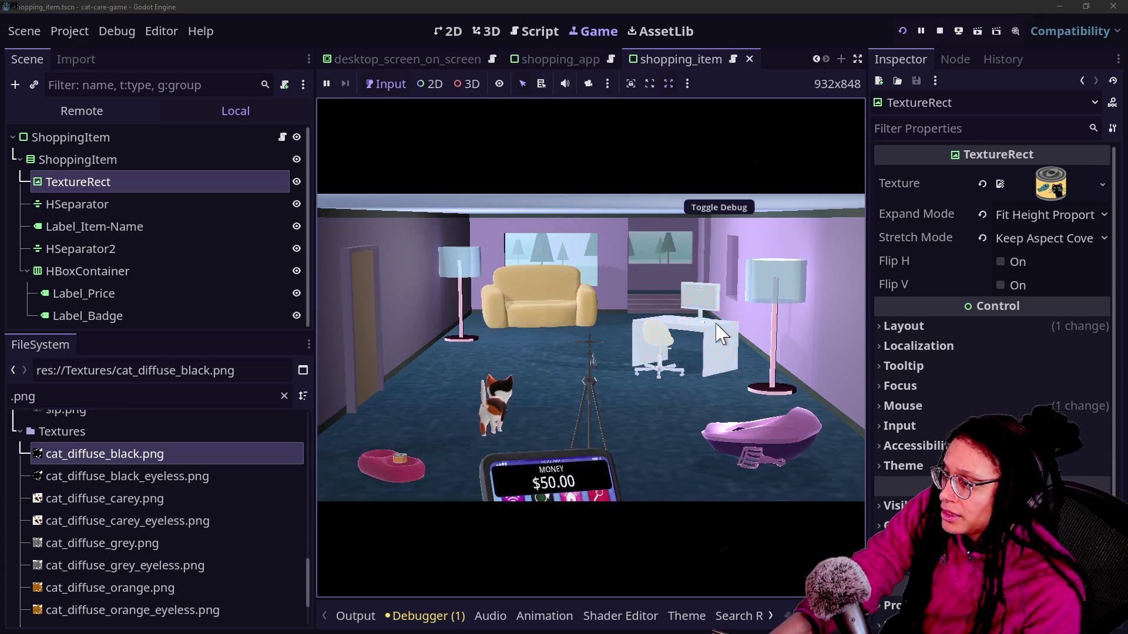
pyautogui.click(717, 328)
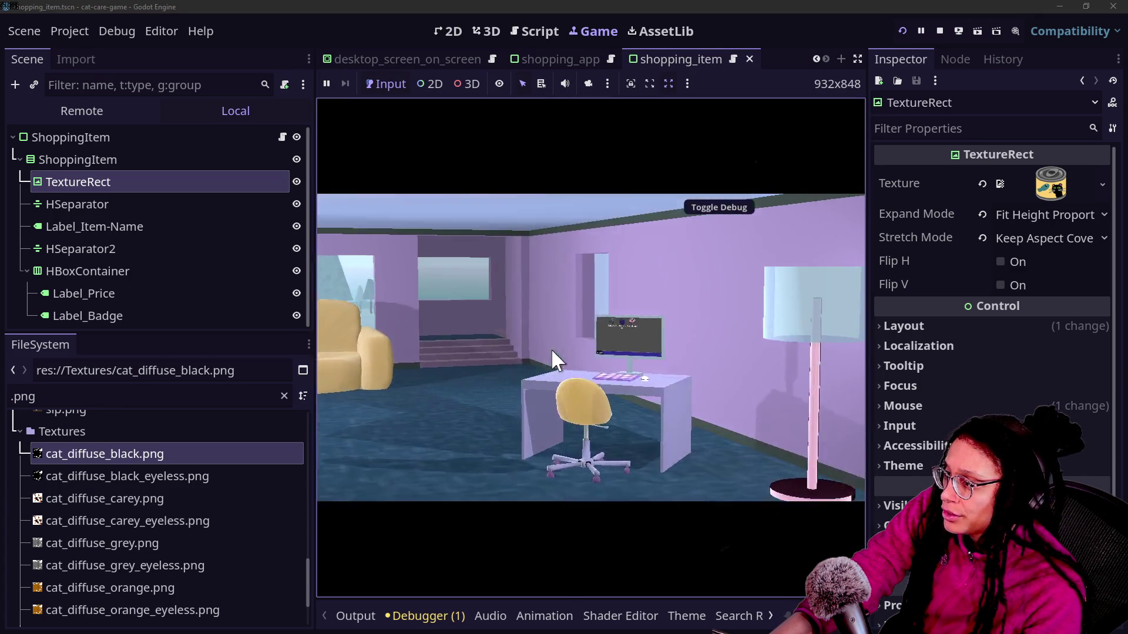
pyautogui.click(555, 247)
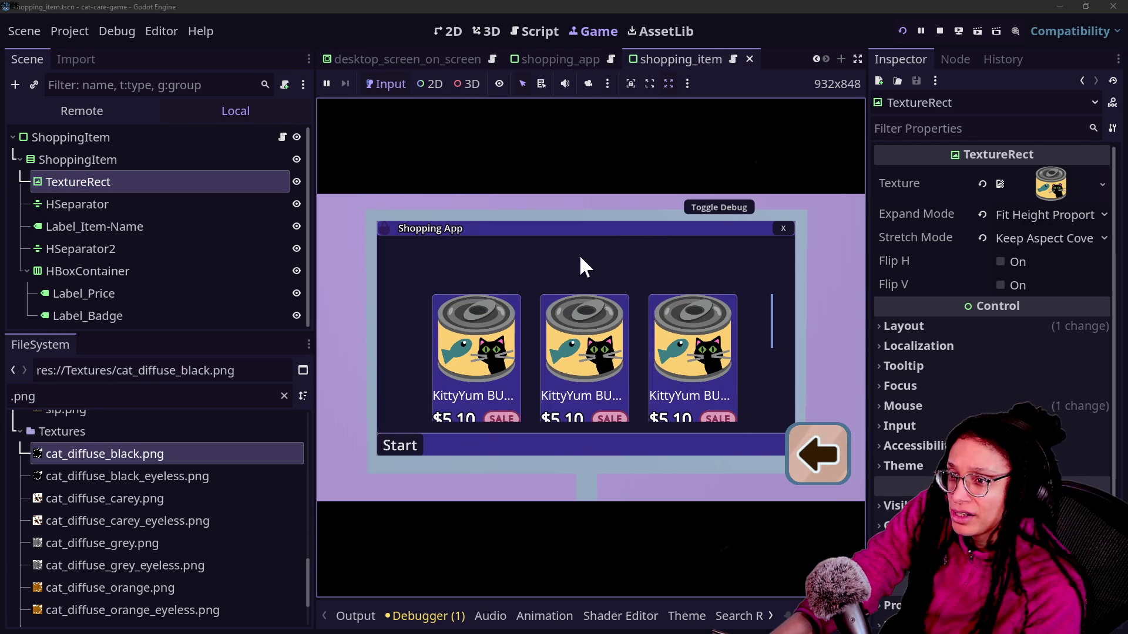
# Open the ShoppingItem node's script in the script editor.
pyautogui.click(108, 160)
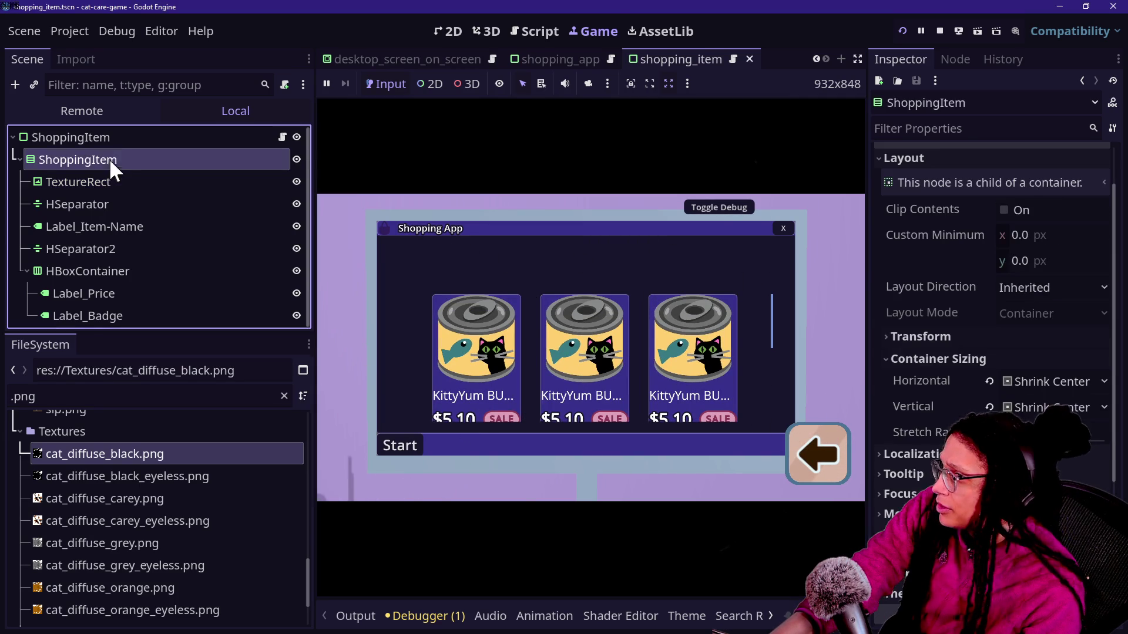
pyautogui.click(489, 31)
pyautogui.click(535, 30)
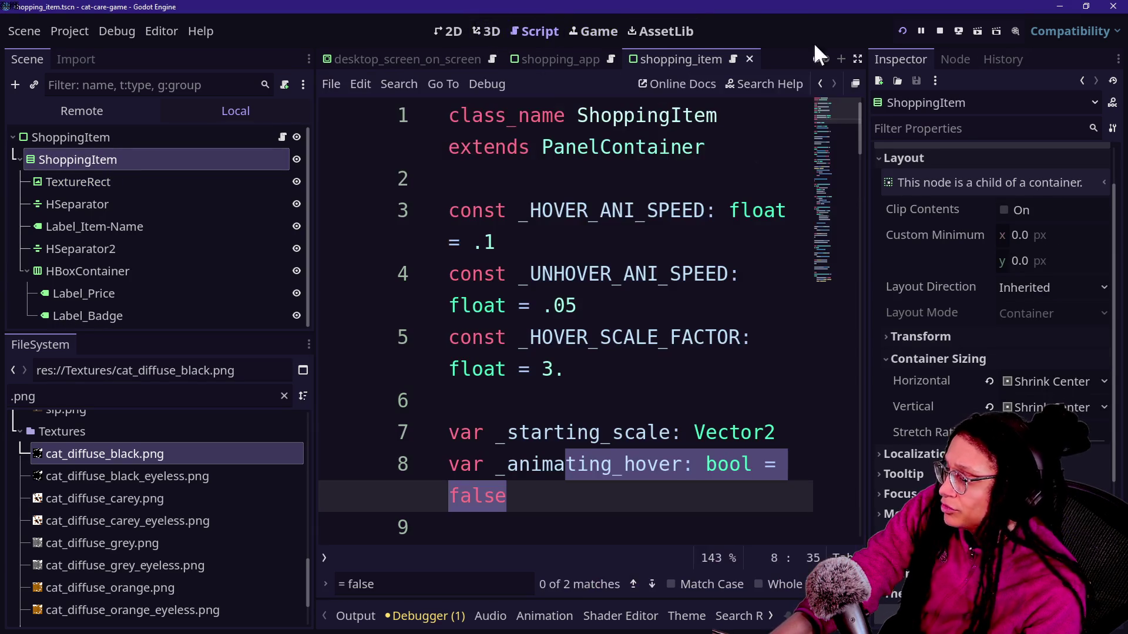
# Stop the running game from the Game view.
pyautogui.scroll(-4, 946, 269)
pyautogui.scroll(5, 946, 269)
pyautogui.scroll(-5, 928, 299)
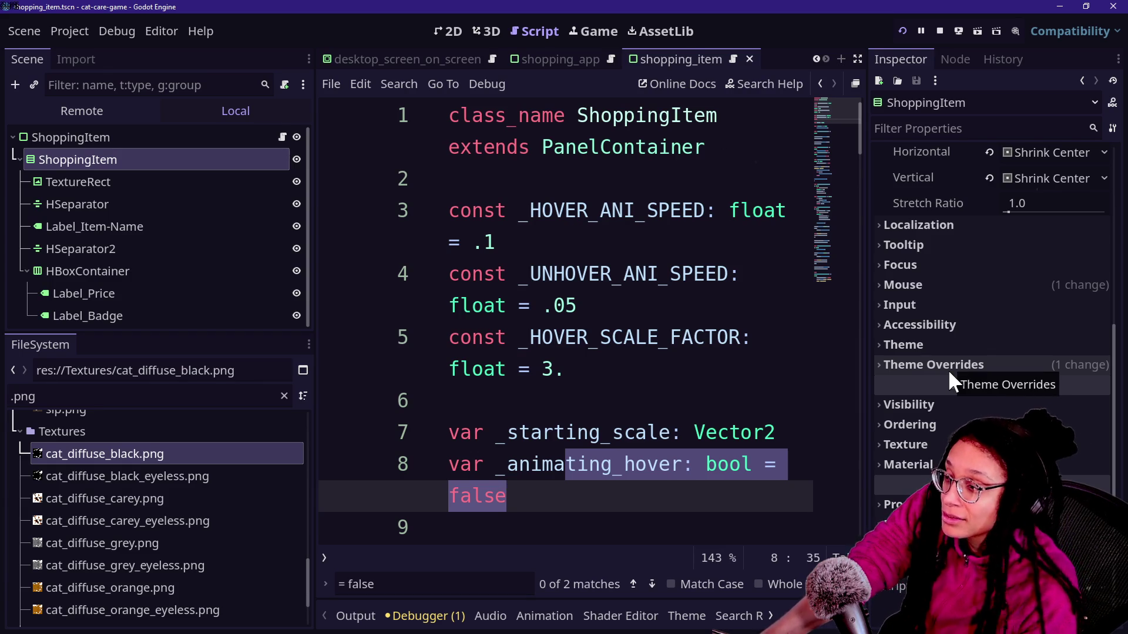
pyautogui.click(606, 33)
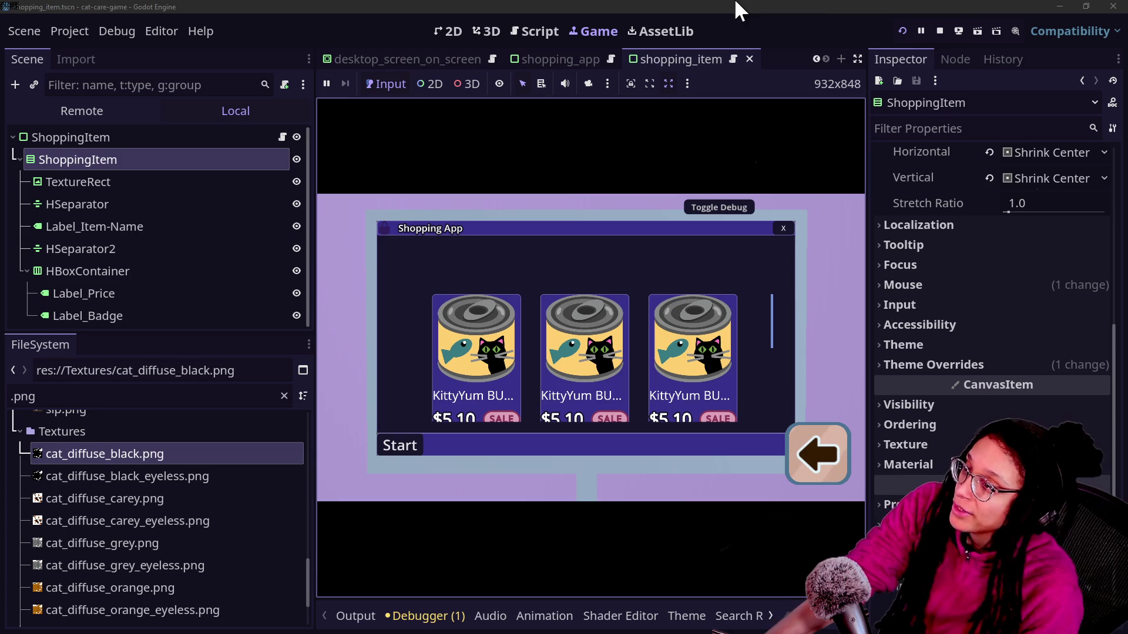
pyautogui.click(940, 31)
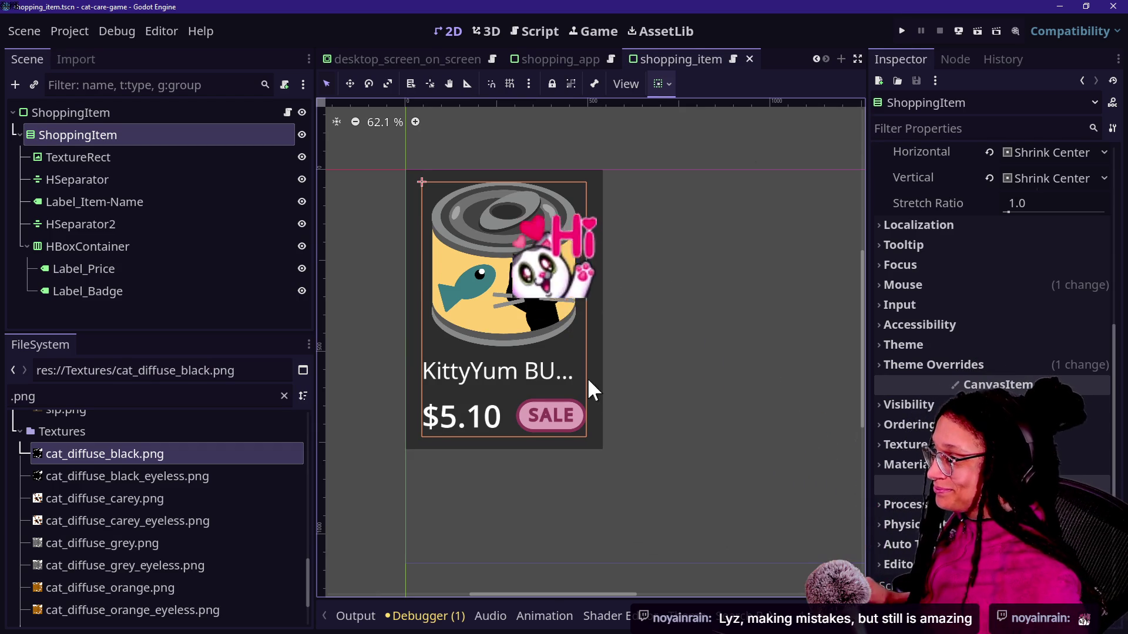
# Select the root ShoppingItem node and expand its Theme Overrides and Layout in the Inspector.
pyautogui.click(625, 220)
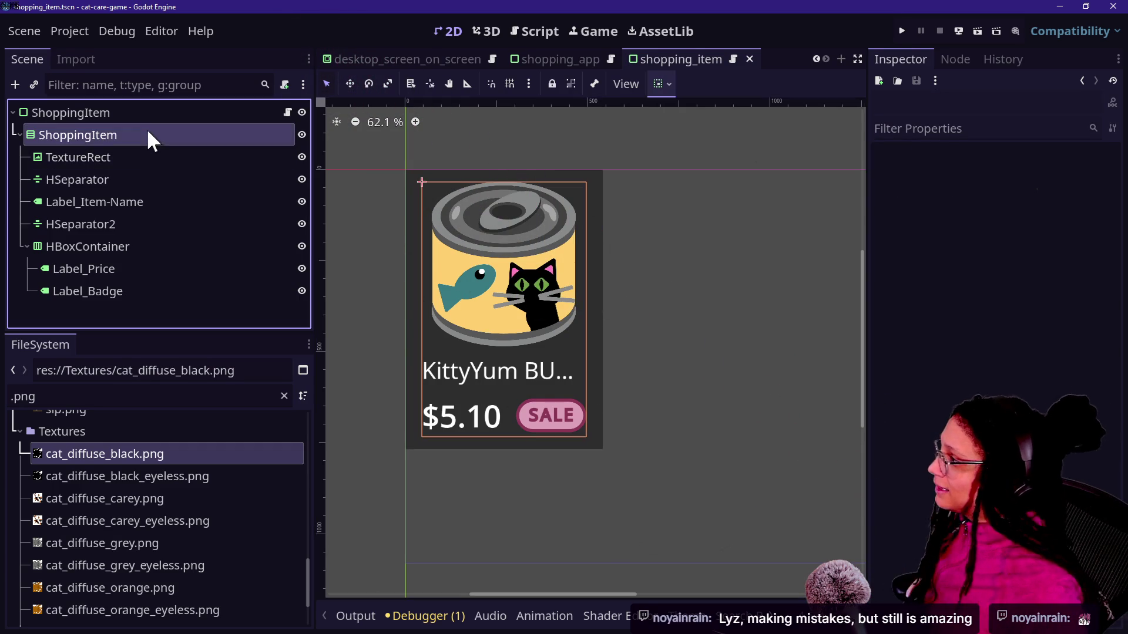
pyautogui.click(166, 112)
pyautogui.click(947, 363)
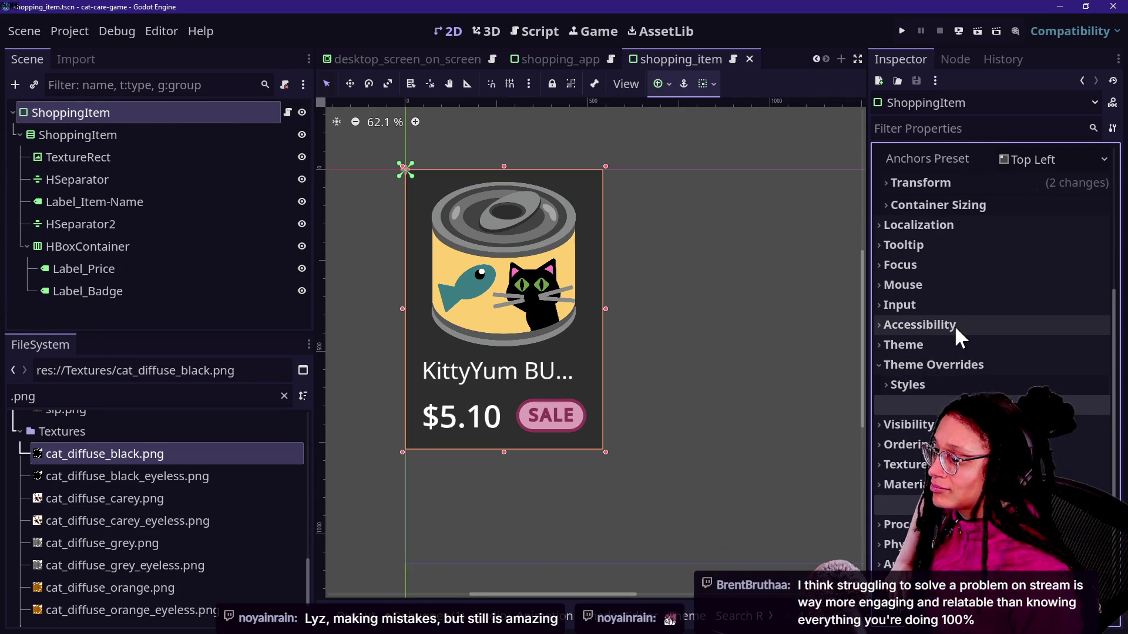
pyautogui.scroll(3, 954, 326)
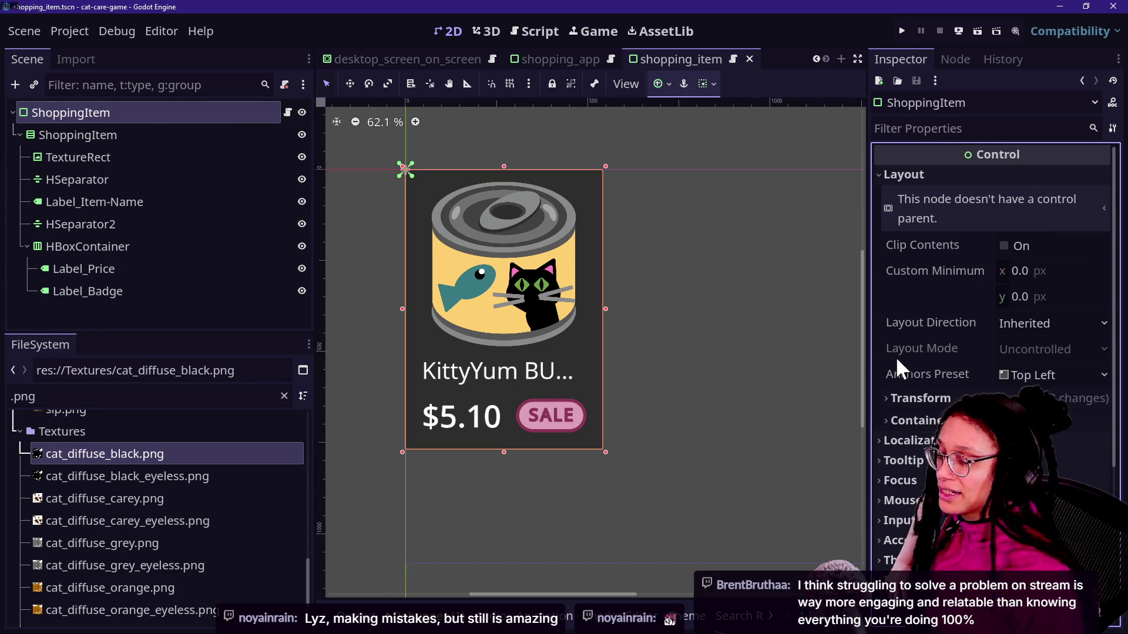
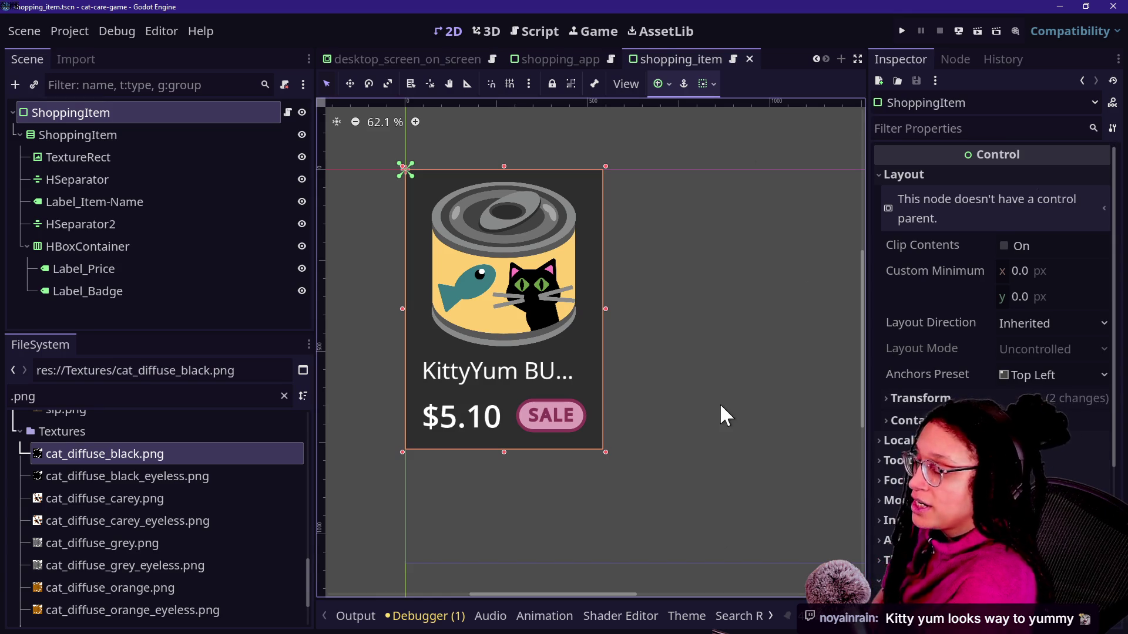
# Inspect the ShoppingItem card's TextureRect, HSeparator, Label_Badge and Label_Item-Name nodes, keeping their names.
pyautogui.click(69, 156)
pyautogui.click(167, 246)
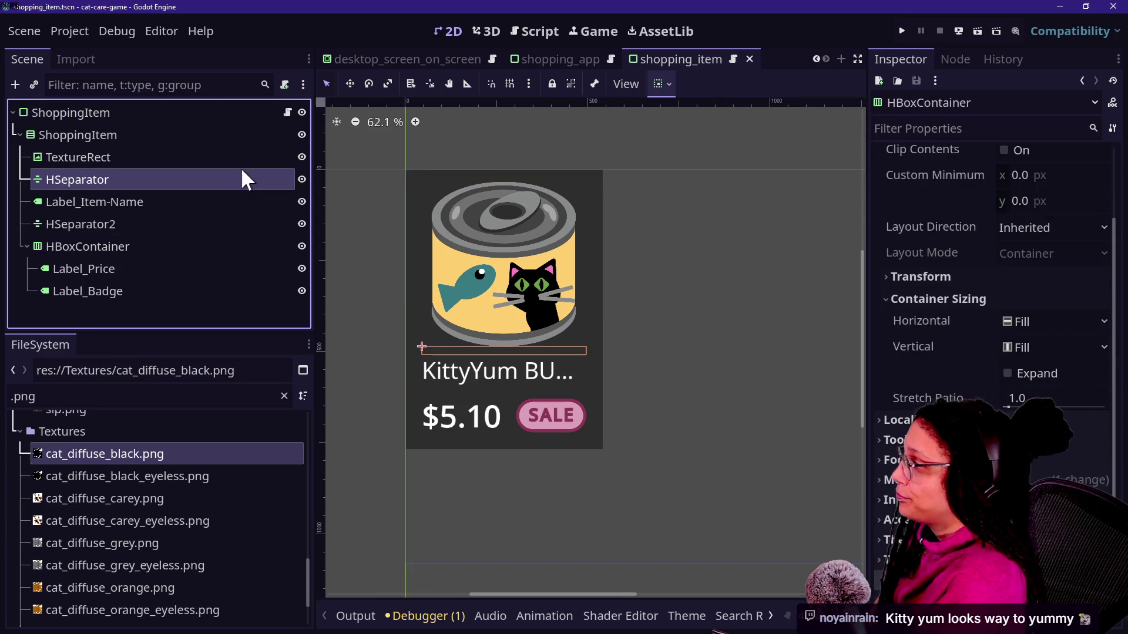
pyautogui.click(242, 179)
pyautogui.click(235, 135)
pyautogui.click(221, 293)
pyautogui.click(252, 246)
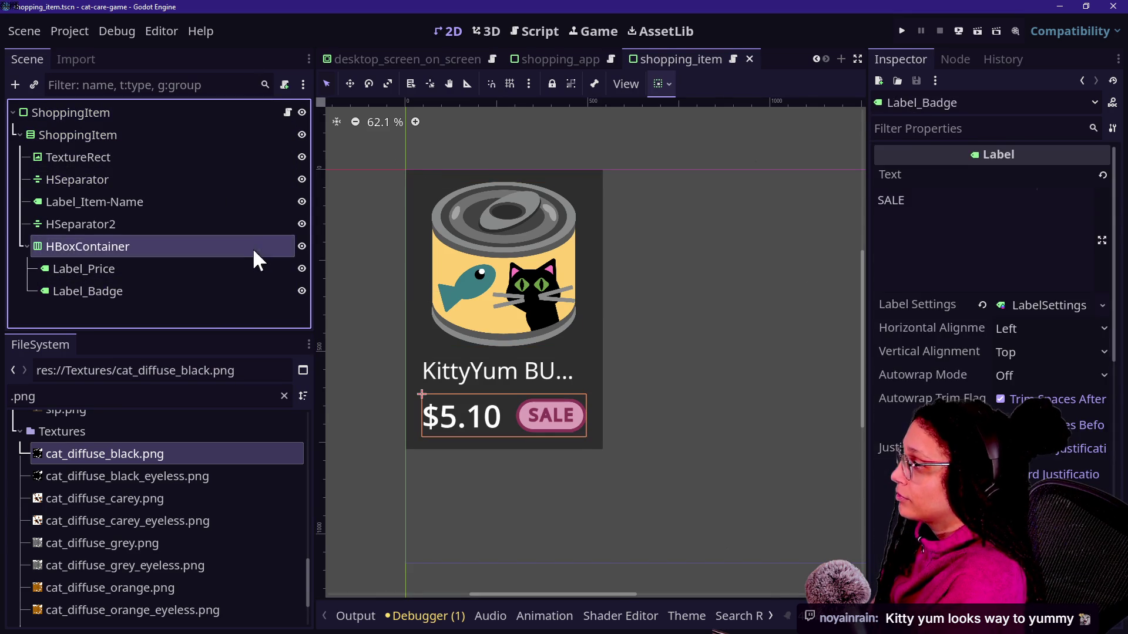
pyautogui.click(256, 224)
pyautogui.click(233, 201)
pyautogui.click(233, 202)
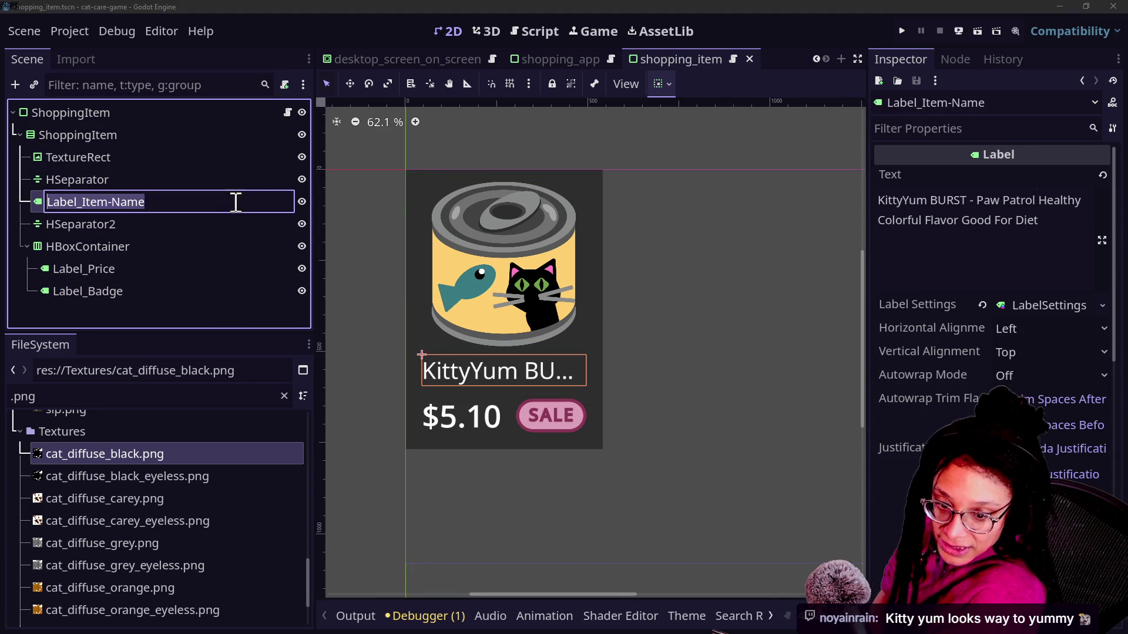
pyautogui.press('Escape')
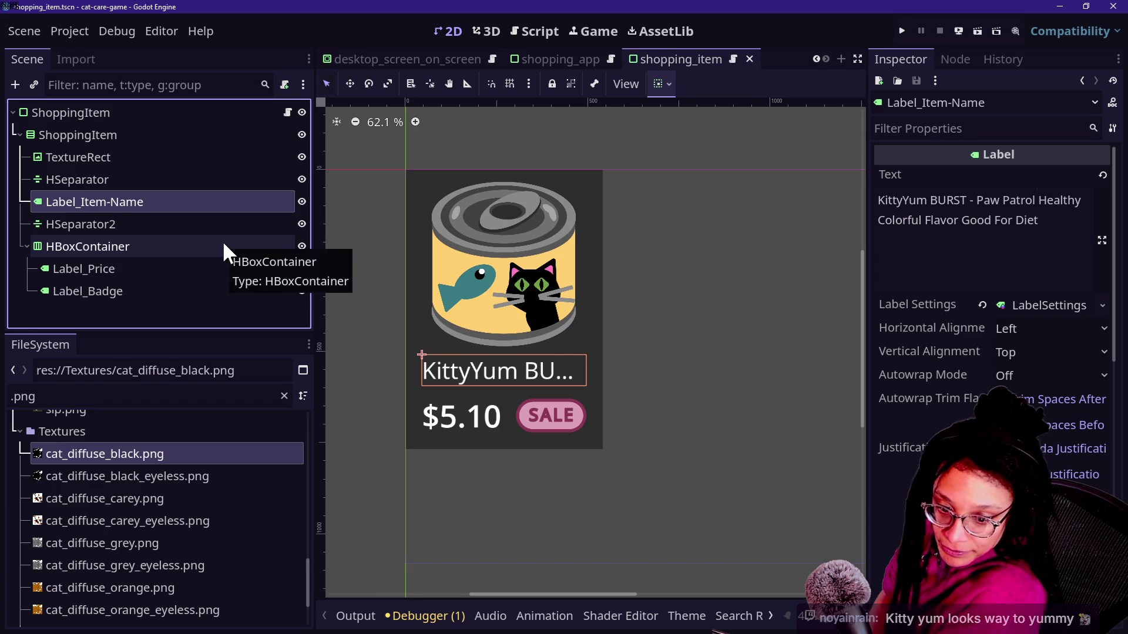
# Review the card's HBoxContainer, HSeparator2 and TextureRect nodes, then select the root ShoppingItem.
pyautogui.click(221, 242)
pyautogui.click(202, 223)
pyautogui.click(208, 201)
pyautogui.click(215, 158)
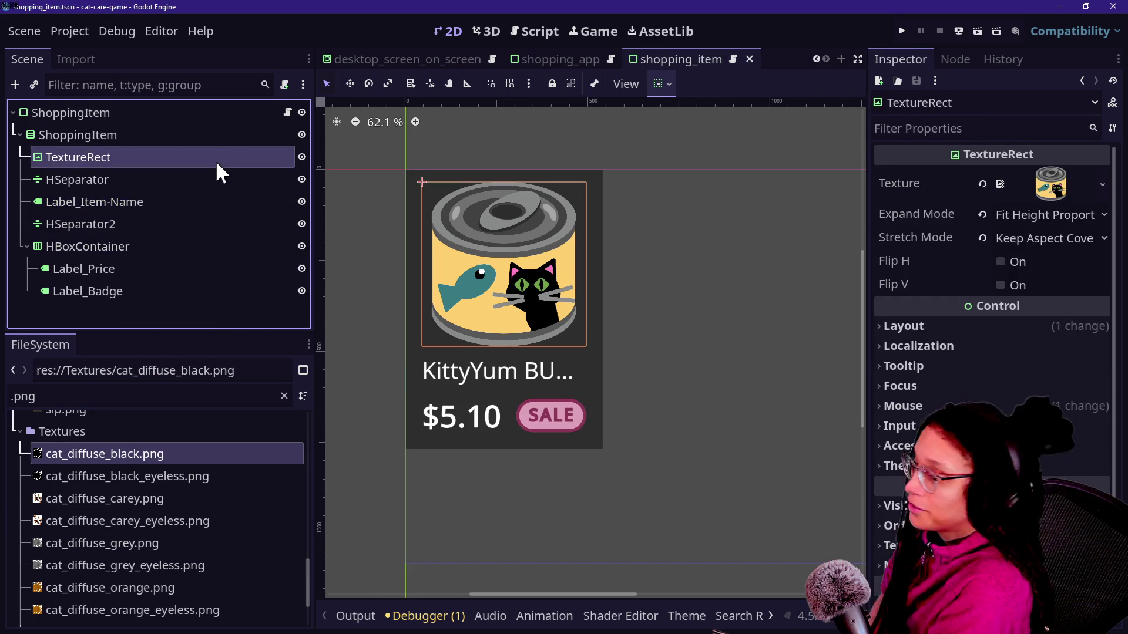
pyautogui.click(216, 158)
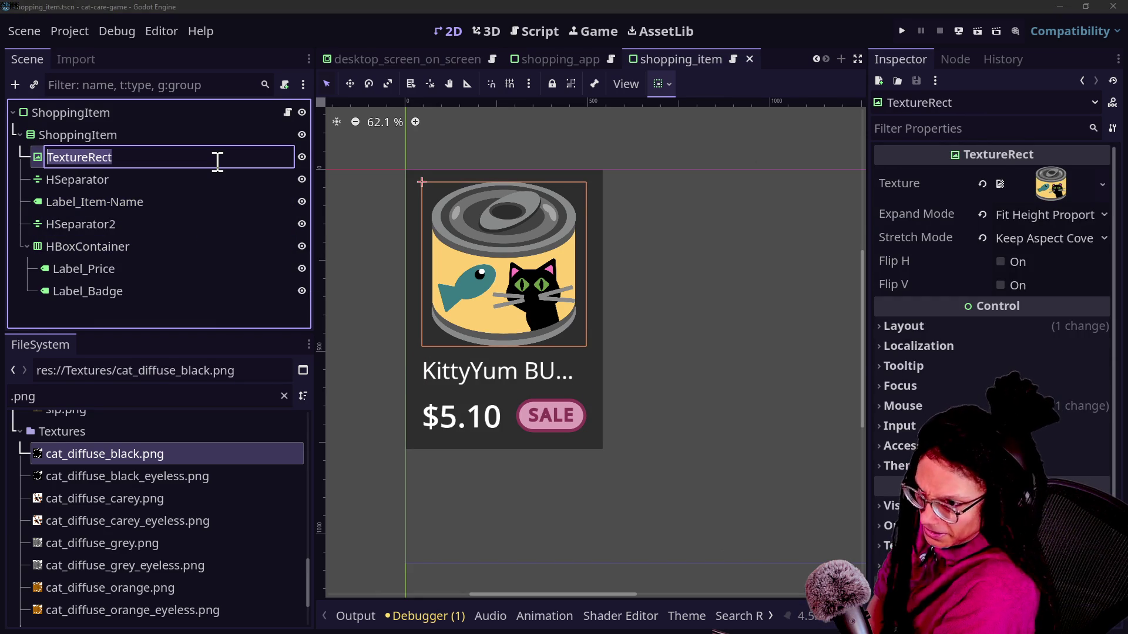
pyautogui.press('Escape')
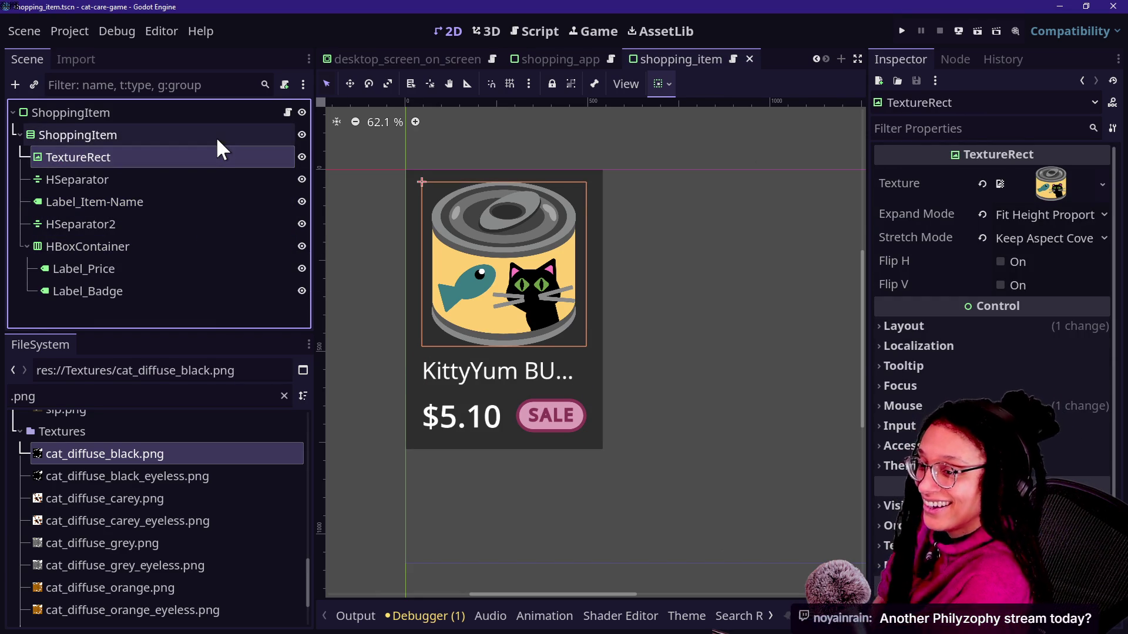
pyautogui.click(216, 136)
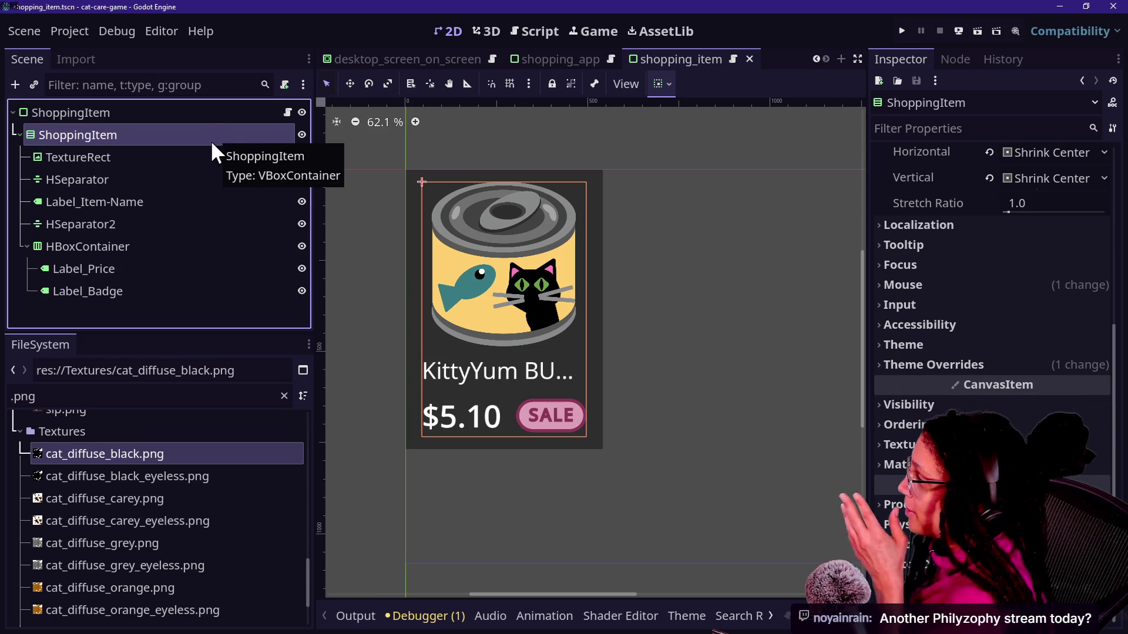
pyautogui.click(210, 110)
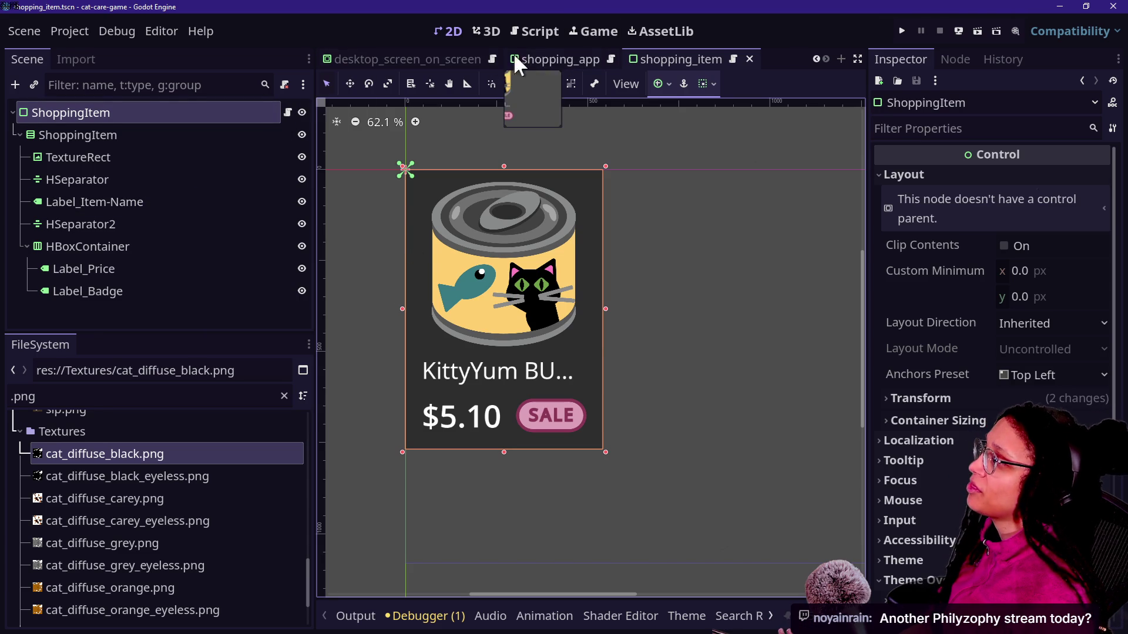
# In the shopping_app scene, delete all five ShoppingItem cards.
pyautogui.click(547, 54)
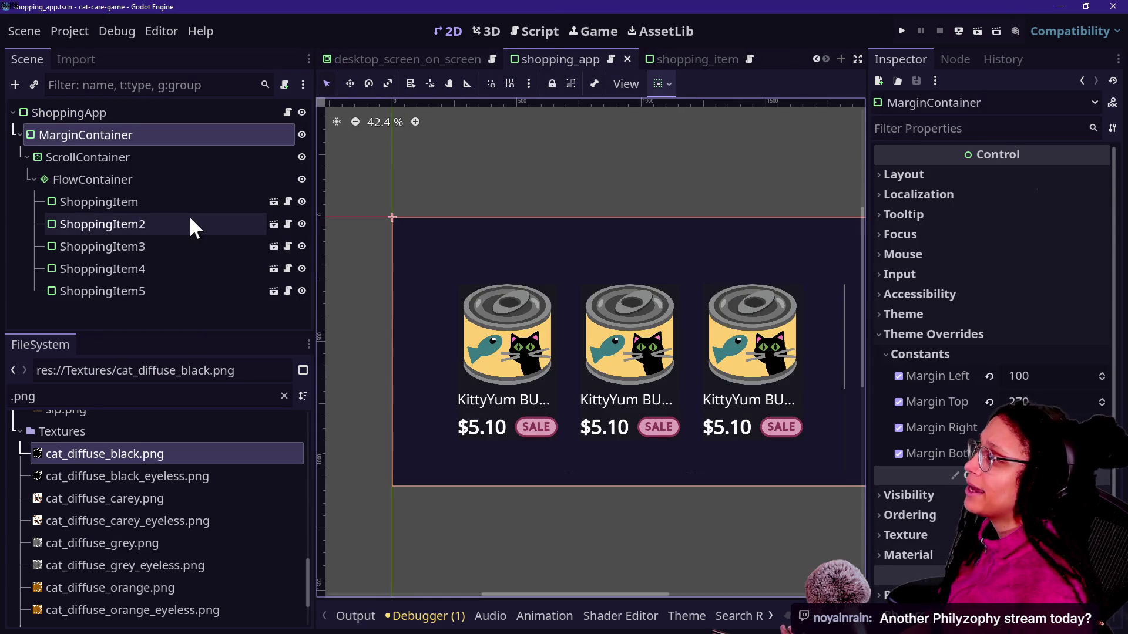
pyautogui.click(153, 201)
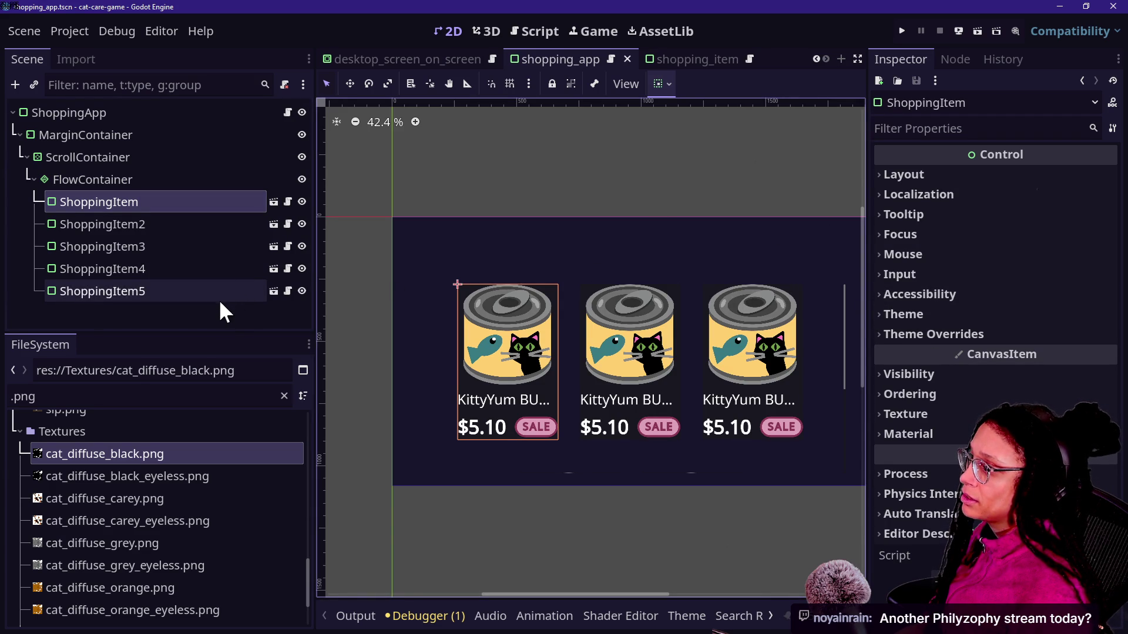
pyautogui.keyDown('shift'); pyautogui.click(132, 284); pyautogui.keyUp('shift')
pyautogui.press('Delete')
pyautogui.press('Return')
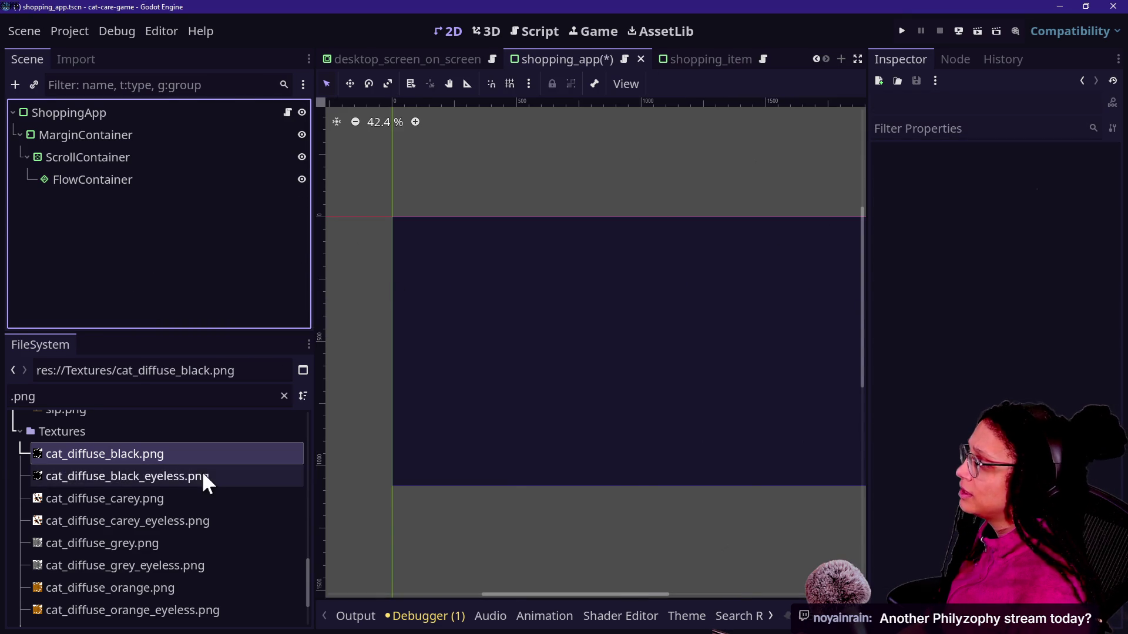
# Filter files by 'shopp', drag the shopping_item scene into the FlowContainer, and restore the saved grid.
pyautogui.click(101, 392)
pyautogui.hotkey('ctrl', 'a')
pyautogui.write('shopp')
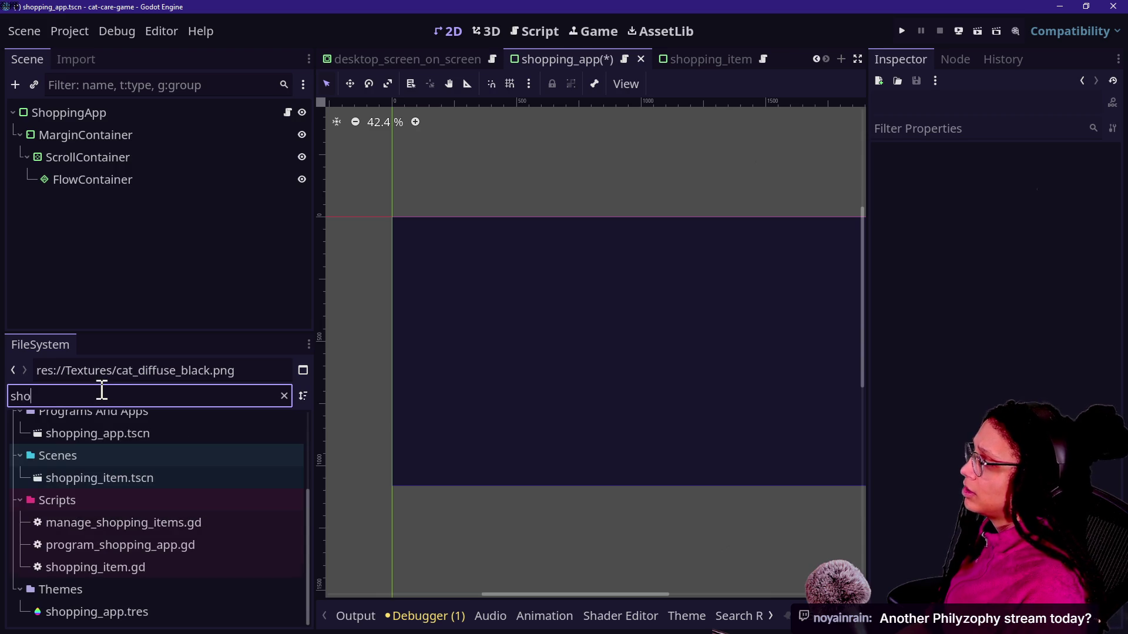
pyautogui.moveTo(125, 481)
pyautogui.mouseDown()
pyautogui.moveTo(179, 167)
pyautogui.moveTo(165, 181)
pyautogui.mouseUp()
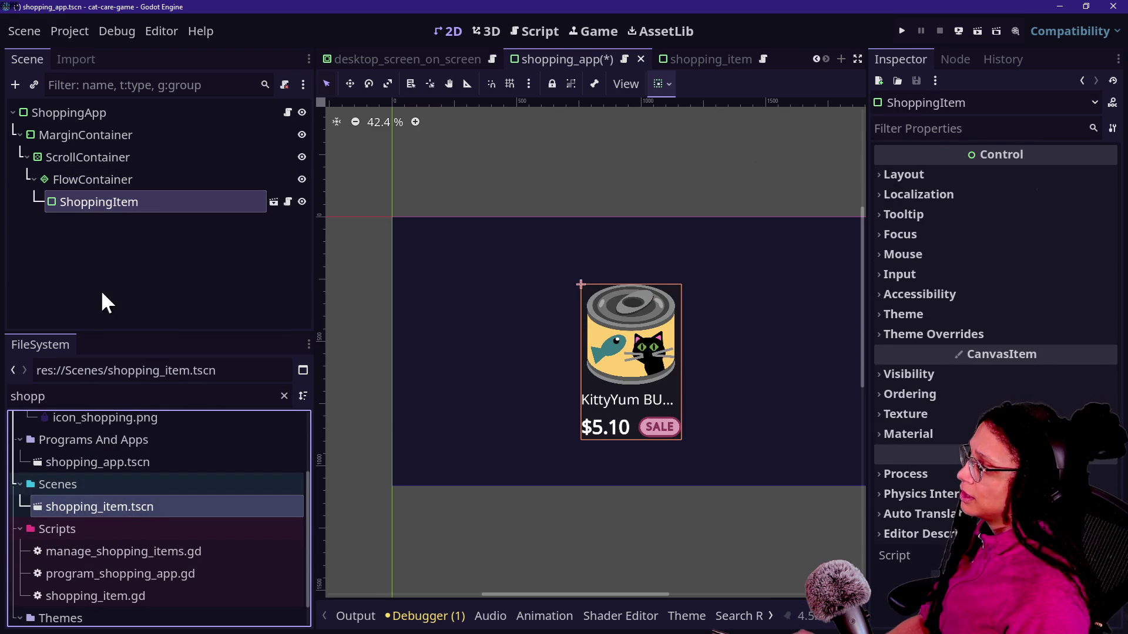
pyautogui.hotkey('ctrl', 's')
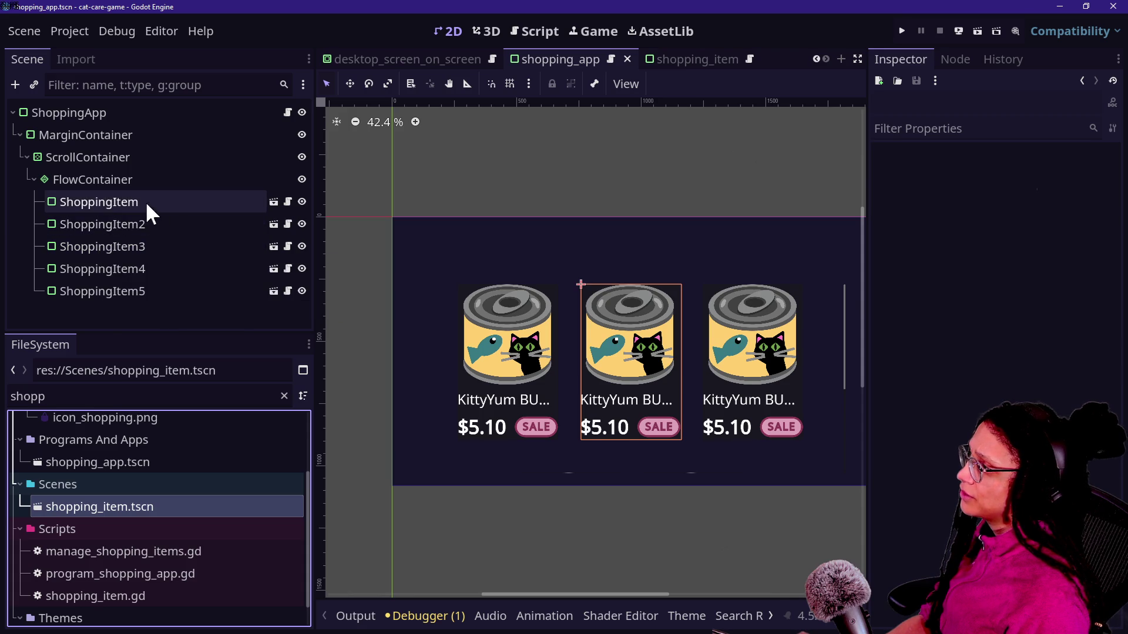
# Review the ShoppingItem cards and the FlowContainer grid in the Scene tree.
pyautogui.click(118, 201)
pyautogui.click(118, 158)
pyautogui.click(127, 180)
pyautogui.click(144, 224)
pyautogui.click(150, 245)
pyautogui.click(135, 180)
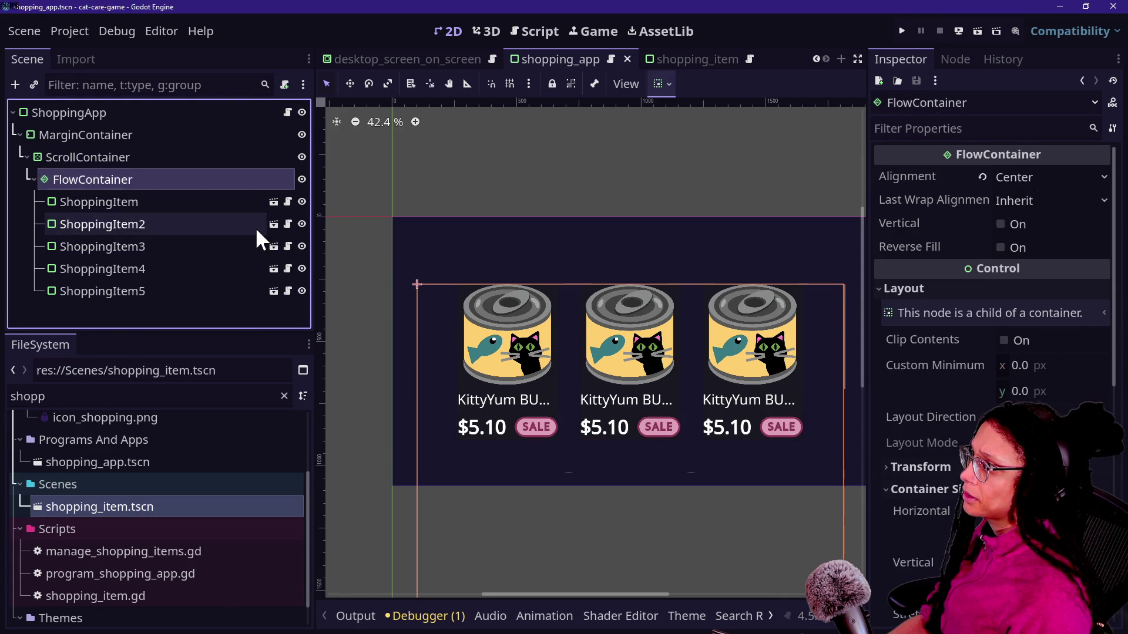
# Duplicate ShoppingItem2 with Ctrl+D to add extra cat-food cards.
pyautogui.click(195, 223)
pyautogui.hotkey('ctrl', 'd')
pyautogui.hotkey('ctrl', 'd')
pyautogui.hotkey('ctrl', 'd')
pyautogui.click(139, 179)
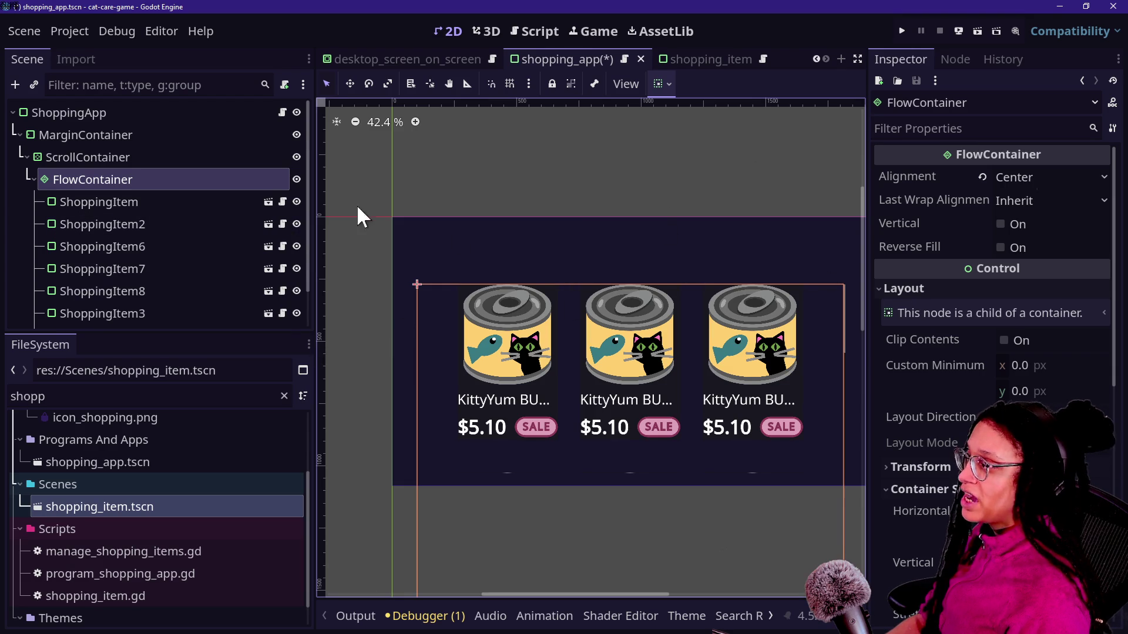
pyautogui.click(237, 202)
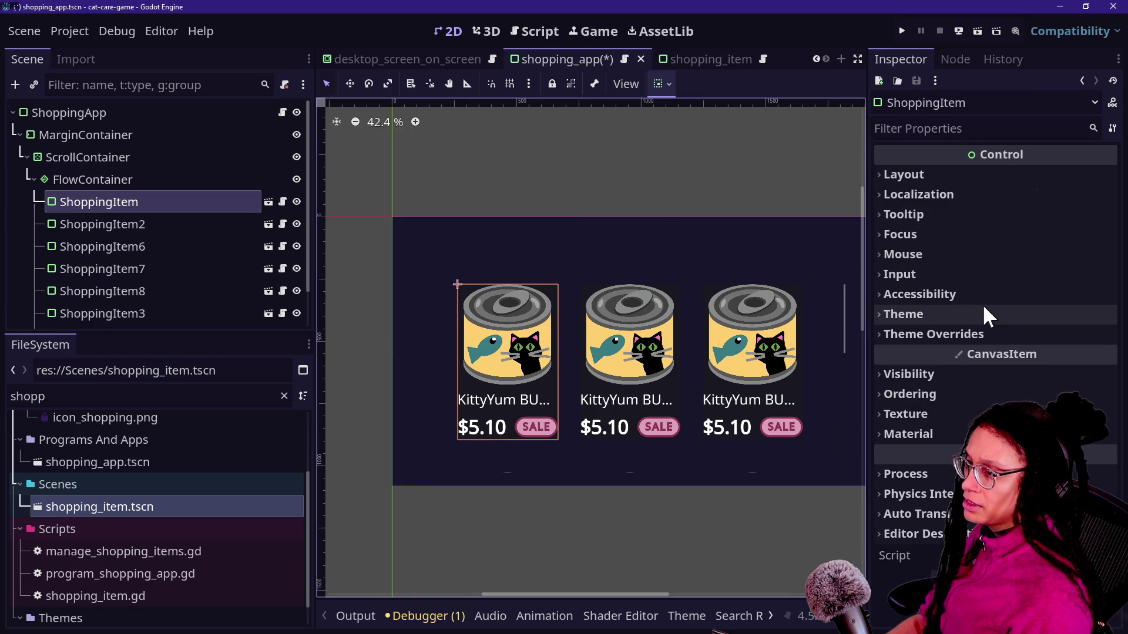
pyautogui.click(932, 176)
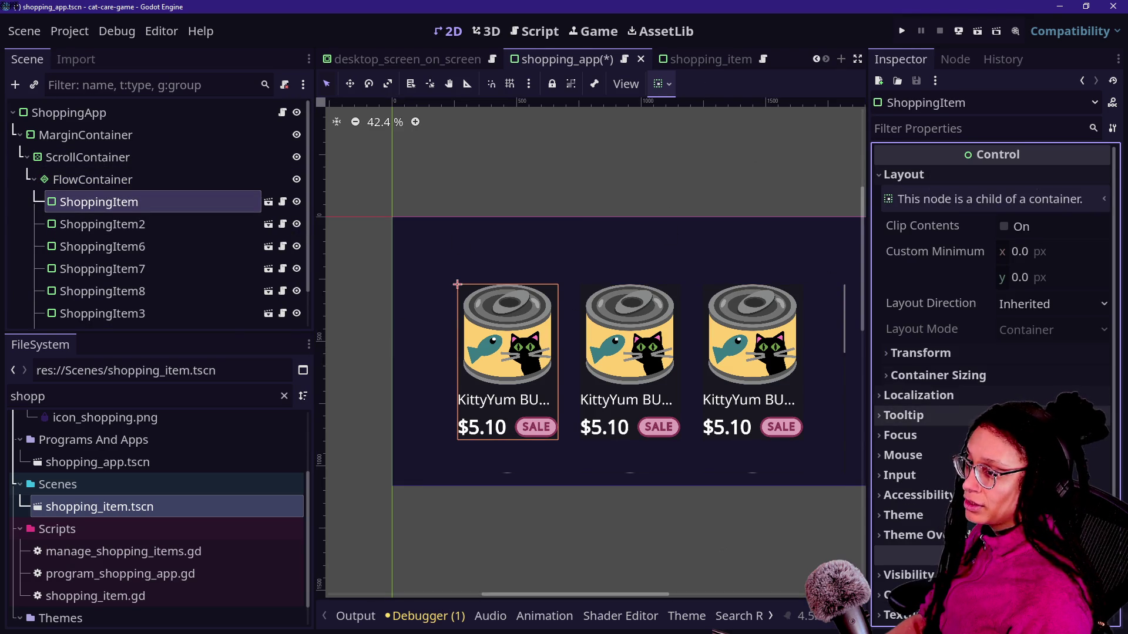
pyautogui.scroll(-2, 1004, 360)
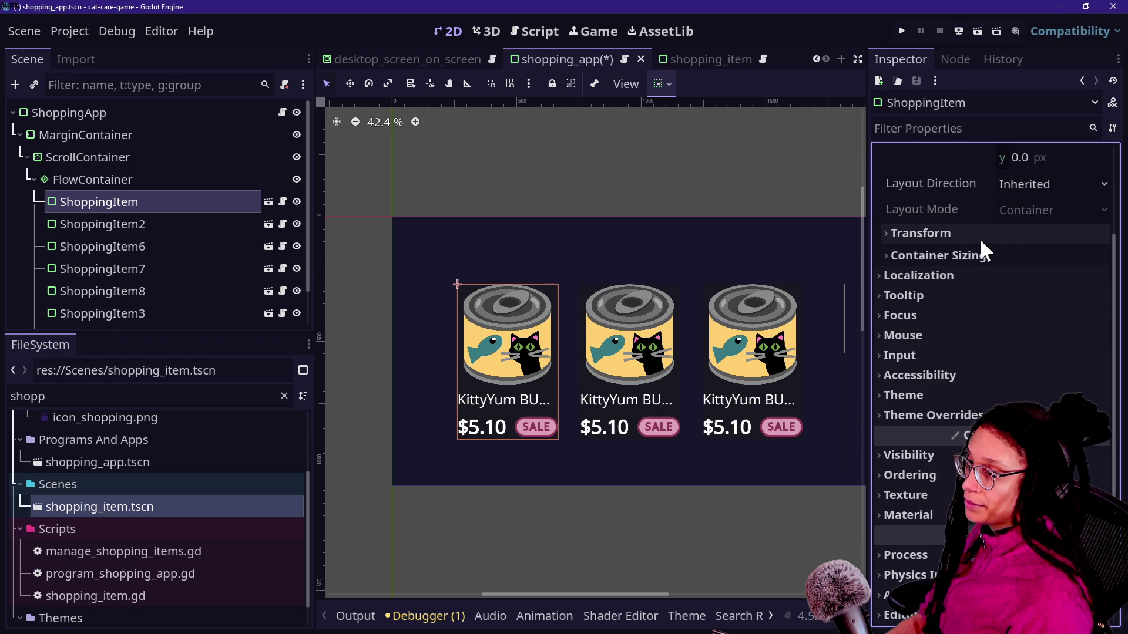
pyautogui.scroll(2, 980, 238)
pyautogui.click(938, 376)
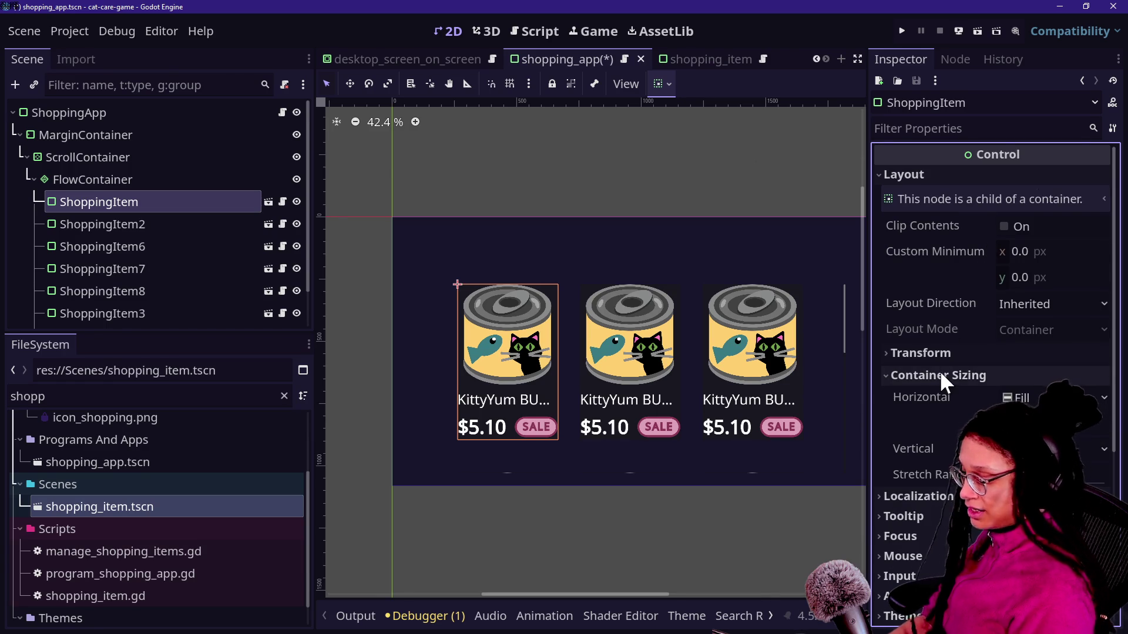
pyautogui.scroll(-1, 955, 518)
pyautogui.scroll(-1, 953, 512)
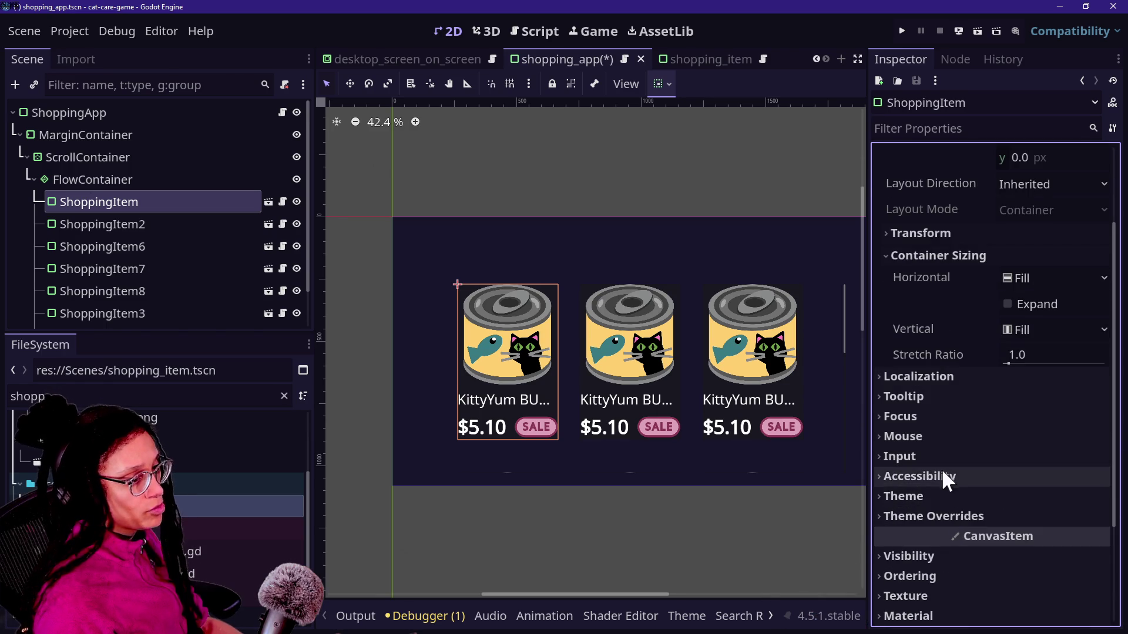
pyautogui.click(959, 516)
pyautogui.click(957, 517)
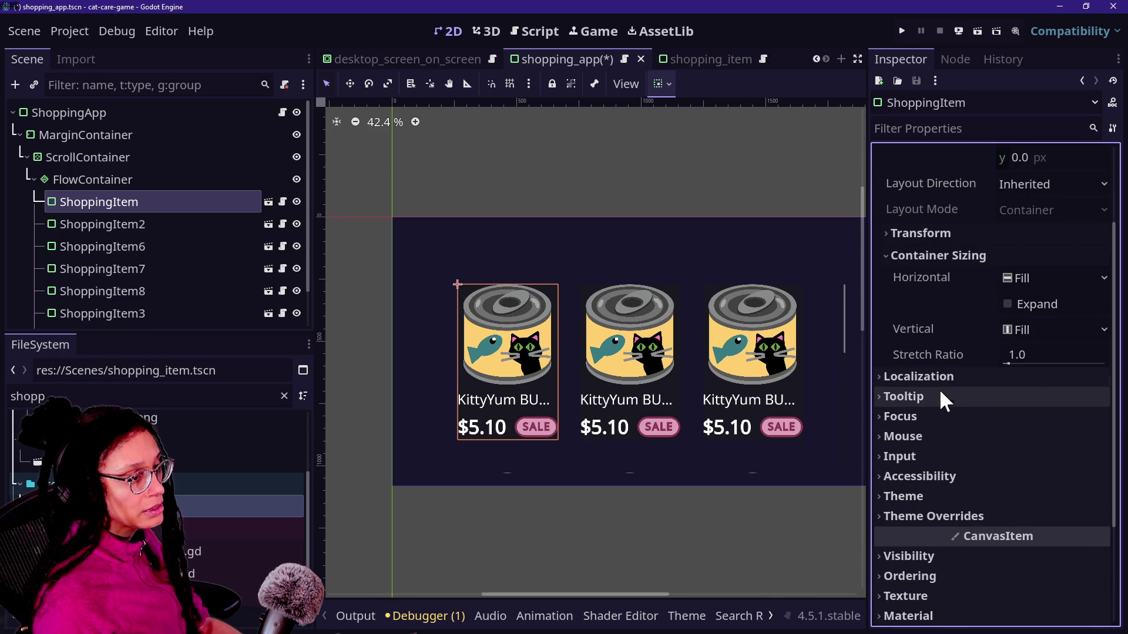
pyautogui.scroll(2, 964, 312)
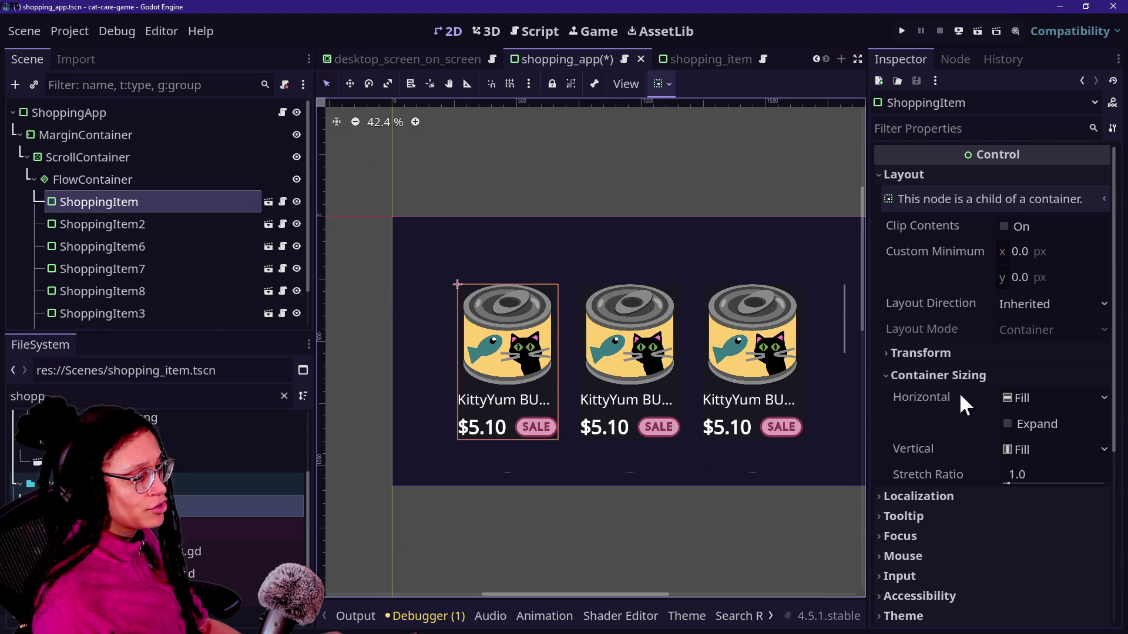
pyautogui.scroll(-2, 958, 393)
pyautogui.click(927, 238)
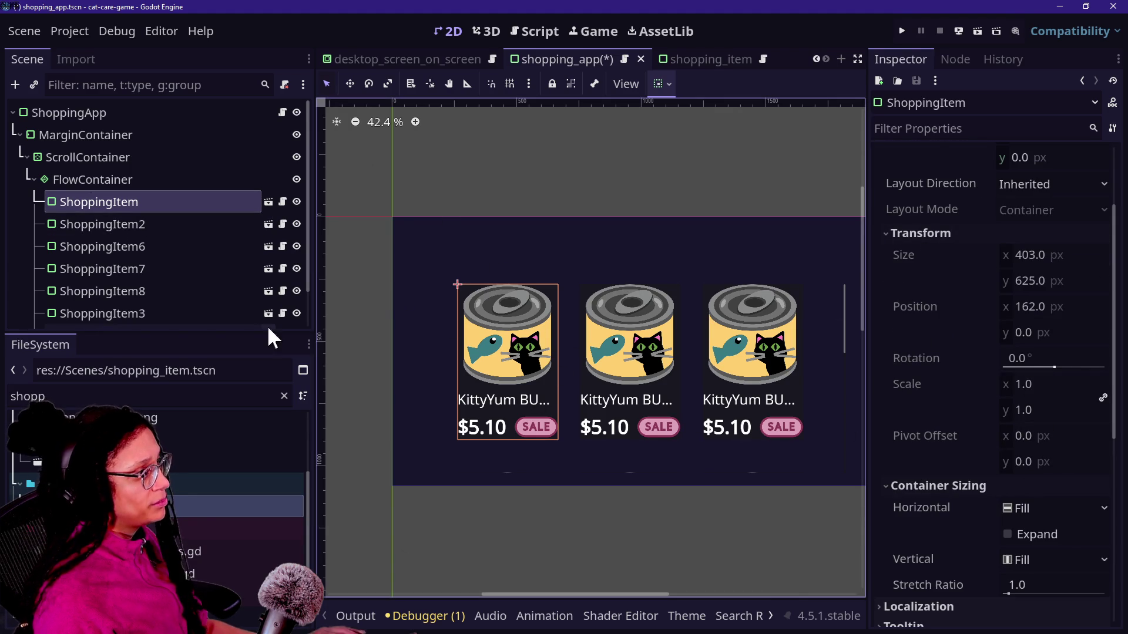
pyautogui.rightClick(100, 201)
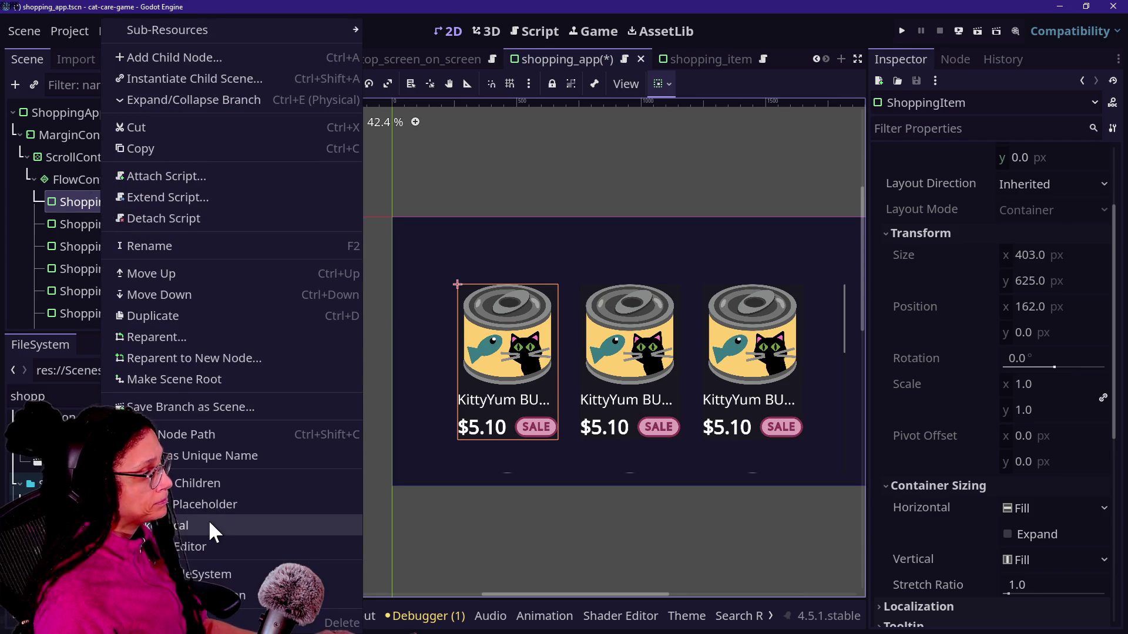
pyautogui.click(209, 518)
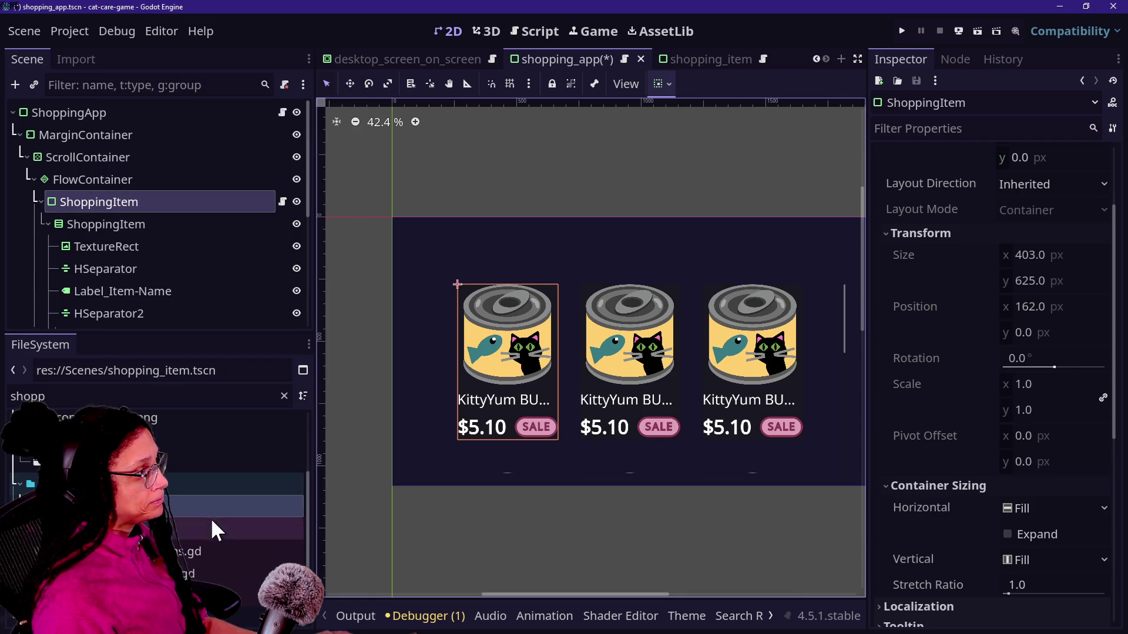
pyautogui.click(209, 249)
pyautogui.click(223, 203)
pyautogui.scroll(3, 918, 294)
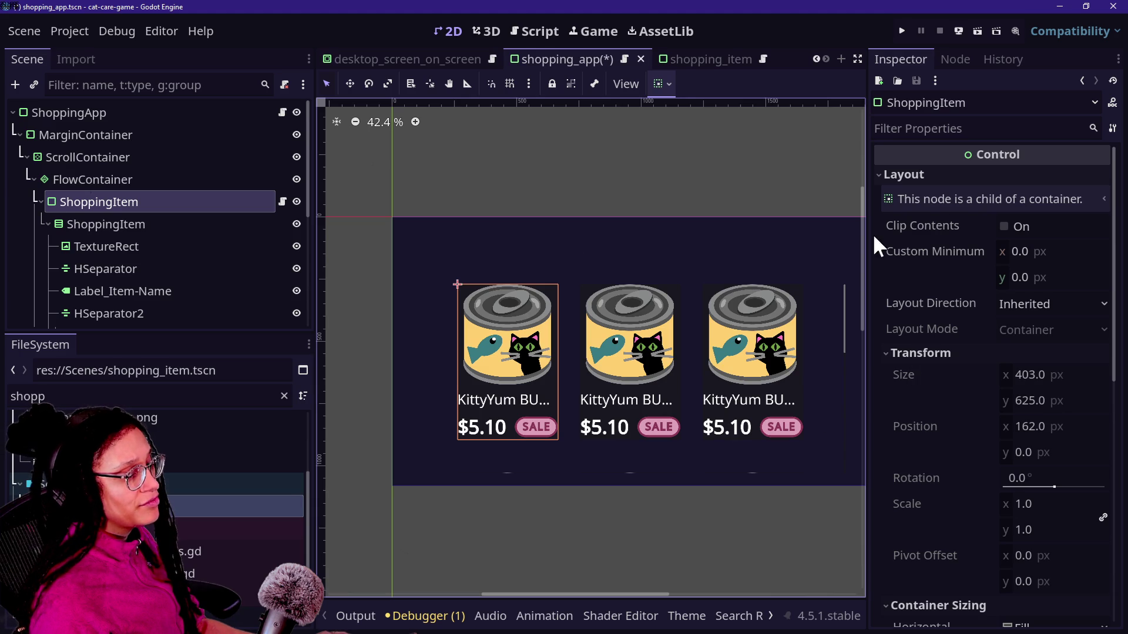
pyautogui.scroll(-2, 945, 322)
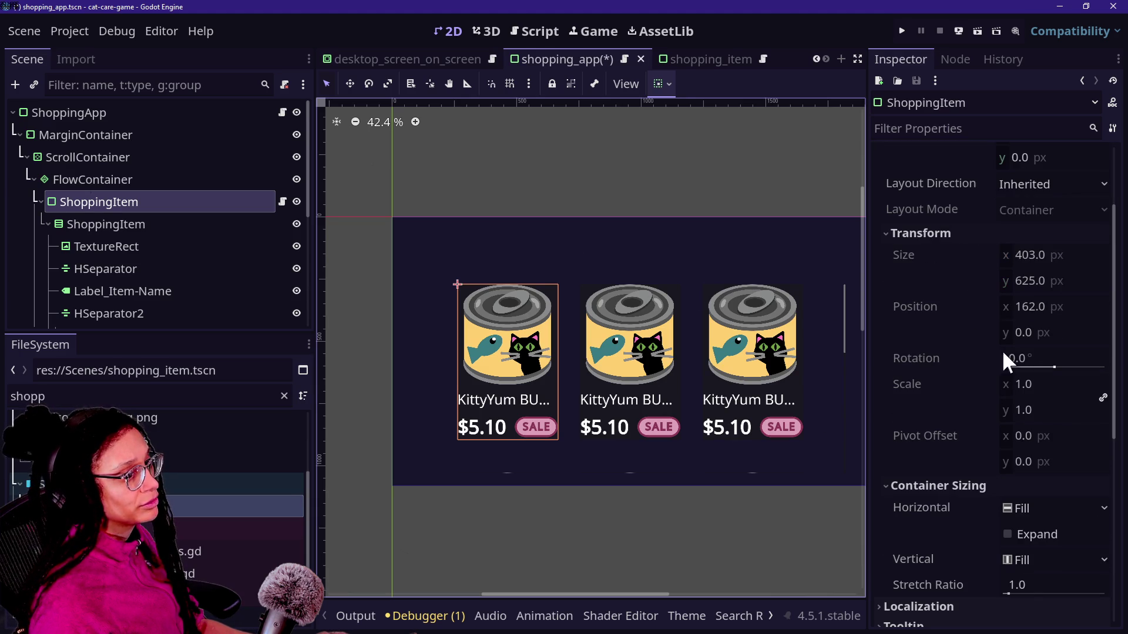
pyautogui.click(987, 440)
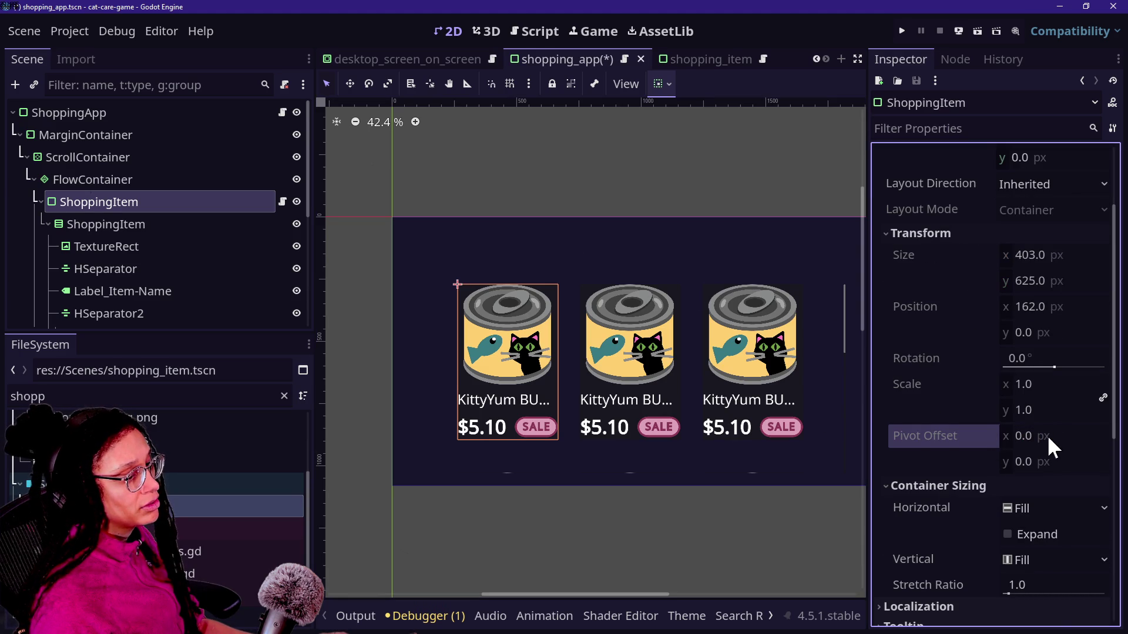
pyautogui.click(1034, 540)
pyautogui.click(1034, 540)
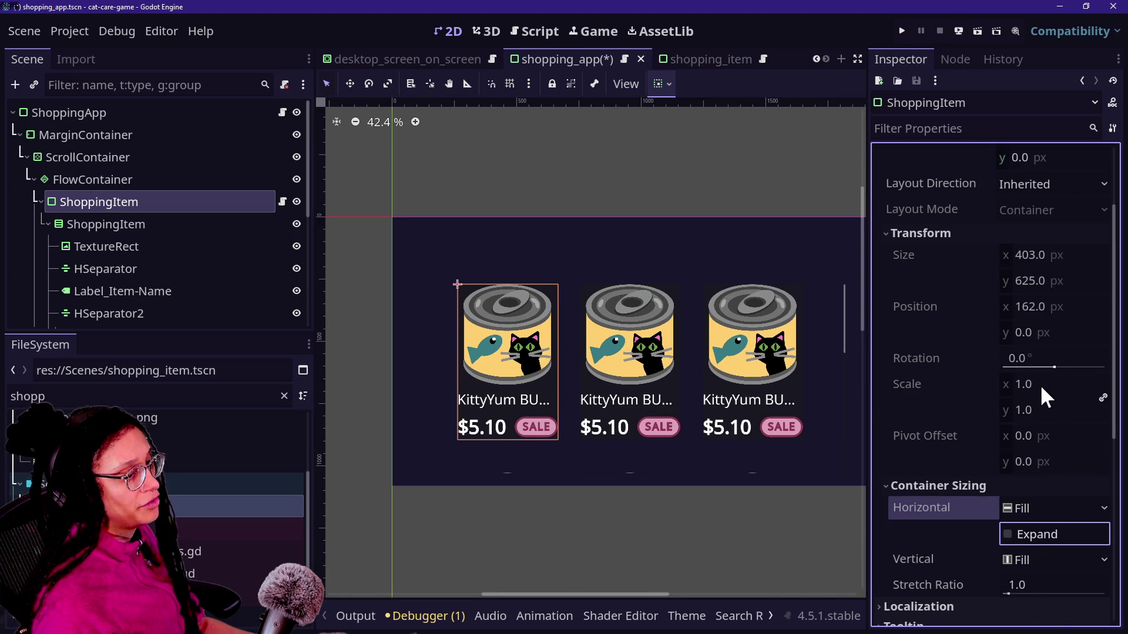
pyautogui.click(1016, 436)
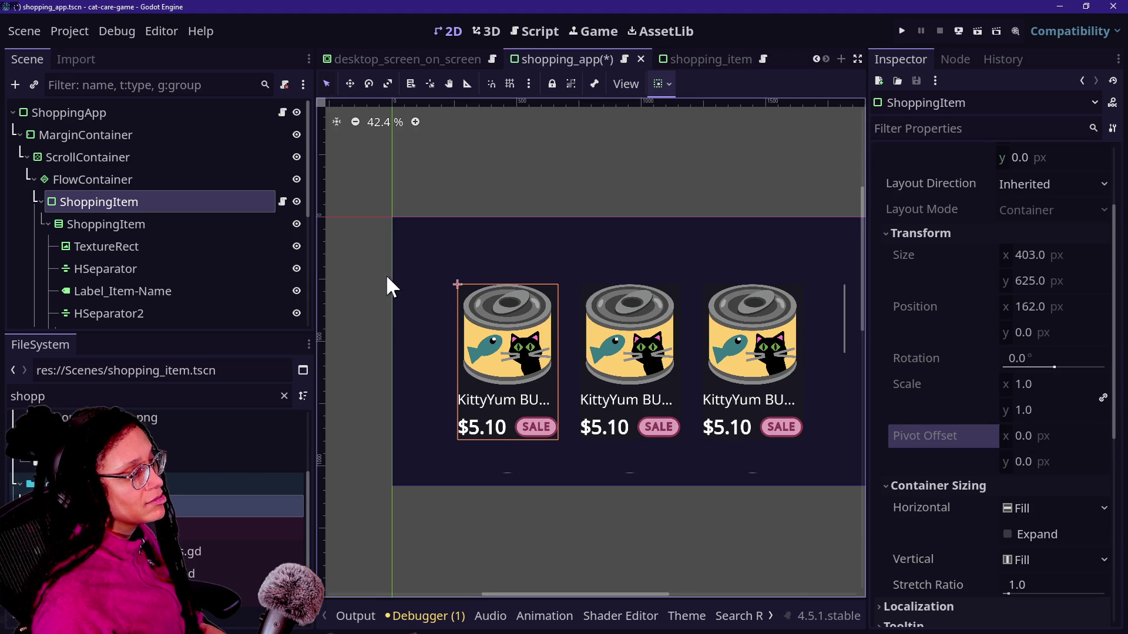
pyautogui.click(82, 178)
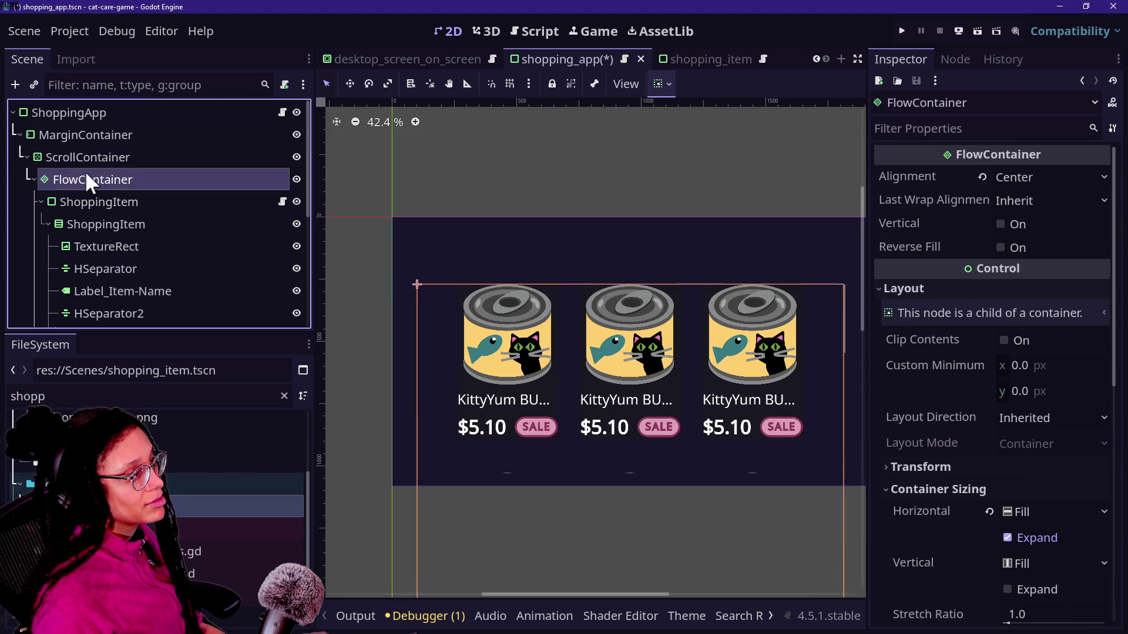
pyautogui.click(124, 199)
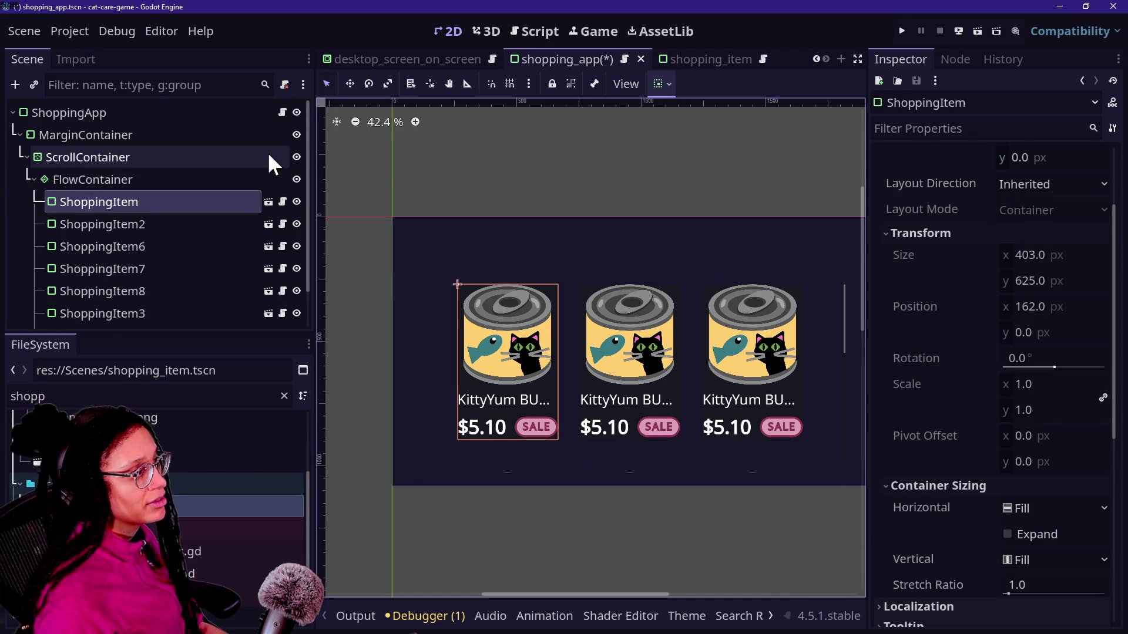
pyautogui.rightClick(243, 203)
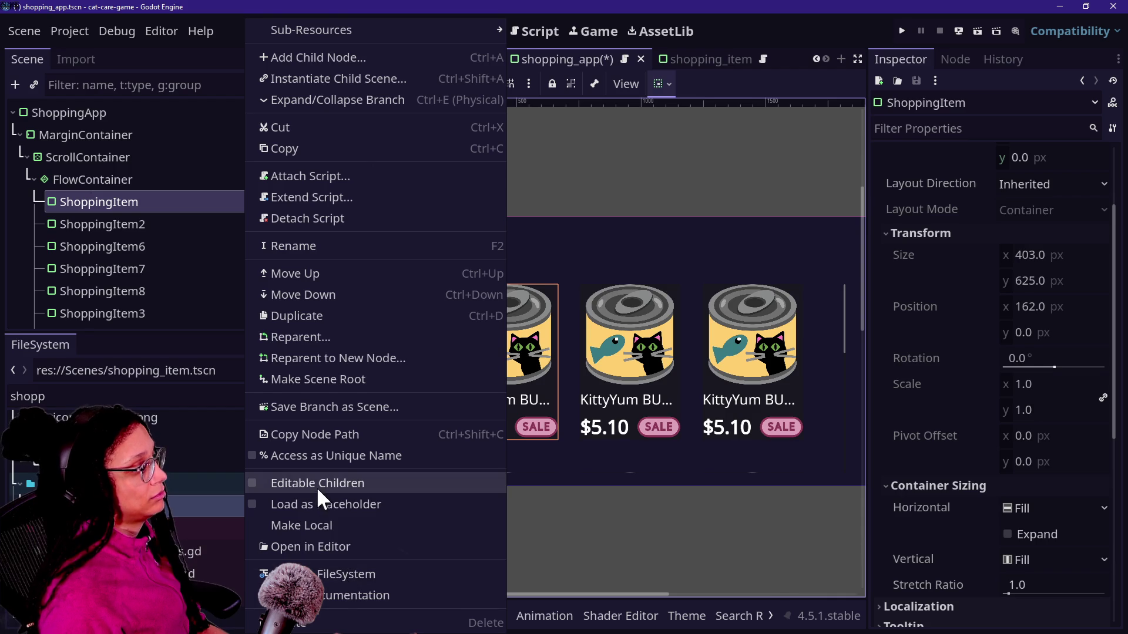
pyautogui.click(333, 525)
pyautogui.click(282, 202)
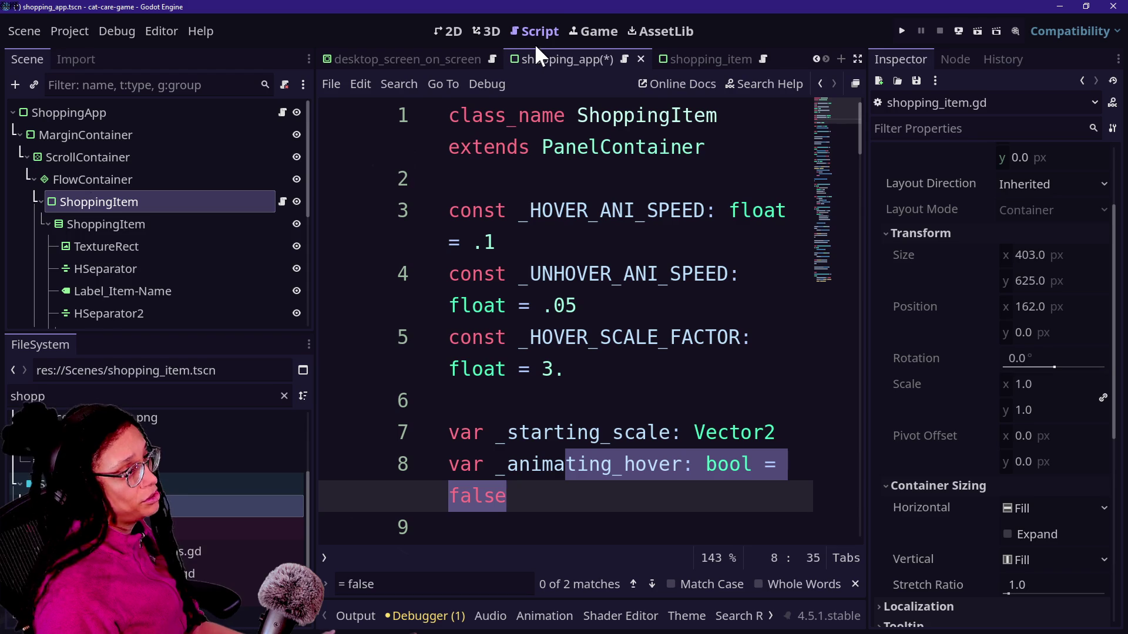
pyautogui.click(453, 31)
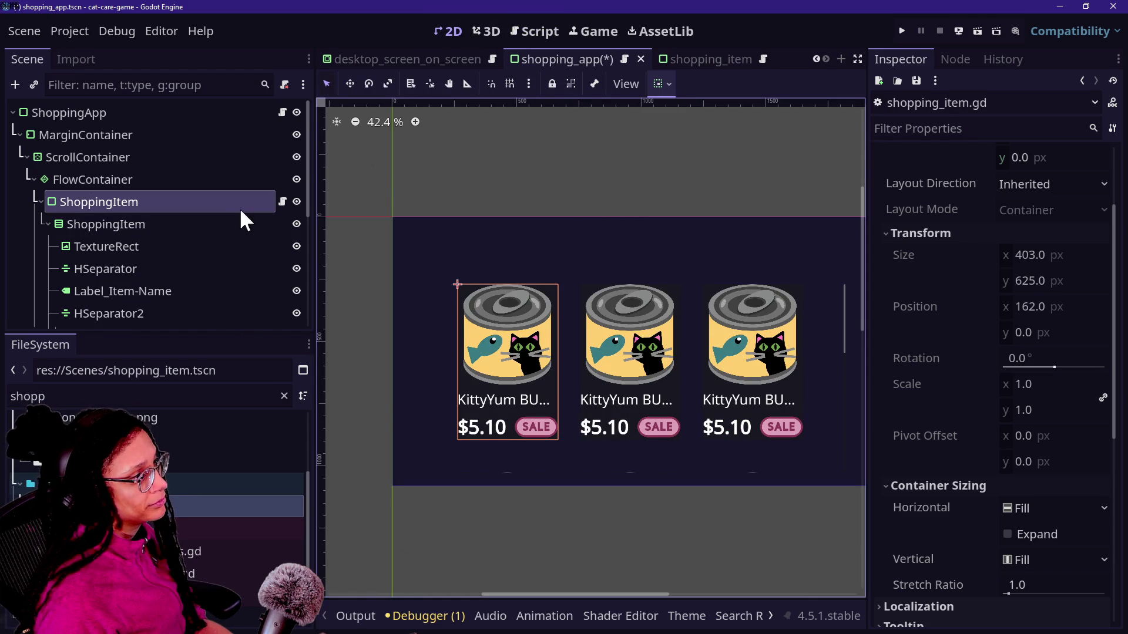
pyautogui.click(267, 202)
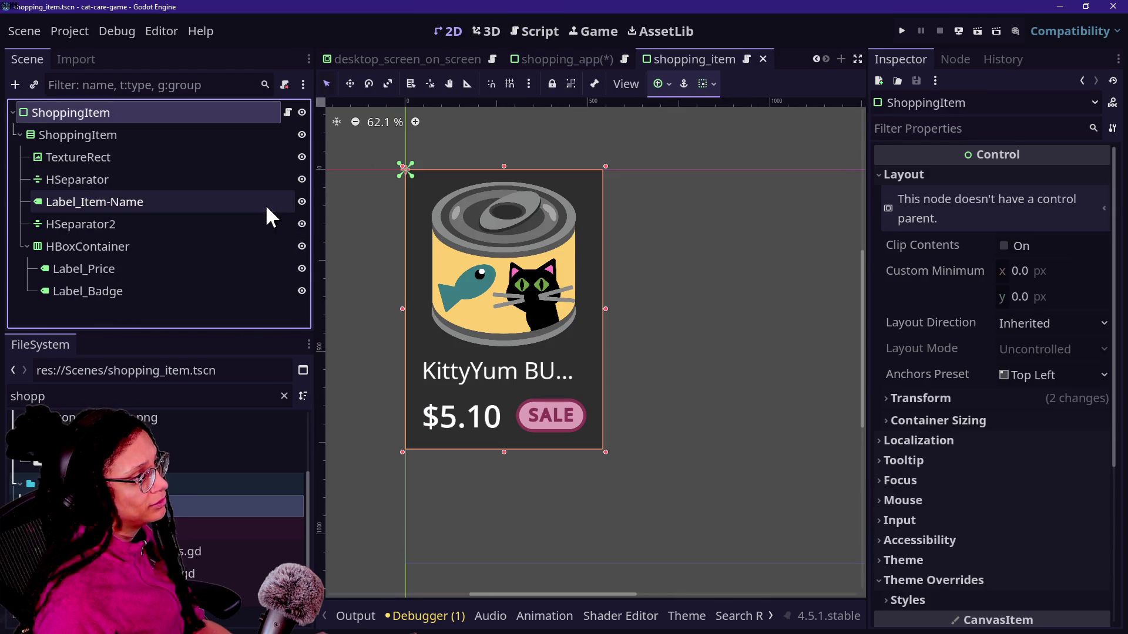
pyautogui.click(243, 184)
pyautogui.click(196, 156)
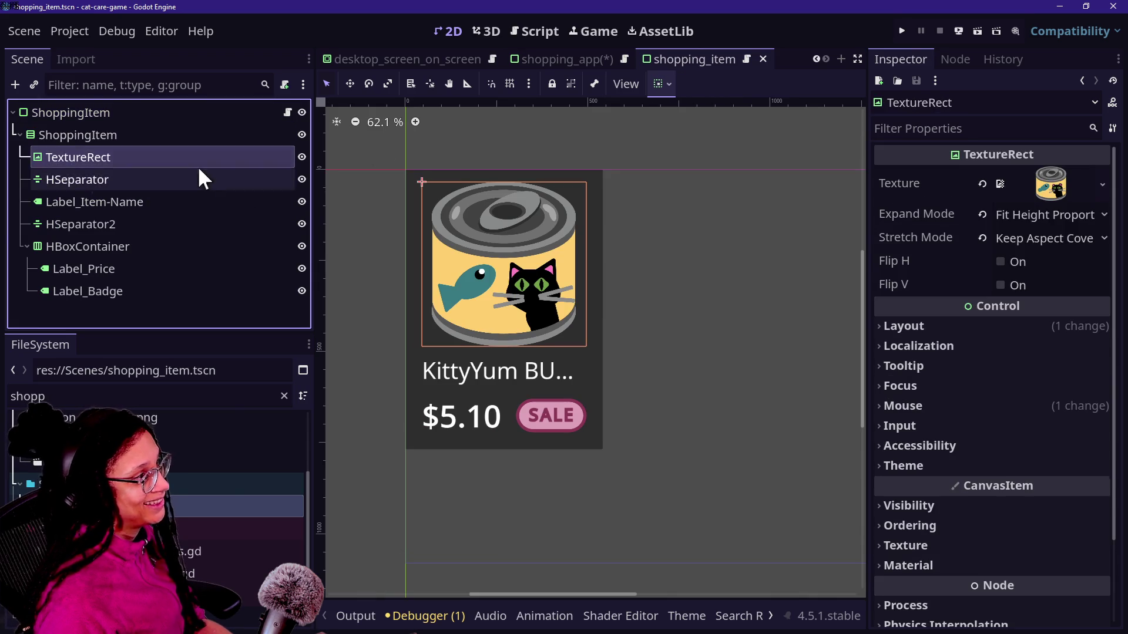
pyautogui.click(182, 110)
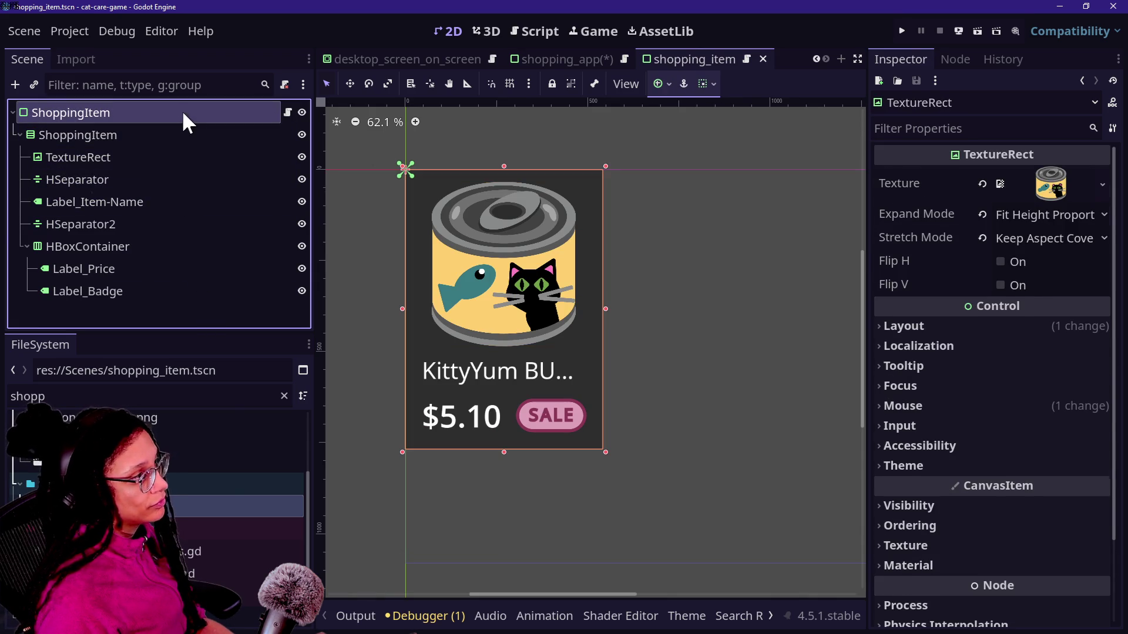
pyautogui.scroll(-3, 929, 421)
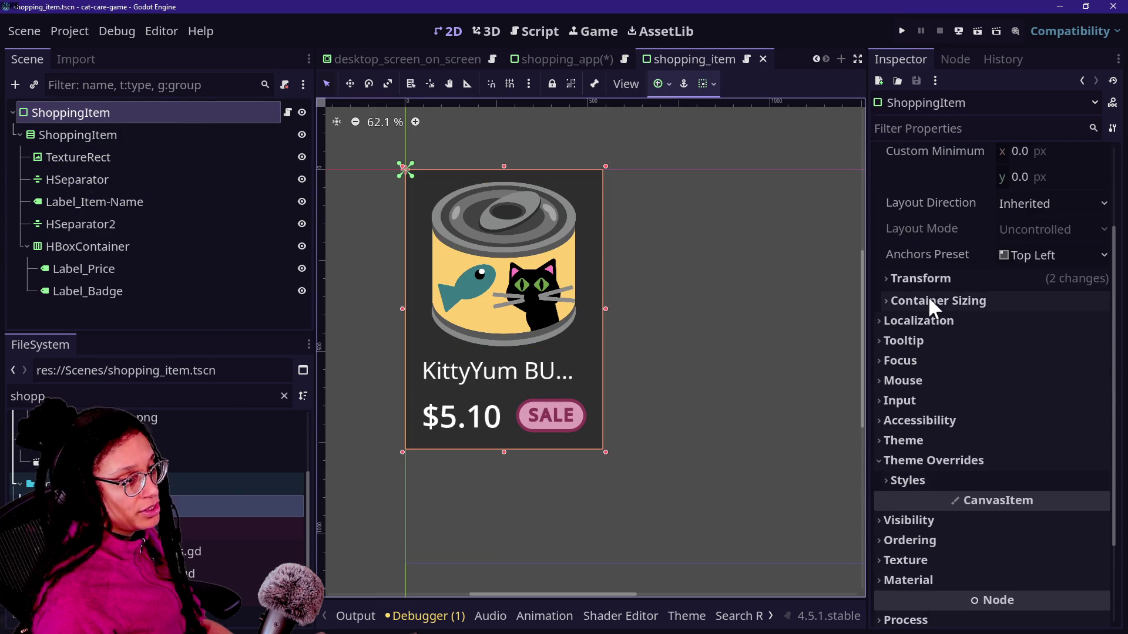
pyautogui.click(937, 278)
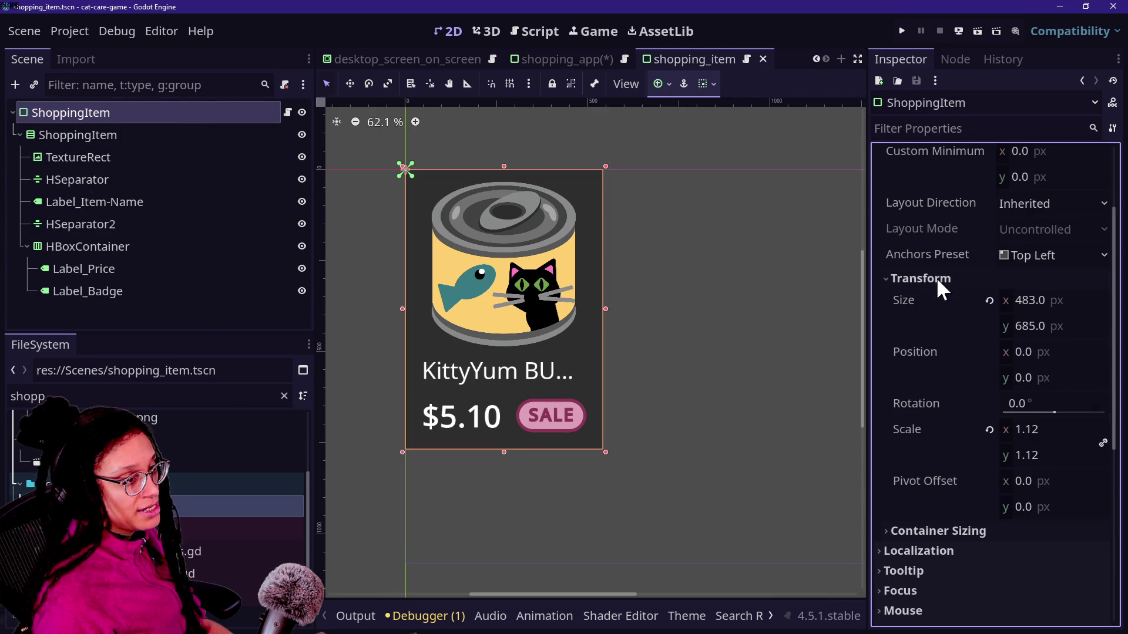
pyautogui.click(1012, 481)
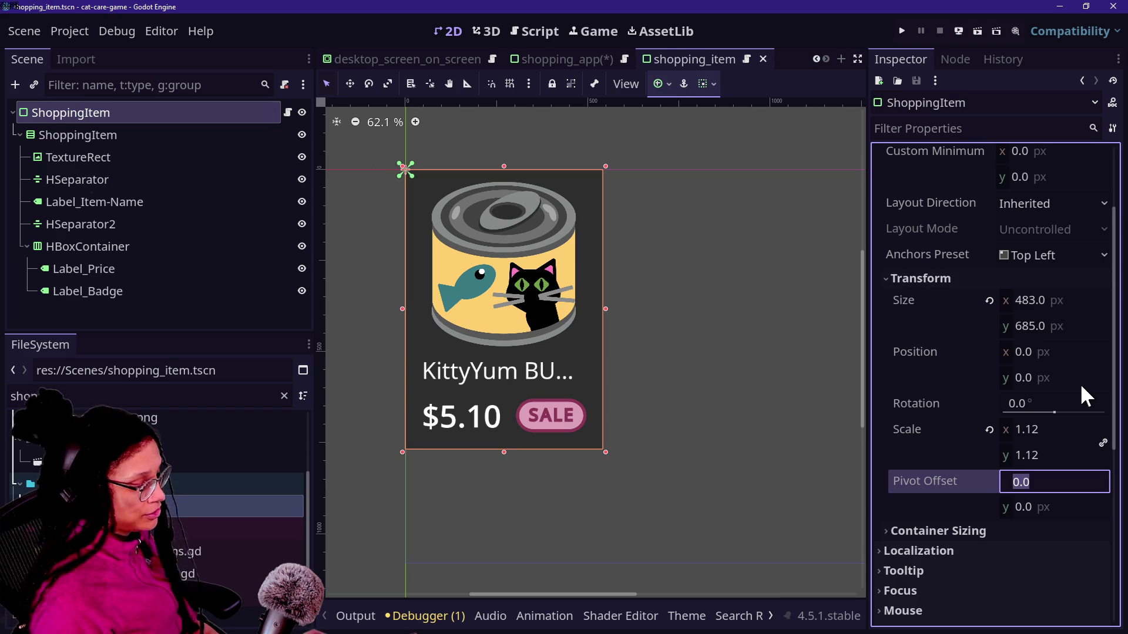
pyautogui.write('24')
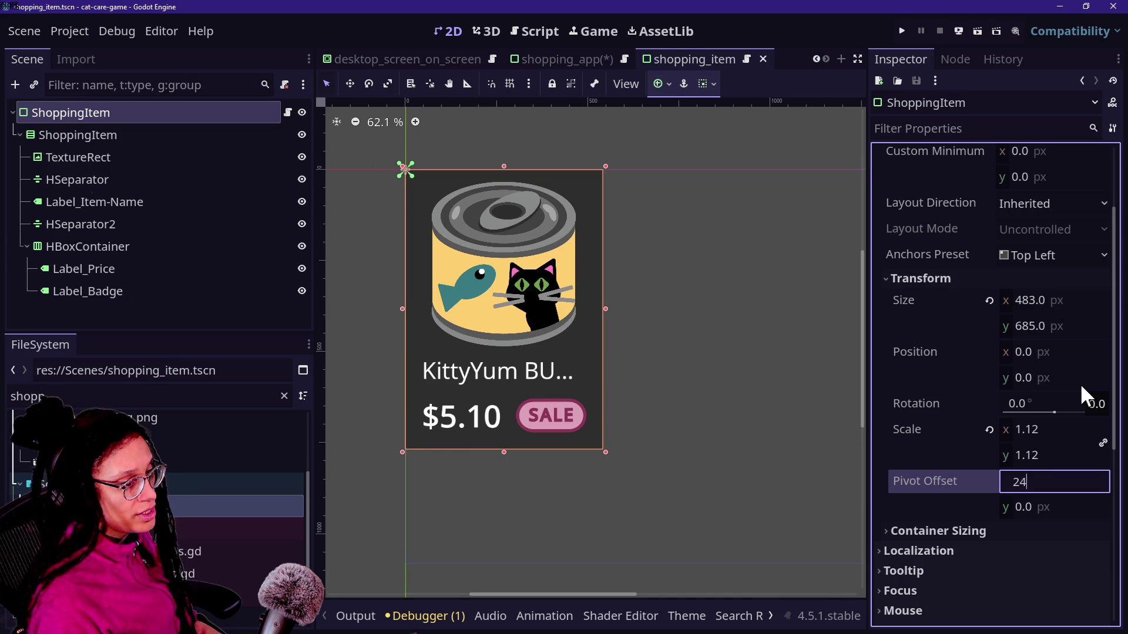
pyautogui.write('1.5')
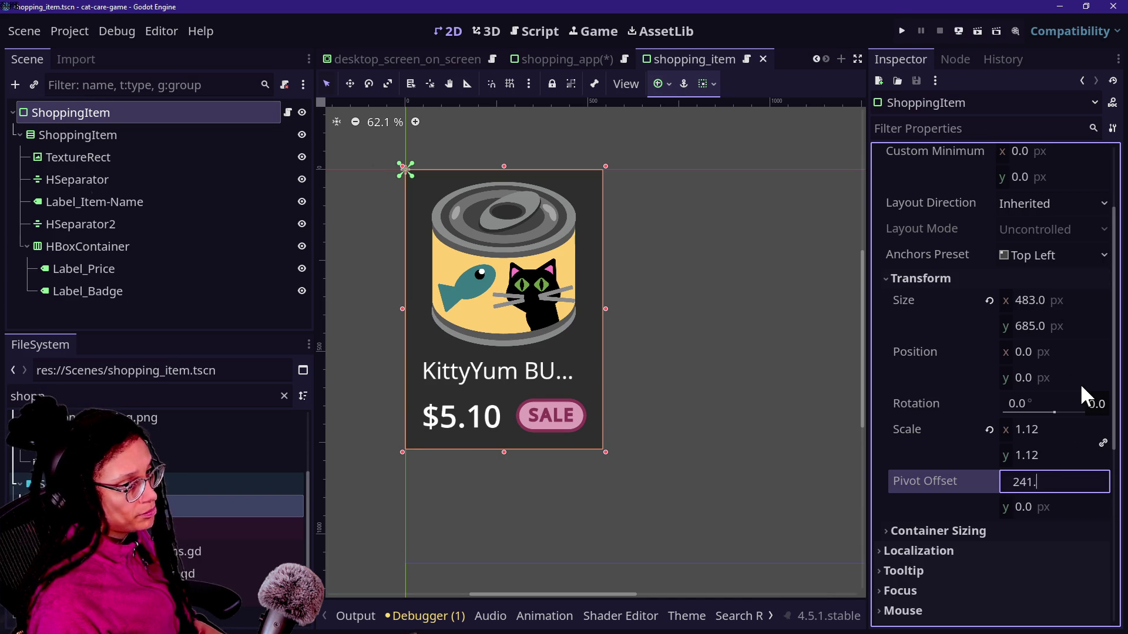
pyautogui.click(1069, 505)
pyautogui.write('342.5')
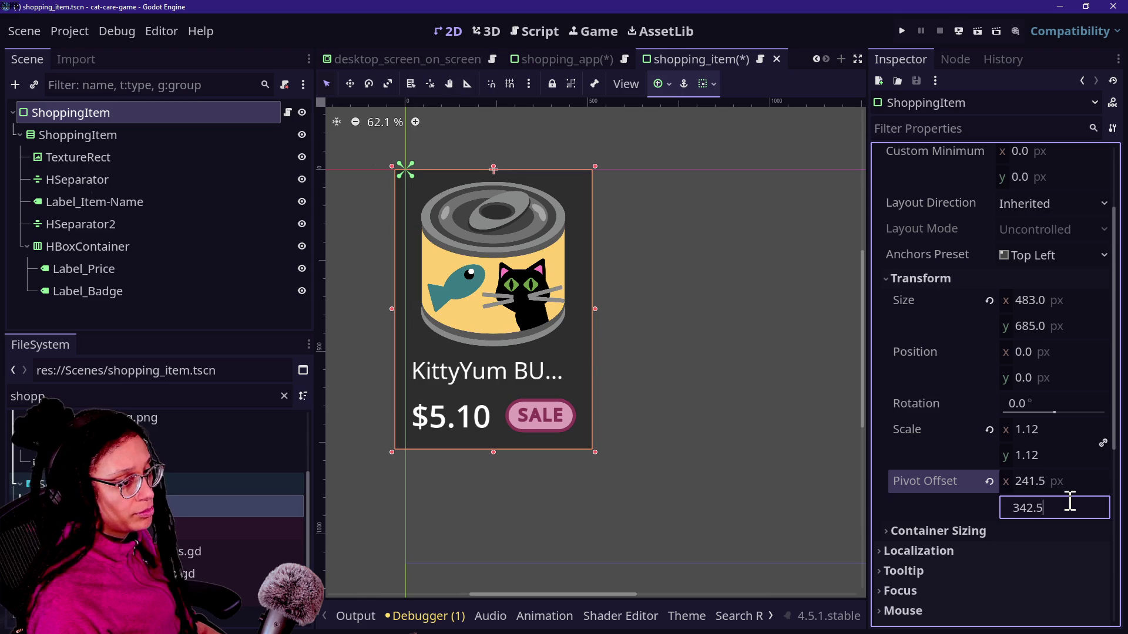
pyautogui.press('Return')
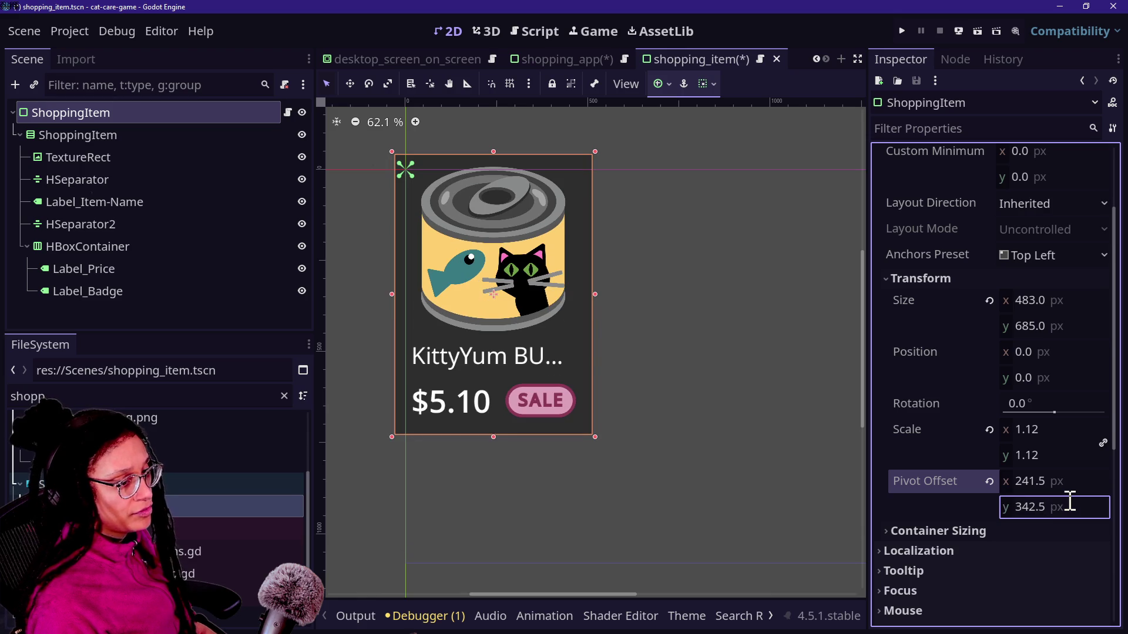
pyautogui.moveTo(1036, 428); pyautogui.dragTo(1074, 427)
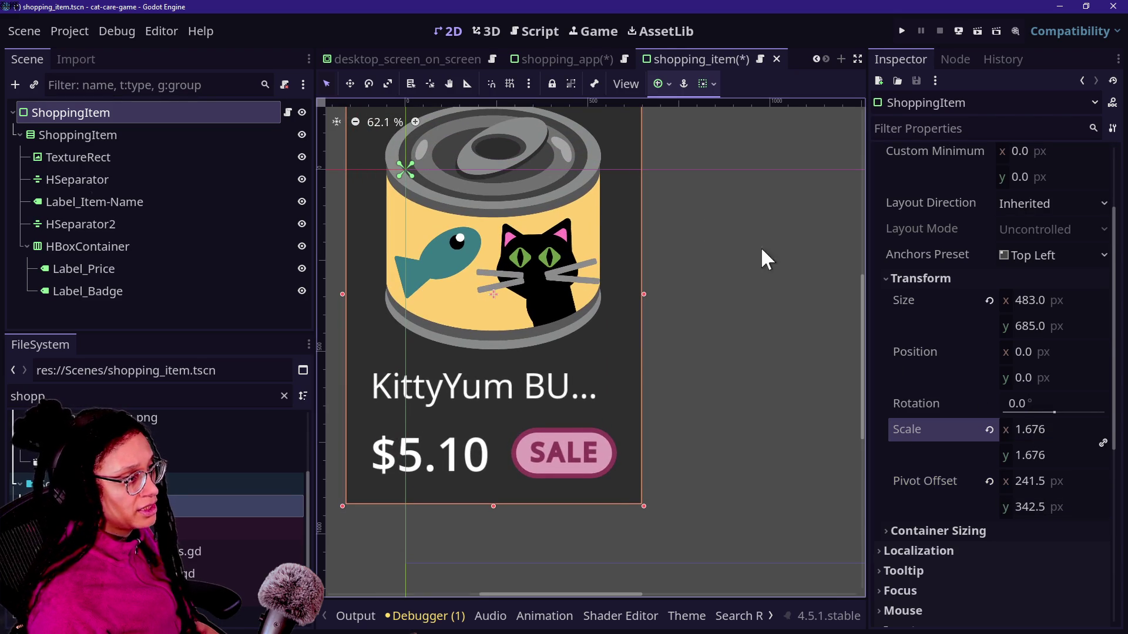
pyautogui.hotkey('ctrl', 's')
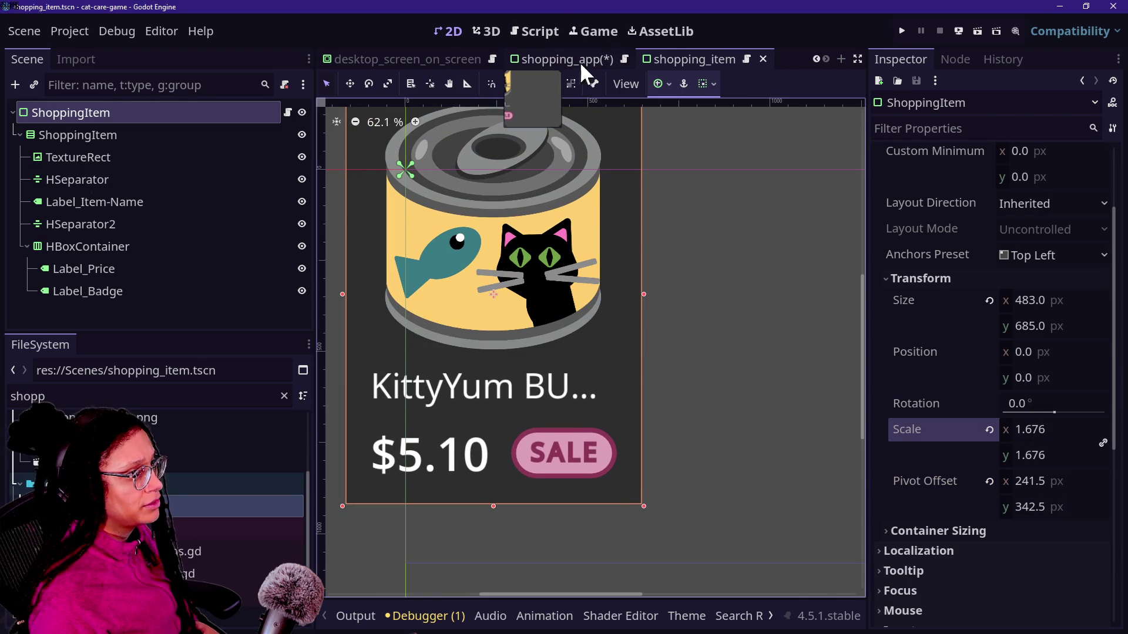
pyautogui.click(556, 61)
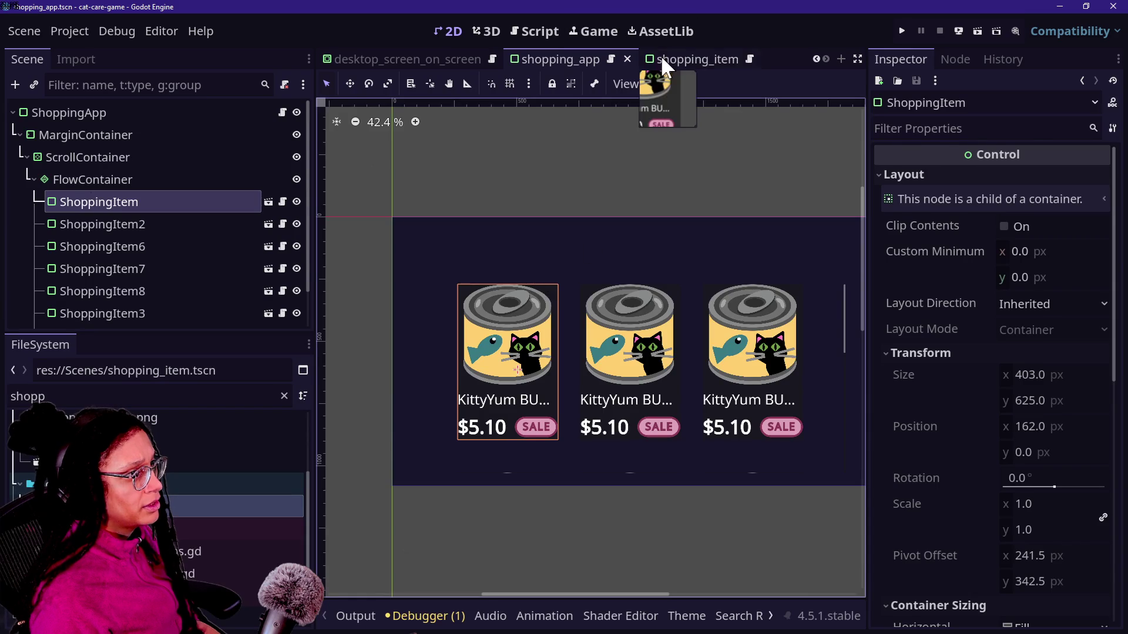
pyautogui.click(664, 60)
pyautogui.moveTo(1031, 429); pyautogui.dragTo(1056, 430)
pyautogui.hotkey('ctrl', 's')
pyautogui.click(561, 59)
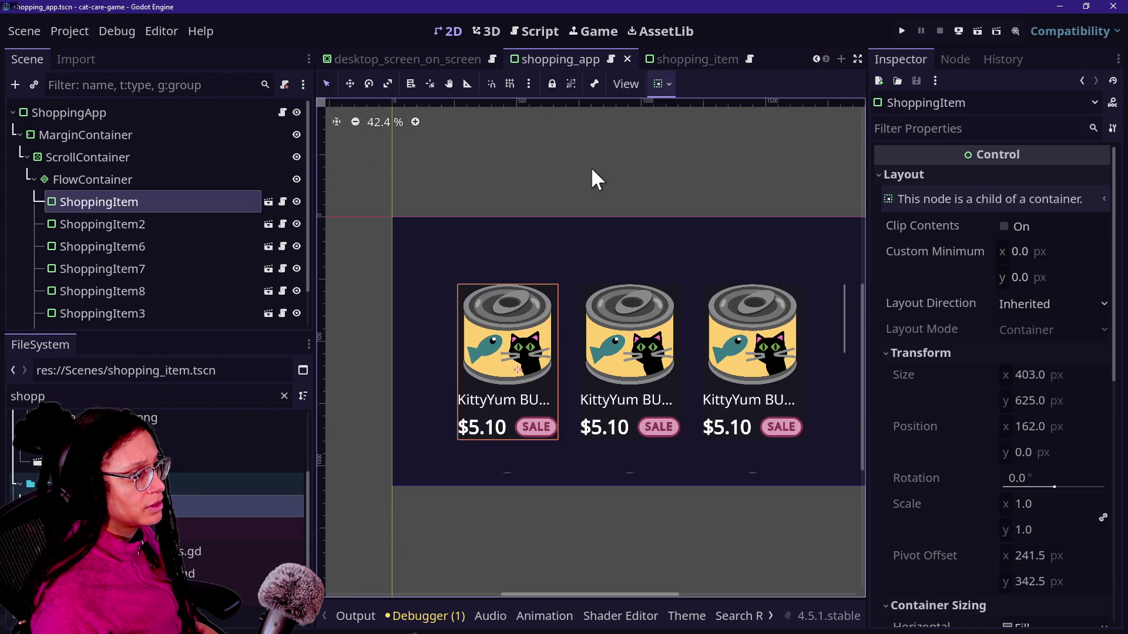
pyautogui.click(687, 61)
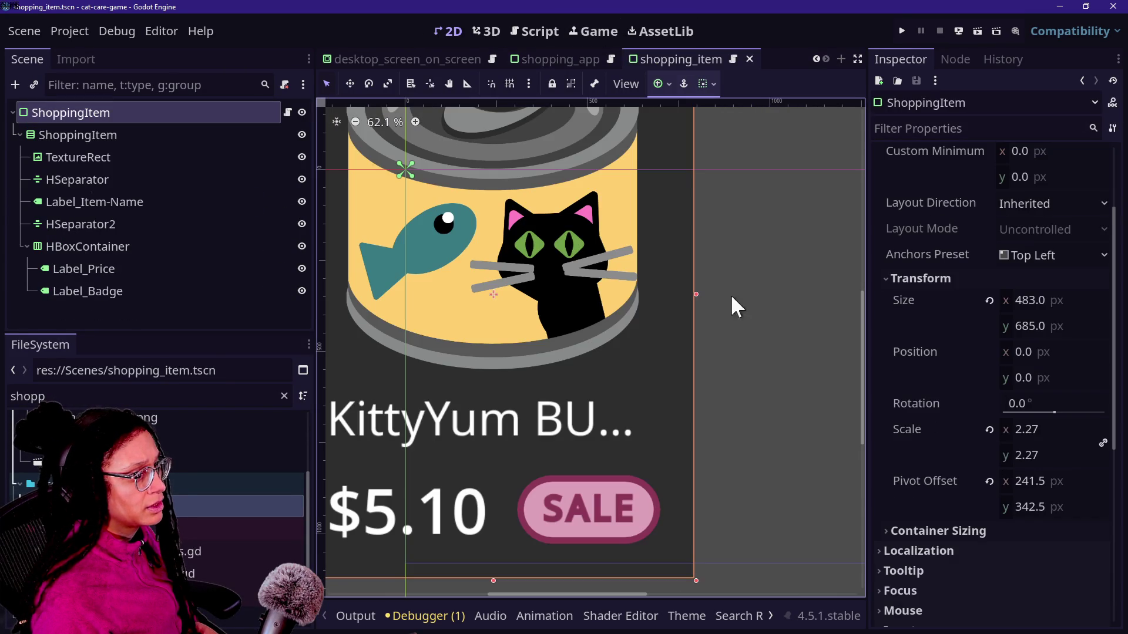
pyautogui.click(552, 62)
pyautogui.click(175, 247)
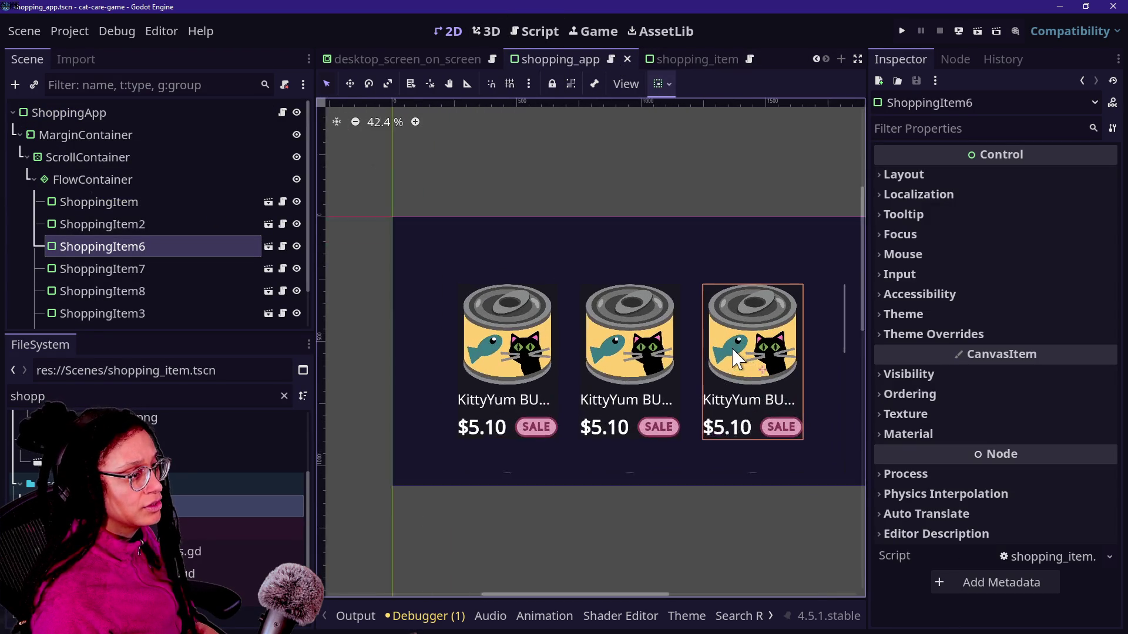
pyautogui.scroll(1, 746, 356)
pyautogui.click(717, 59)
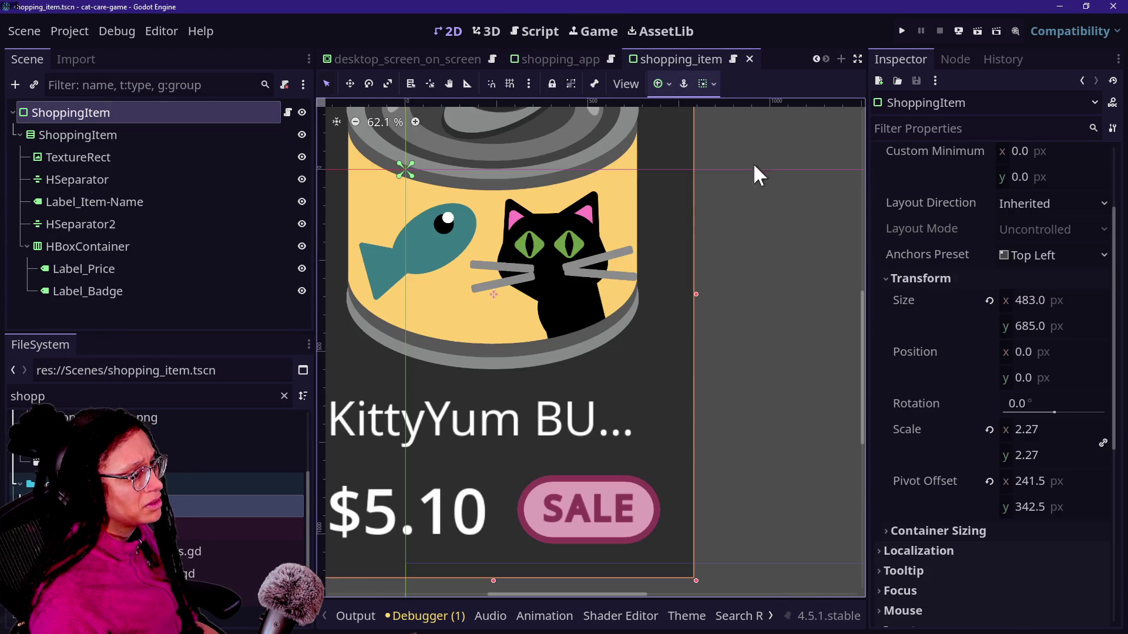
pyautogui.hotkey('ctrl', 'z')
pyautogui.hotkey('ctrl', 'z')
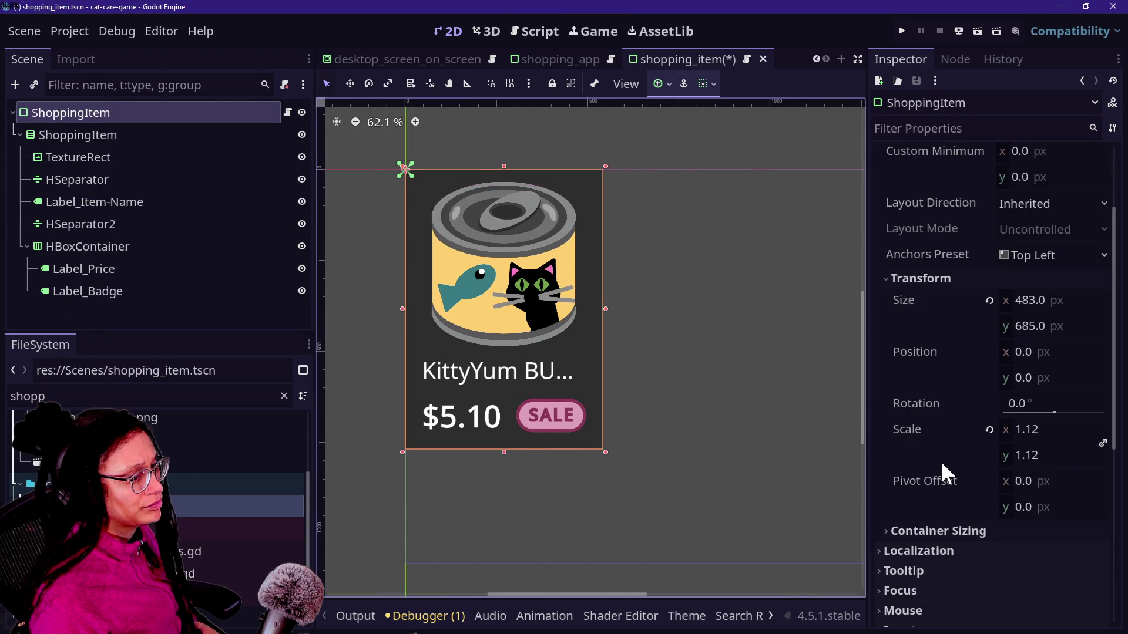
pyautogui.hotkey('ctrl', 's')
pyautogui.click(558, 59)
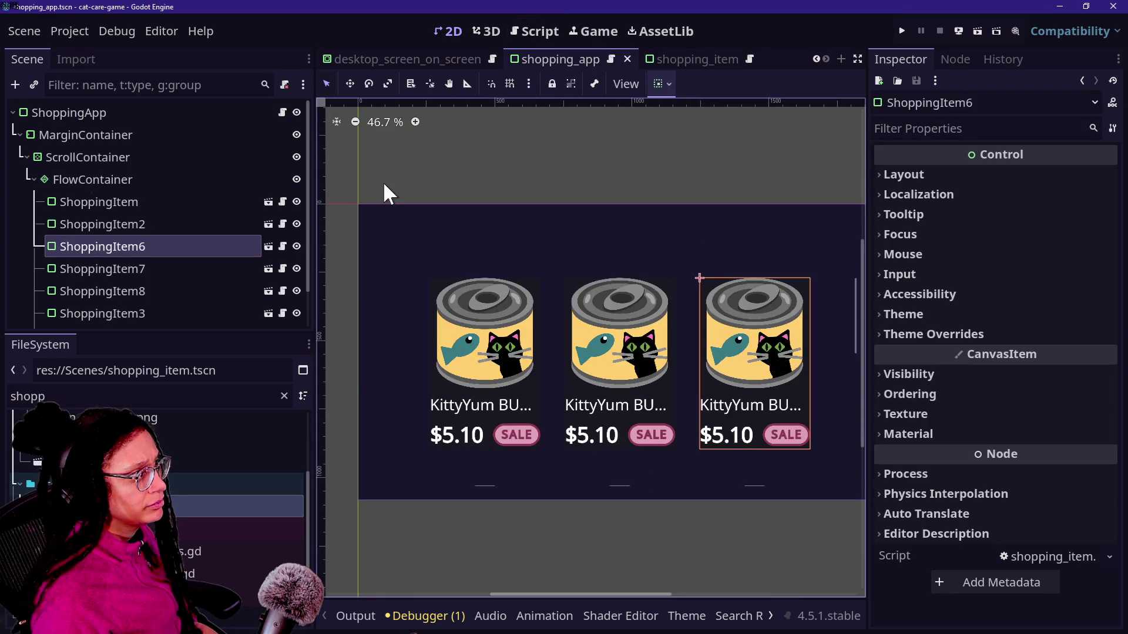
pyautogui.click(195, 128)
# Clear the MarginContainer's top, left, right and bottom margin overrides and save the scene.
pyautogui.click(197, 153)
pyautogui.click(198, 141)
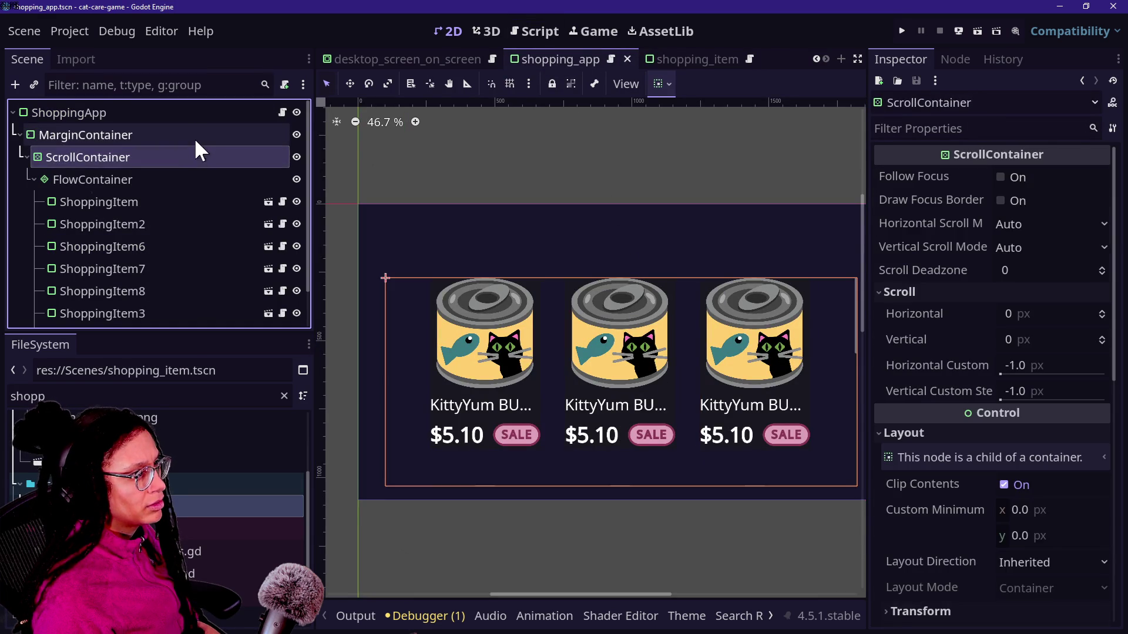
pyautogui.moveTo(1004, 405)
pyautogui.mouseDown()
pyautogui.moveTo(1022, 406)
pyautogui.moveTo(993, 405)
pyautogui.moveTo(1020, 402)
pyautogui.mouseUp()
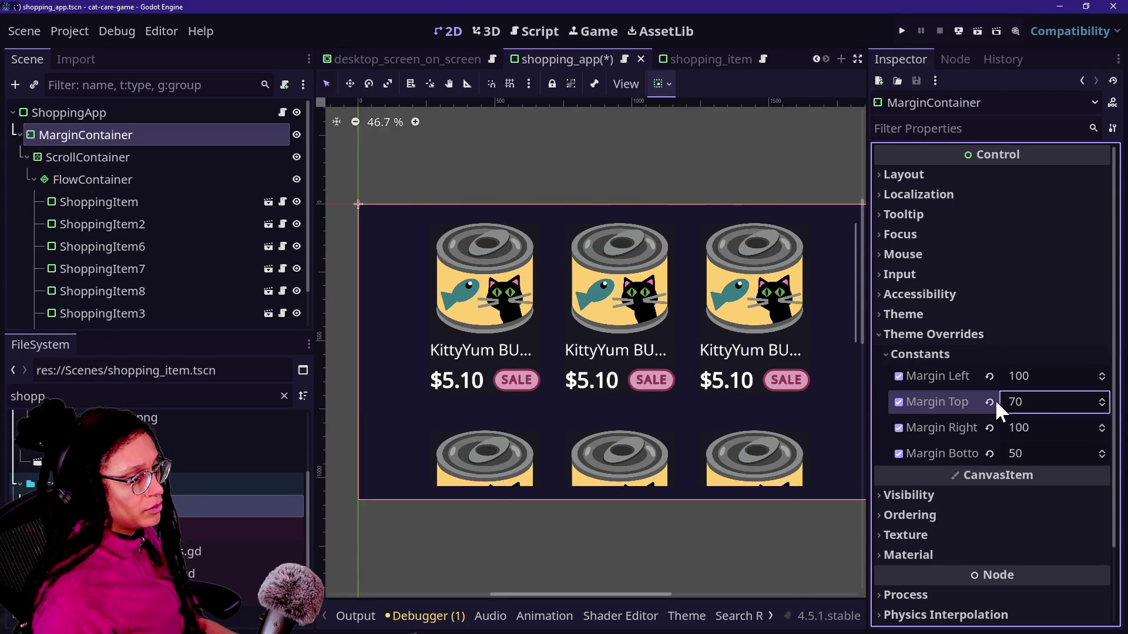
pyautogui.click(989, 401)
pyautogui.click(989, 376)
pyautogui.click(989, 427)
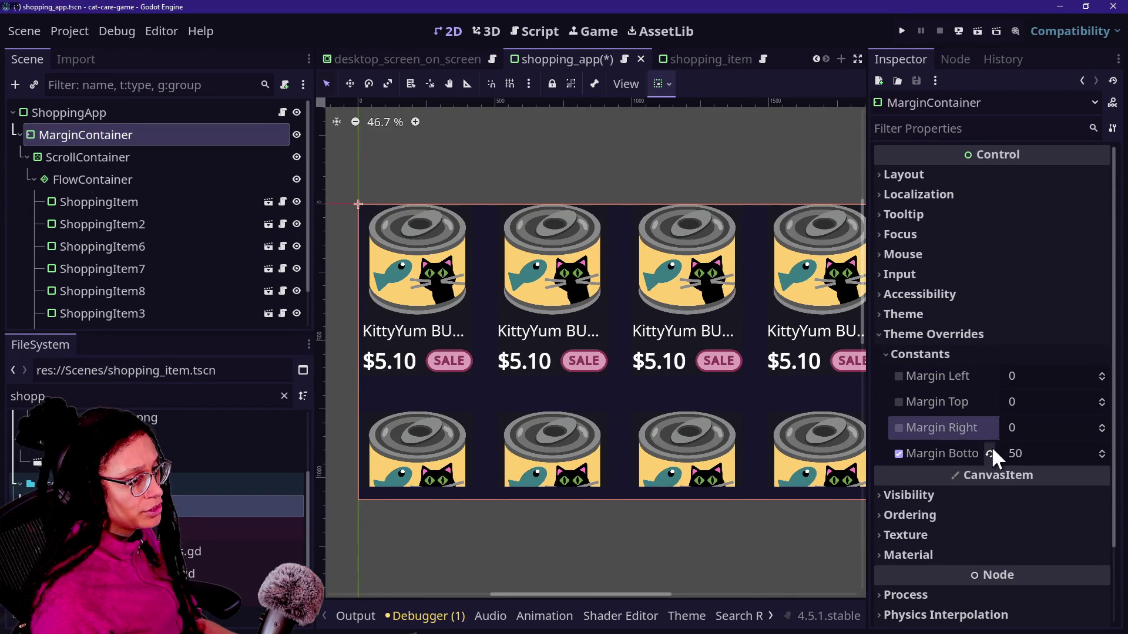
pyautogui.click(992, 453)
pyautogui.hotkey('ctrl', 's')
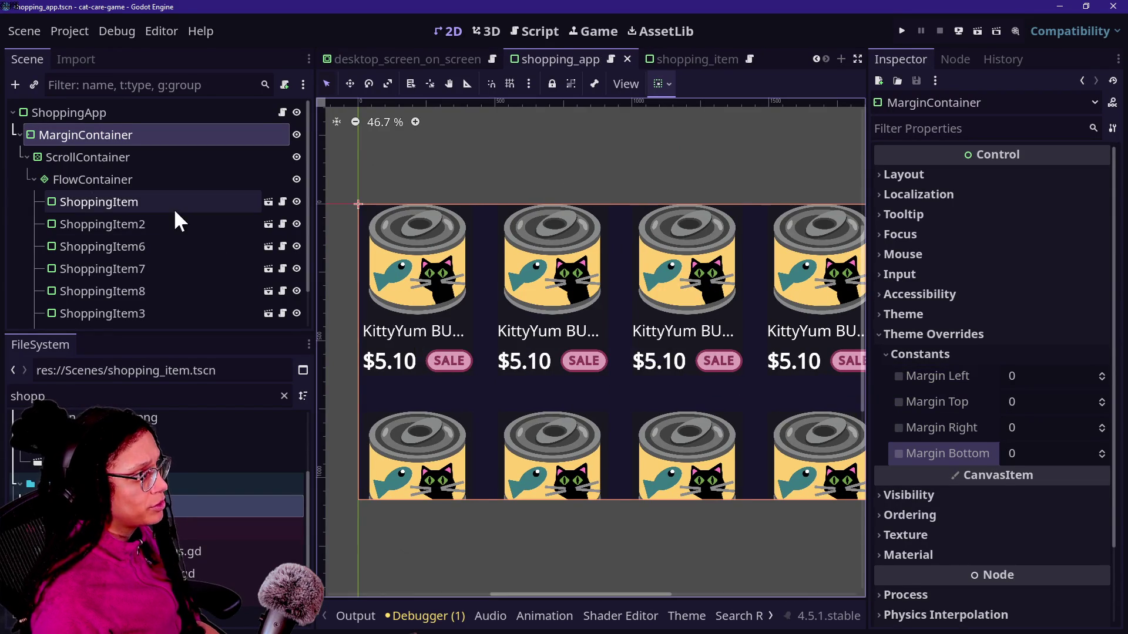
# Review the FlowContainer and ScrollContainer properties, including the ScrollContainer's theme and style overrides.
pyautogui.click(94, 178)
pyautogui.click(104, 136)
pyautogui.click(105, 135)
pyautogui.click(107, 180)
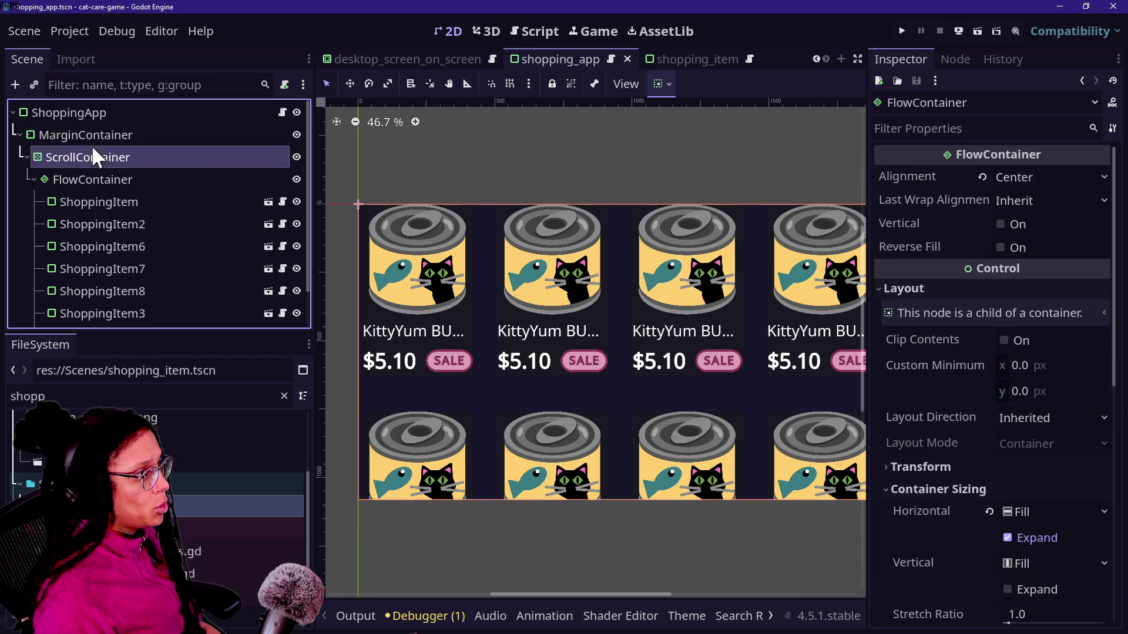
pyautogui.click(92, 157)
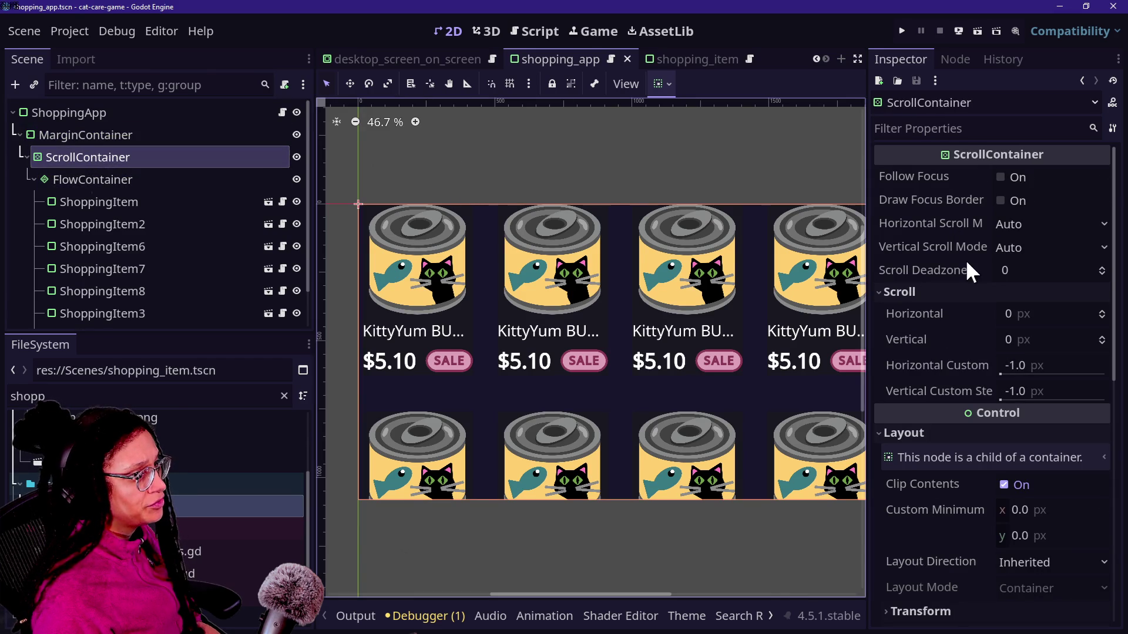
pyautogui.scroll(-7, 879, 392)
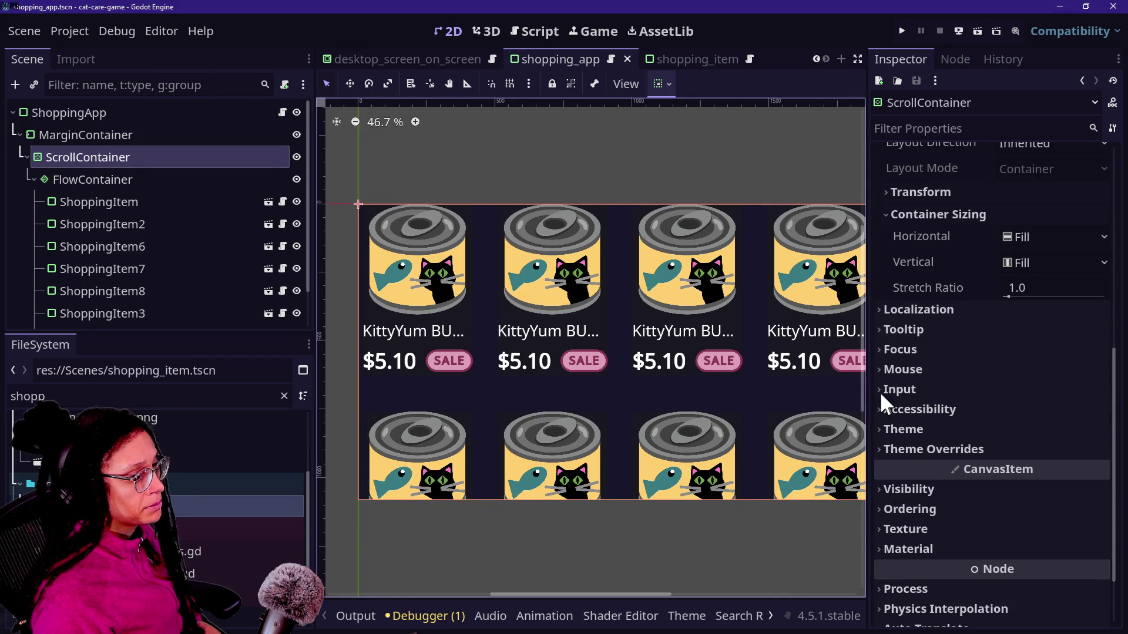
pyautogui.click(918, 452)
pyautogui.click(915, 471)
pyautogui.click(915, 471)
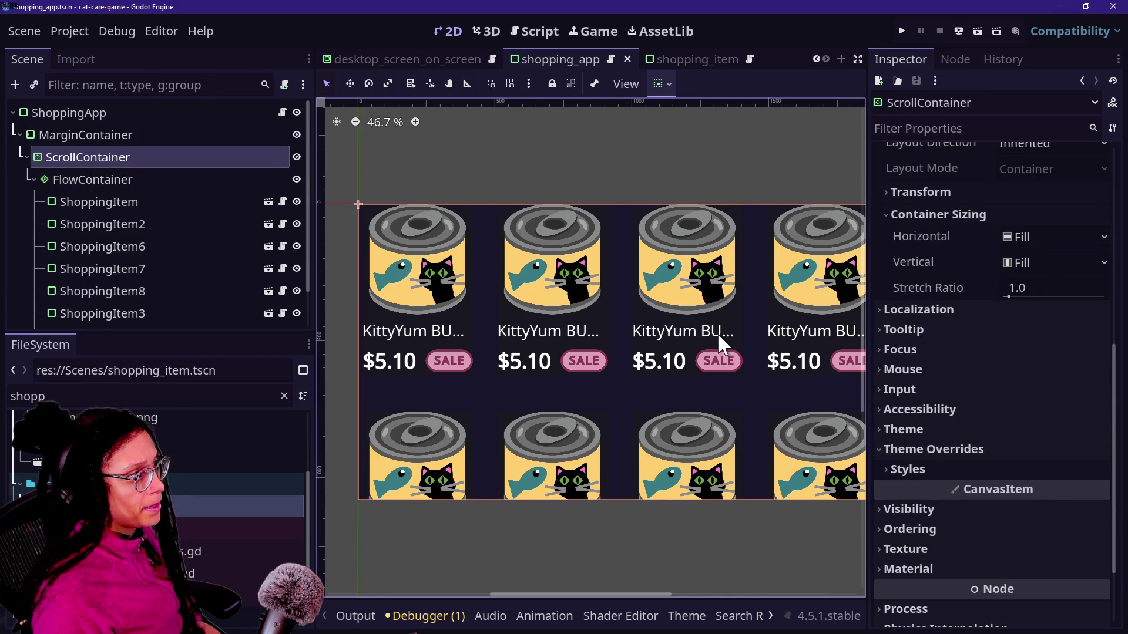
# Check the FlowContainer's properties again, then bring up the MarginContainer's node actions.
pyautogui.click(200, 180)
pyautogui.scroll(-5, 998, 350)
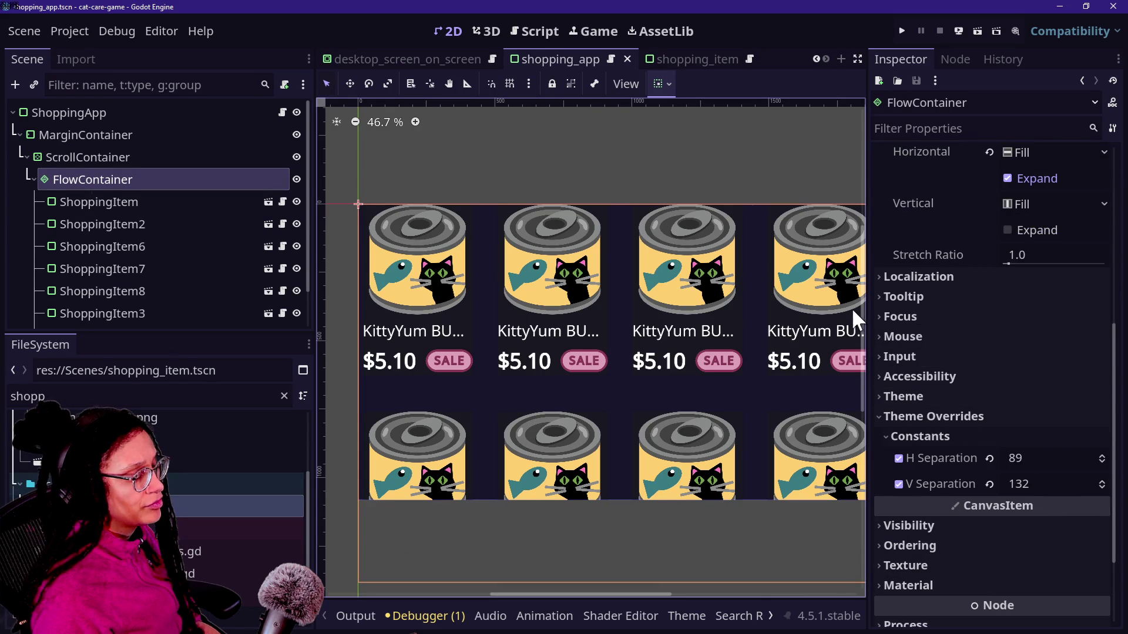
pyautogui.click(80, 154)
pyautogui.click(80, 135)
pyautogui.rightClick(80, 135)
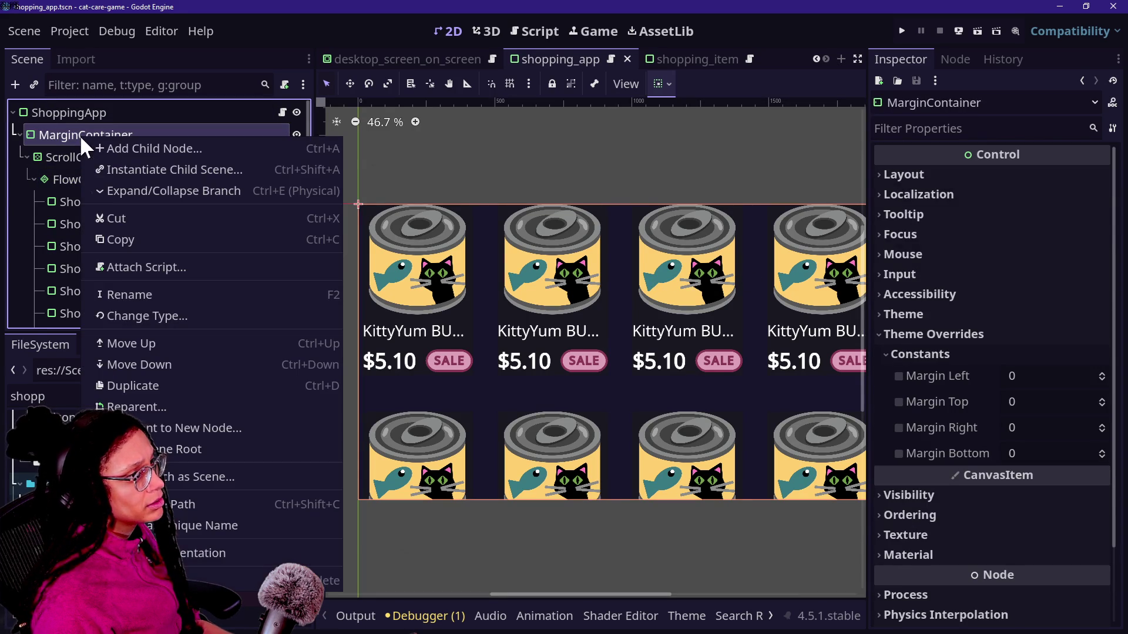
# Add an HSeparator to the MarginContainer, move it above the first card, then delete it.
pyautogui.click(90, 147)
pyautogui.write('se')
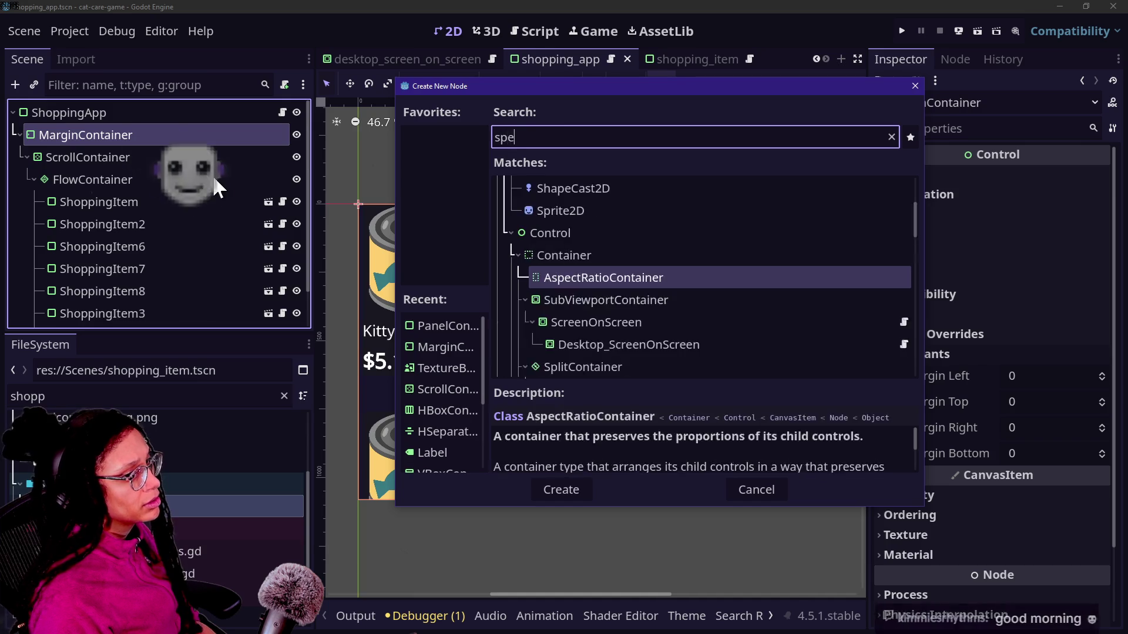
pyautogui.write('parate')
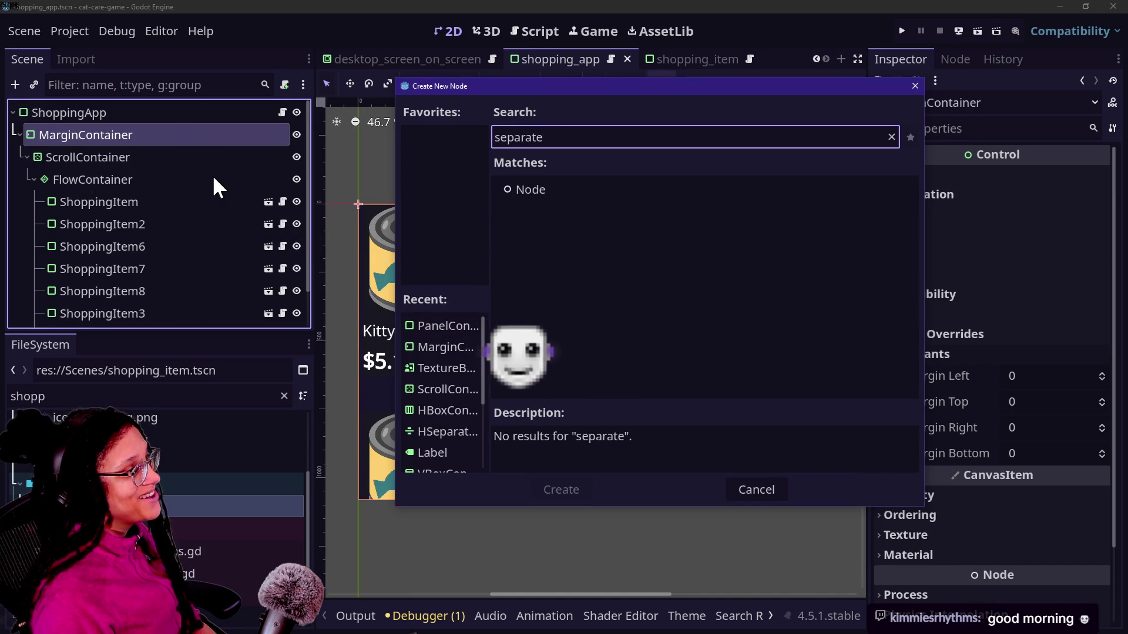
pyautogui.doubleClick(565, 136)
pyautogui.write('separat')
pyautogui.press('Return')
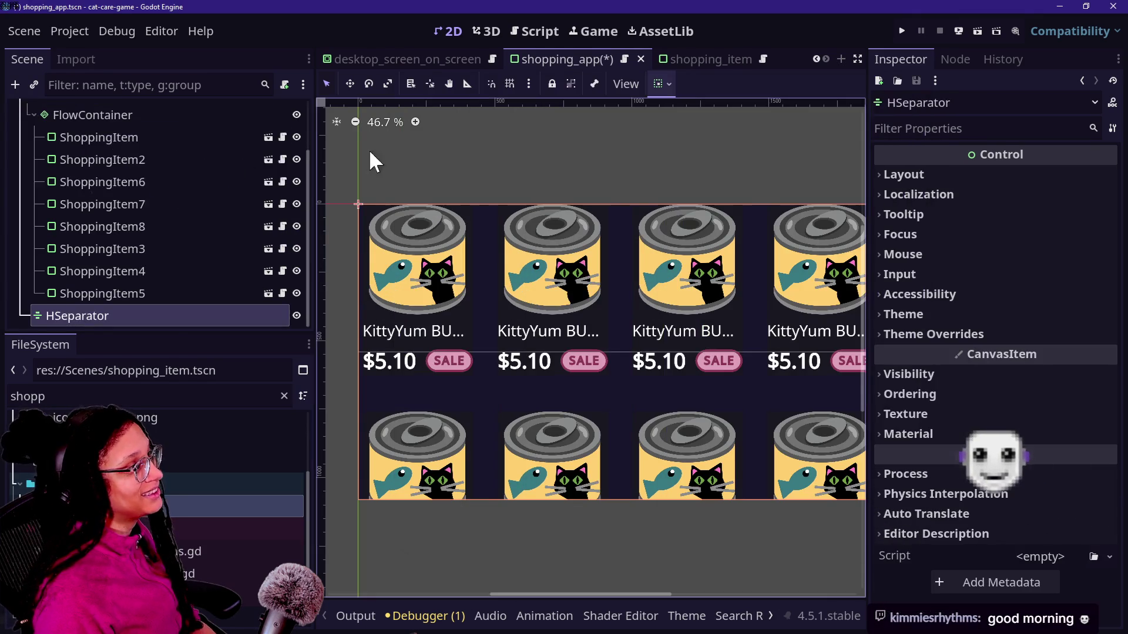
pyautogui.moveTo(165, 316)
pyautogui.mouseDown()
pyautogui.moveTo(167, 106)
pyautogui.moveTo(129, 193)
pyautogui.mouseUp()
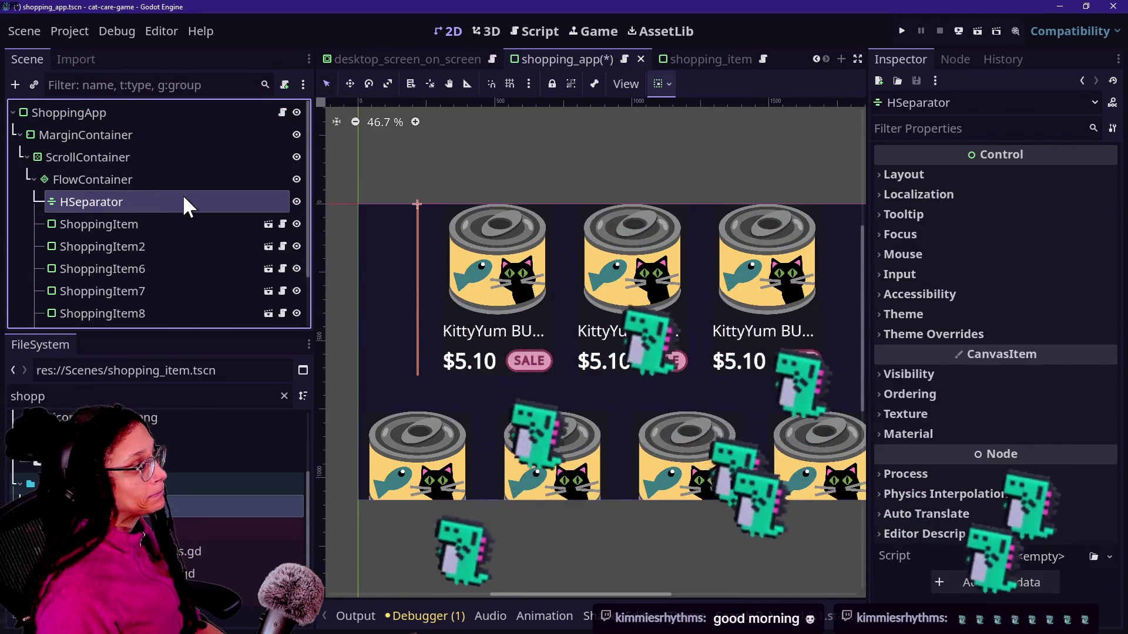
pyautogui.press('Delete')
pyautogui.press('Return')
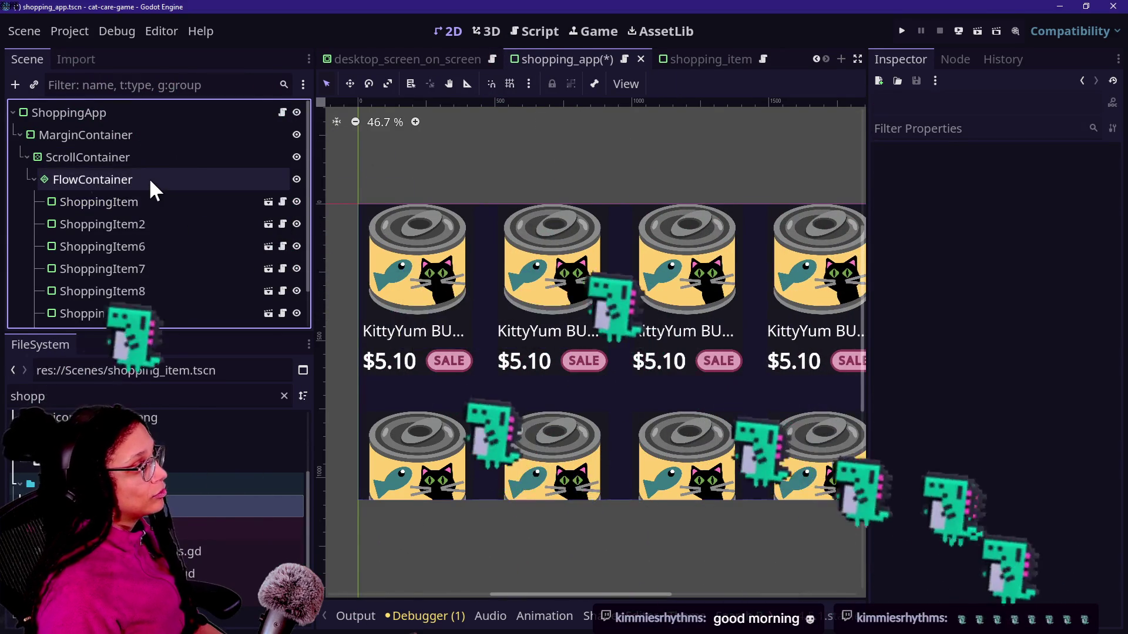
# Add a VSeparator to the FlowContainer, reposition it, then delete it.
pyautogui.rightClick(150, 180)
pyautogui.click(170, 190)
pyautogui.write('vertic')
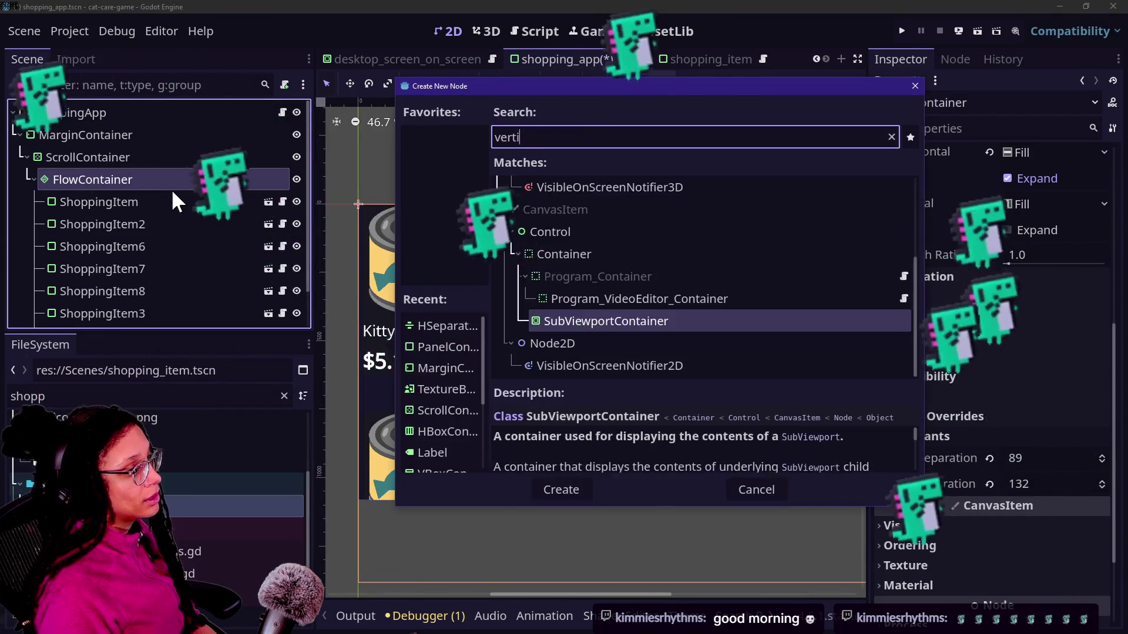
pyautogui.press('BackSpace')
pyautogui.press('BackSpace')
pyautogui.press('BackSpace')
pyautogui.write('c')
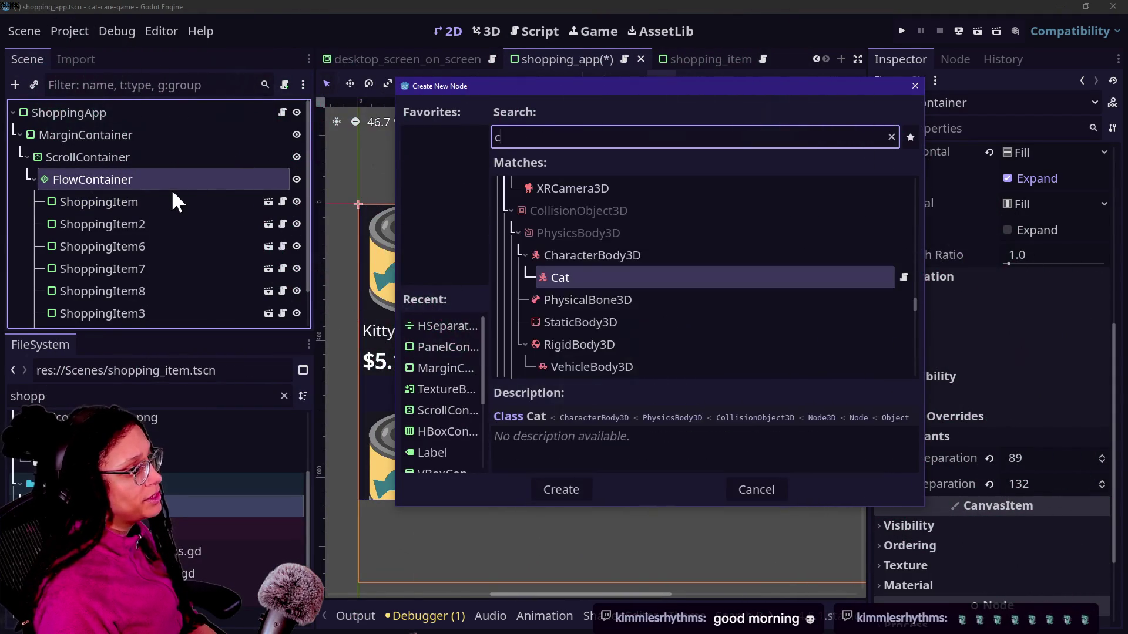
pyautogui.write('sepa')
pyautogui.press('BackSpace')
pyautogui.press('BackSpace')
pyautogui.press('BackSpace')
pyautogui.write('vsep')
pyautogui.press('Return')
pyautogui.moveTo(118, 317)
pyautogui.mouseDown()
pyautogui.moveTo(166, 86)
pyautogui.moveTo(124, 185)
pyautogui.moveTo(108, 198)
pyautogui.mouseUp()
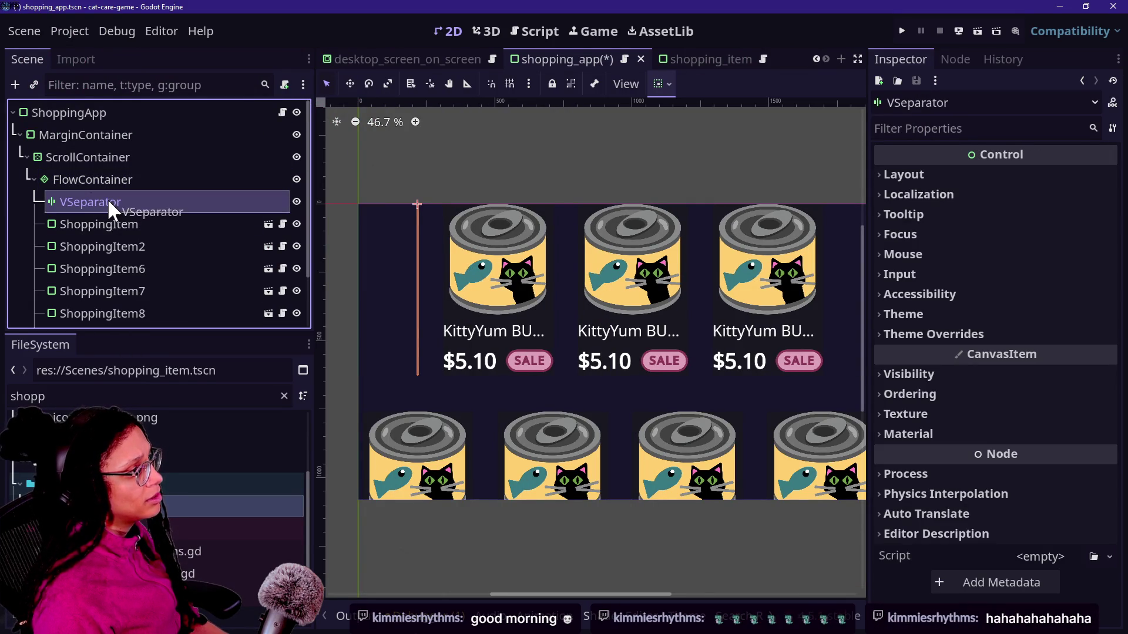
pyautogui.press('Delete')
pyautogui.press('Return')
# Create an HSeparator via the ScrollContainer and drag it into MarginContainer above the ScrollContainer.
pyautogui.rightClick(107, 198)
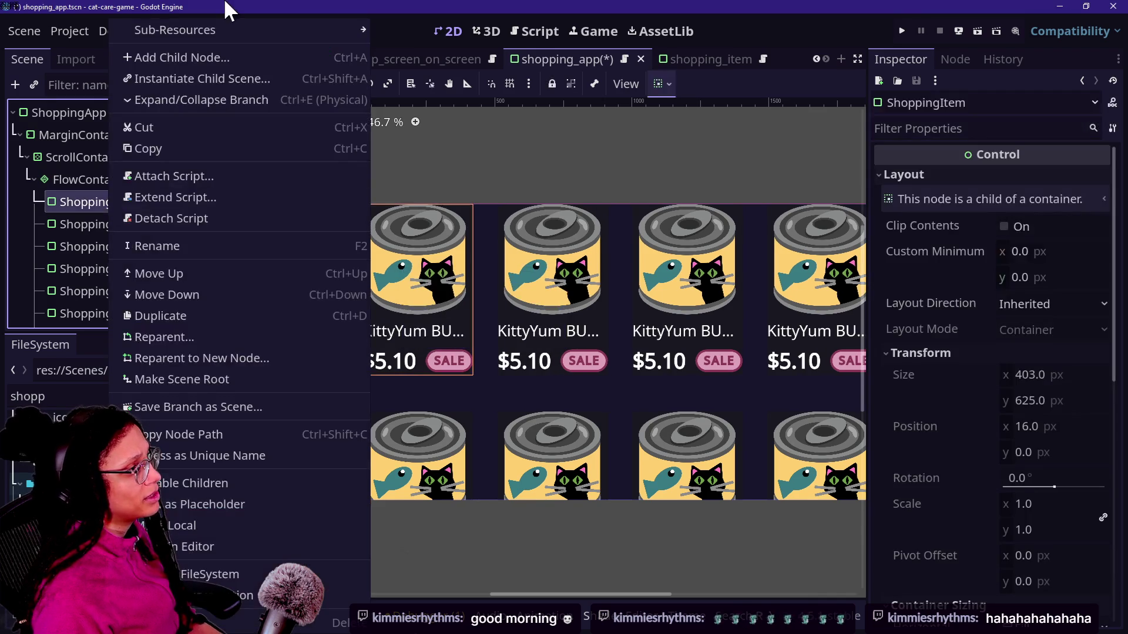
pyautogui.click(66, 149)
pyautogui.click(72, 158)
pyautogui.rightClick(74, 158)
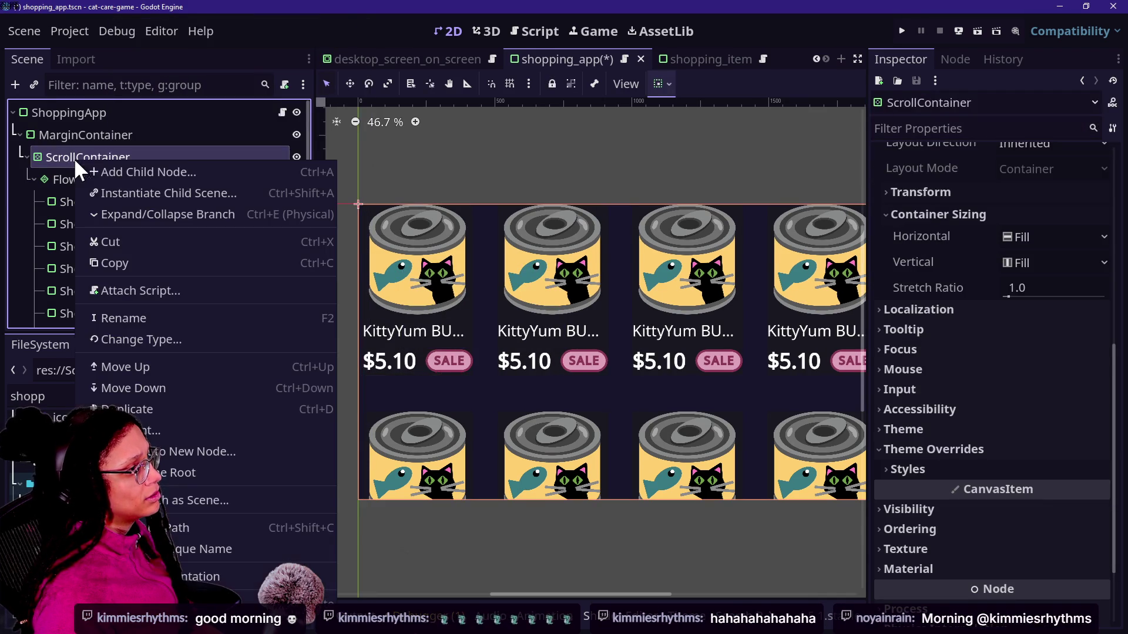
pyautogui.click(106, 171)
pyautogui.write('vs')
pyautogui.press('BackSpace')
pyautogui.press('BackSpace')
pyautogui.write('hsep')
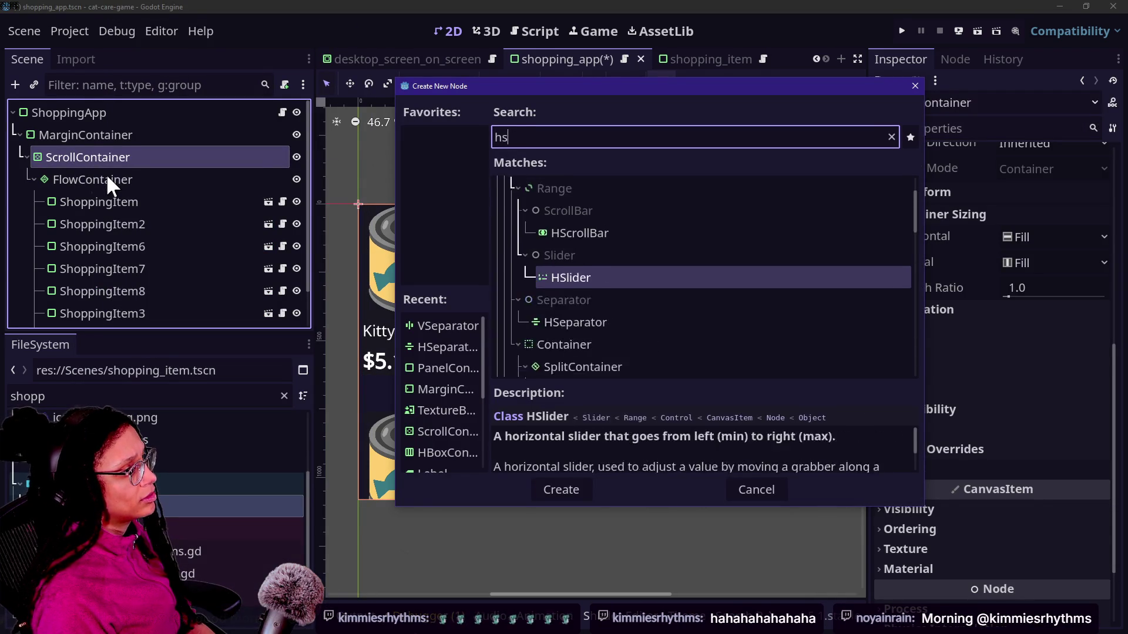
pyautogui.press('Return')
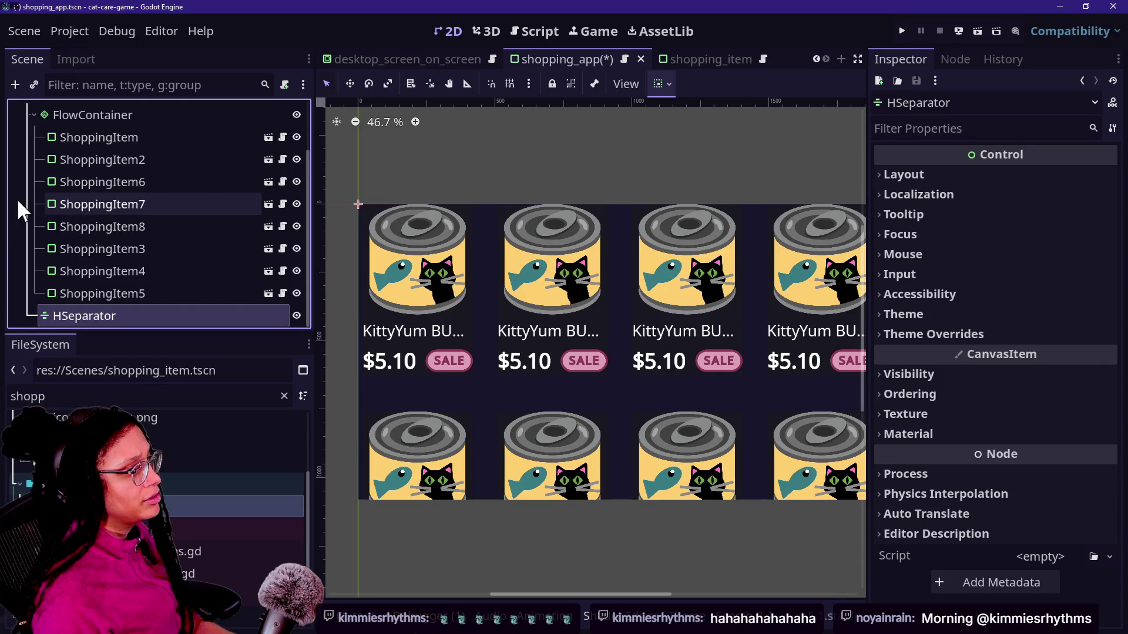
pyautogui.moveTo(79, 317)
pyautogui.mouseDown()
pyautogui.moveTo(93, 62)
pyautogui.moveTo(97, 134)
pyautogui.mouseUp()
pyautogui.moveTo(99, 176)
pyautogui.mouseDown()
pyautogui.moveTo(125, 128)
pyautogui.moveTo(125, 161)
pyautogui.mouseUp()
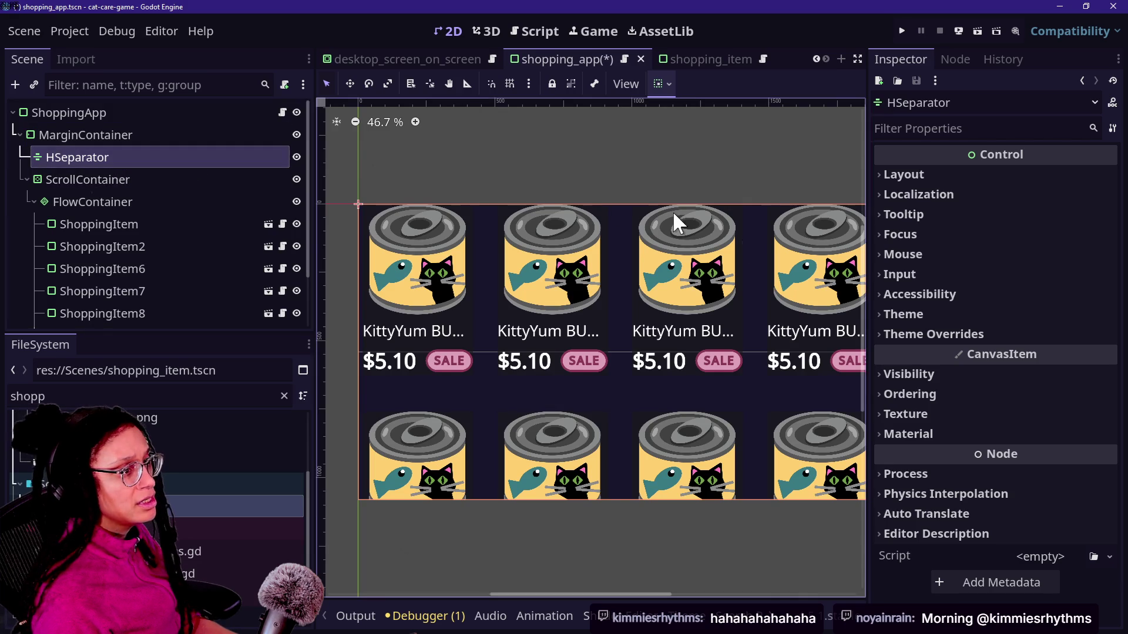
# Set the HSeparator's minimum height to 100 px.
pyautogui.click(917, 176)
pyautogui.click(1028, 279)
pyautogui.write('100')
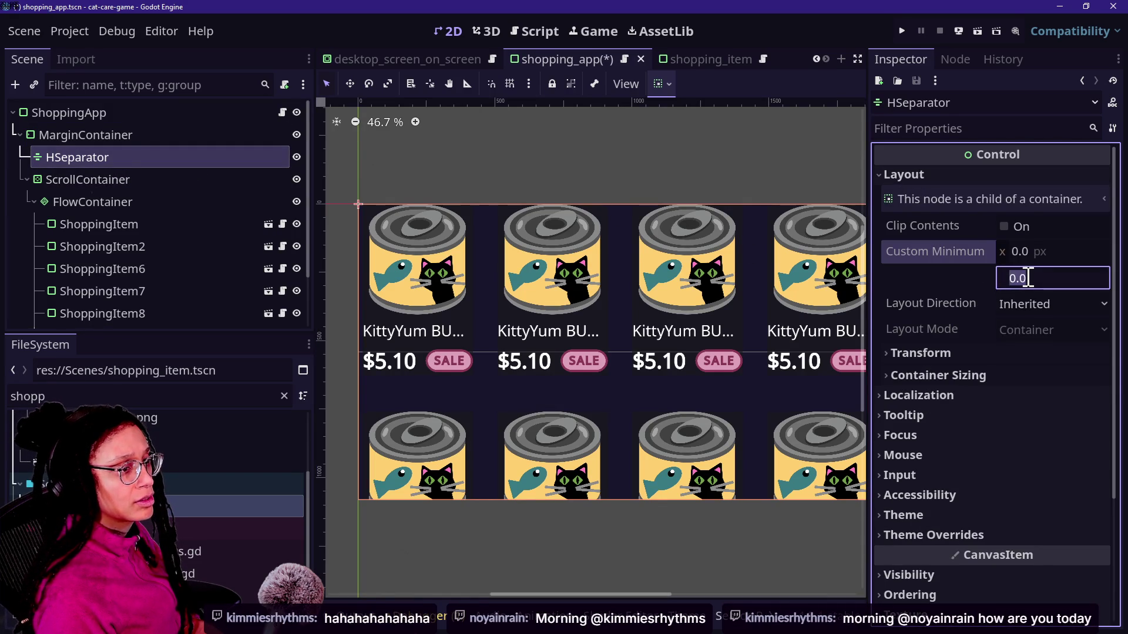
pyautogui.press('Return')
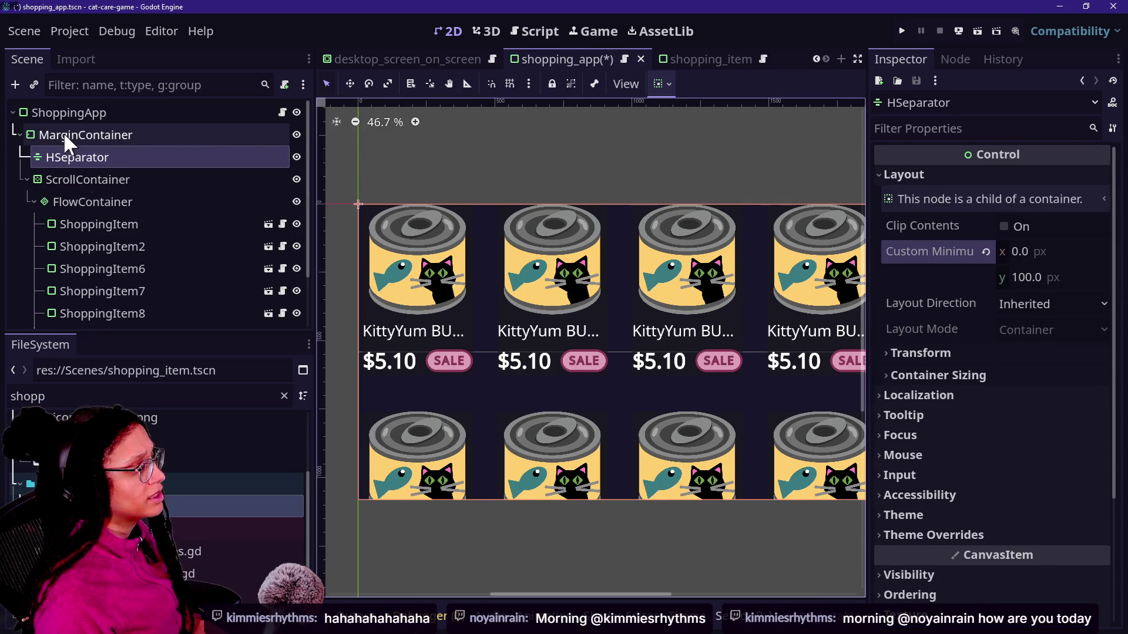
# Add a VBoxContainer to the MarginContainer and move it to the top.
pyautogui.rightClick(64, 134)
pyautogui.click(88, 142)
pyautogui.write('vbox')
pyautogui.press('Return')
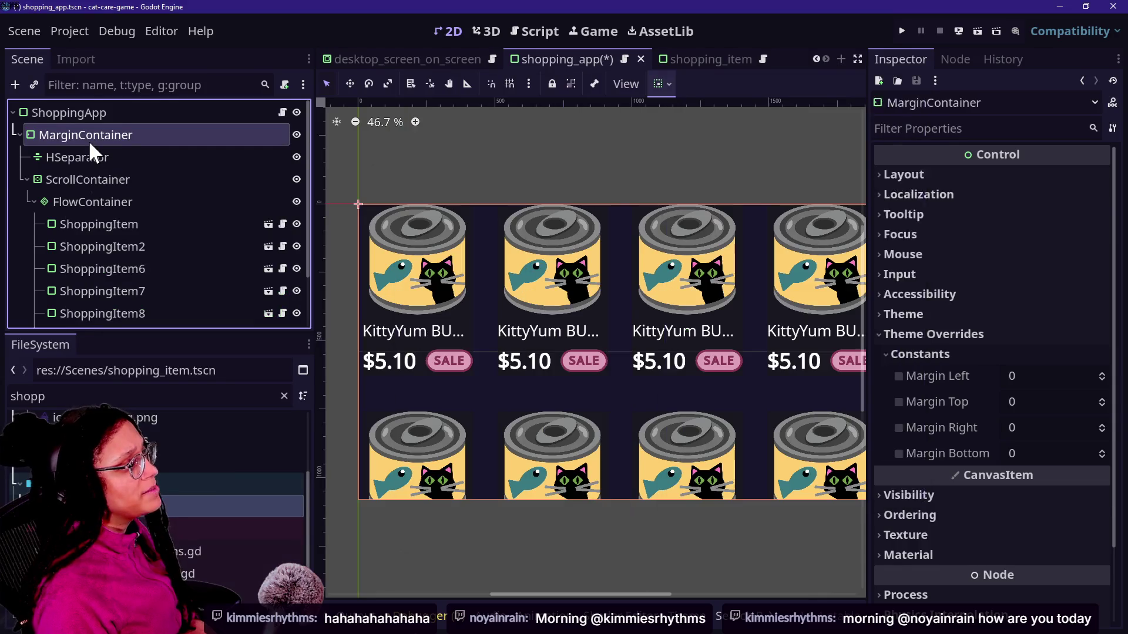
pyautogui.moveTo(87, 315)
pyautogui.mouseDown()
pyautogui.moveTo(82, 106)
pyautogui.moveTo(72, 198)
pyautogui.moveTo(72, 152)
pyautogui.mouseUp()
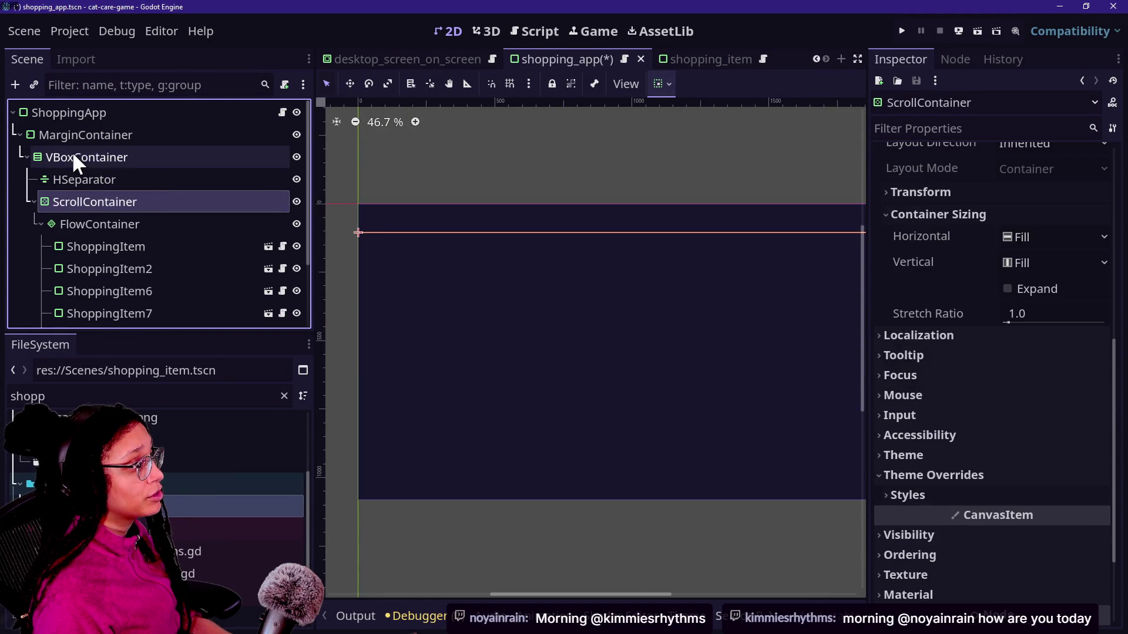
# Change the HSeparator's minimum height to 50 px.
pyautogui.click(94, 179)
pyautogui.click(1033, 277)
pyautogui.write('50')
pyautogui.press('Return')
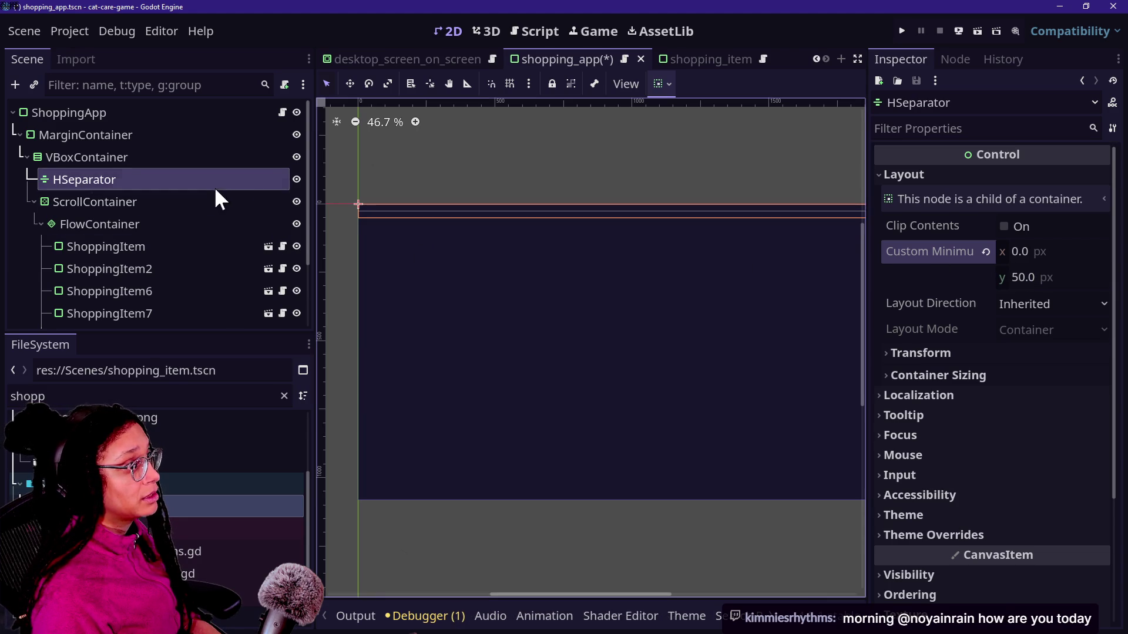
# Make the ScrollContainer expand to fill the vertical space.
pyautogui.click(214, 197)
pyautogui.click(218, 180)
pyautogui.click(214, 200)
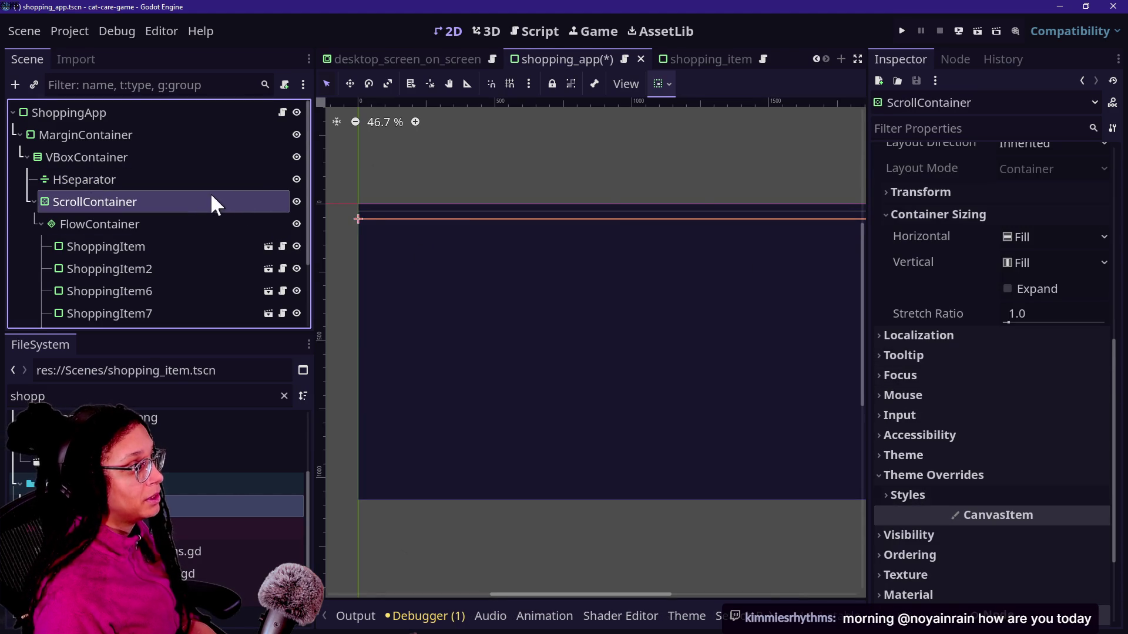
pyautogui.click(1034, 288)
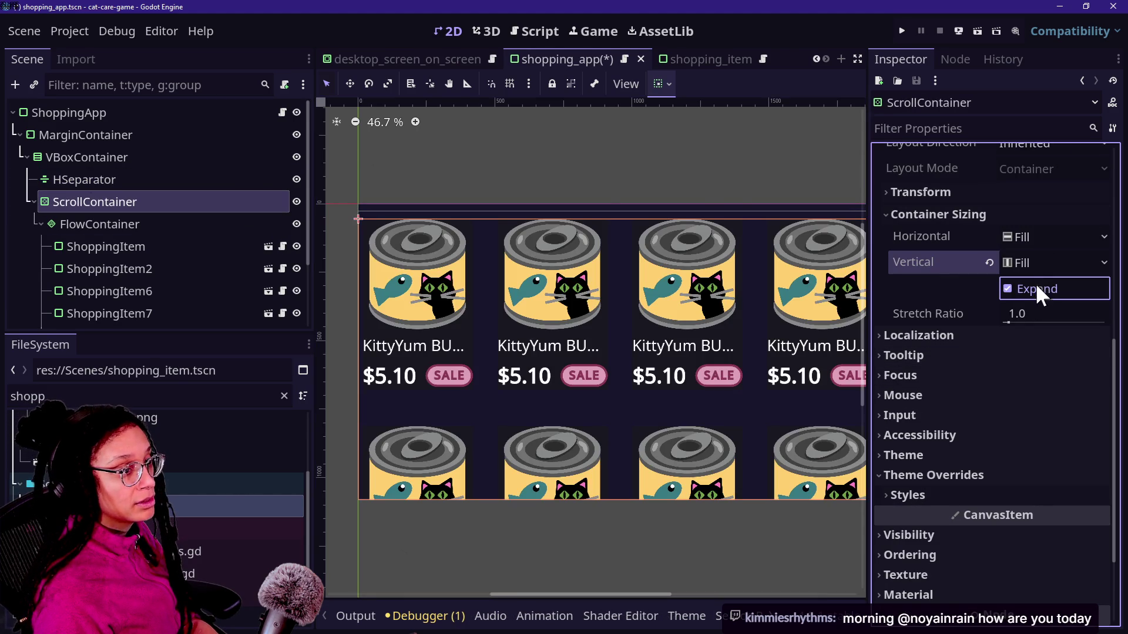
# Set the HSeparator's Modulate colour to fully transparent ffffff00.
pyautogui.click(120, 184)
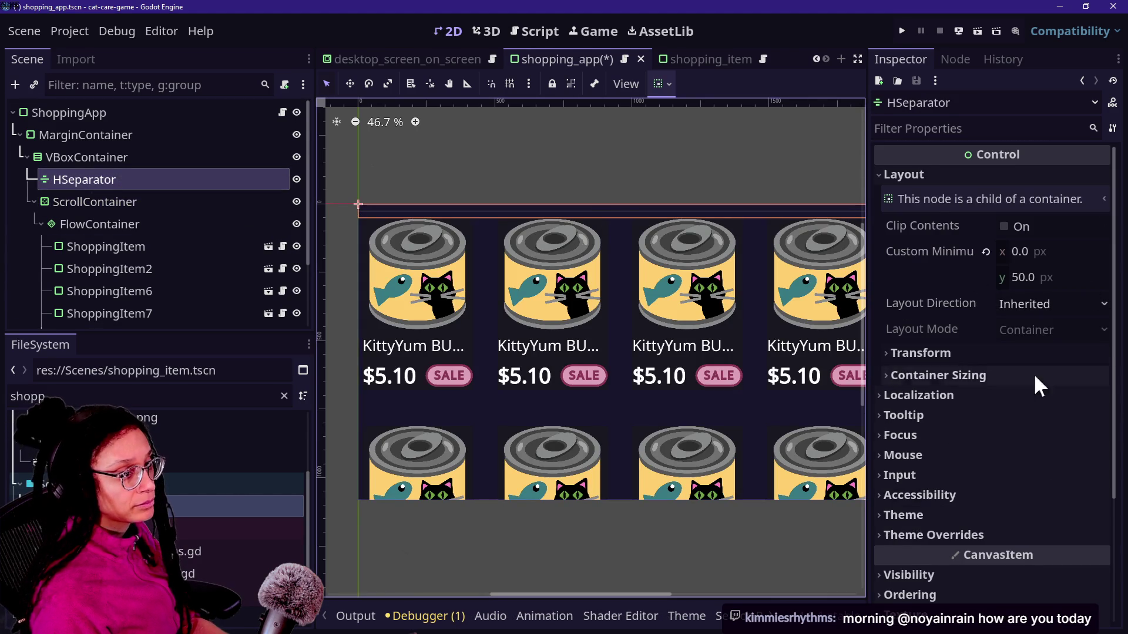
pyautogui.scroll(-5, 1035, 467)
pyautogui.click(1001, 405)
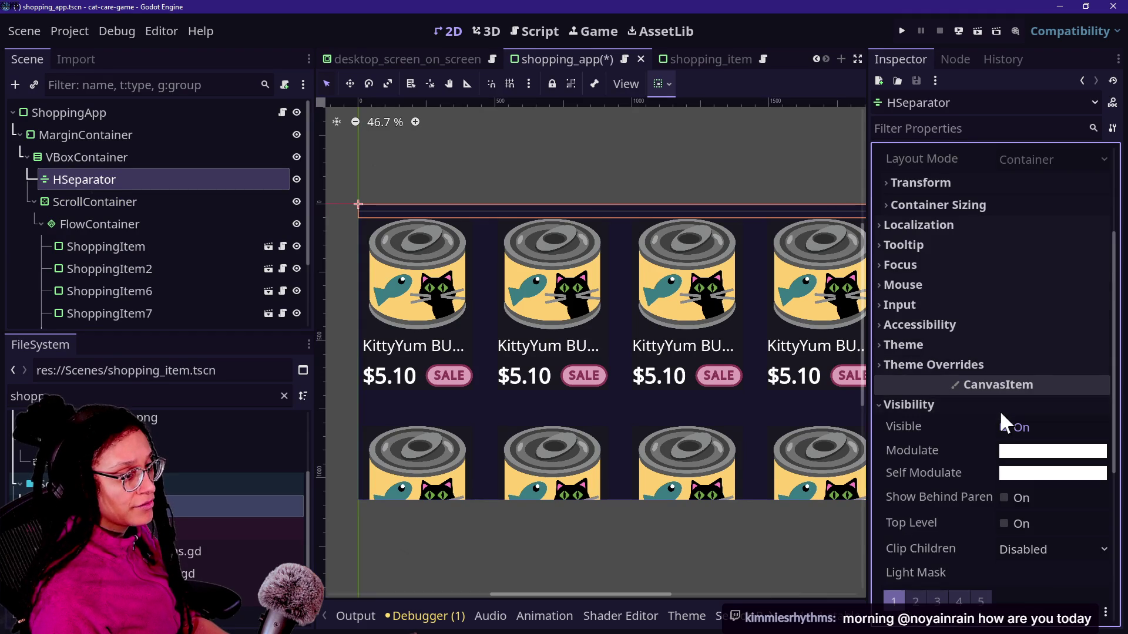
pyautogui.click(1027, 451)
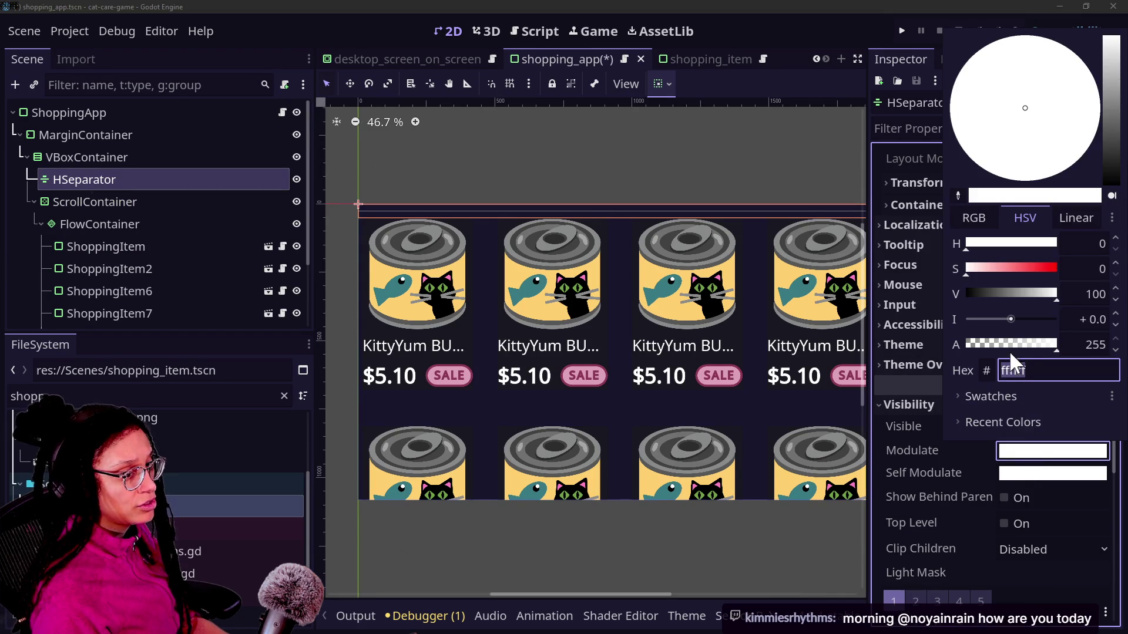
pyautogui.write('ffffff00')
pyautogui.press('Return')
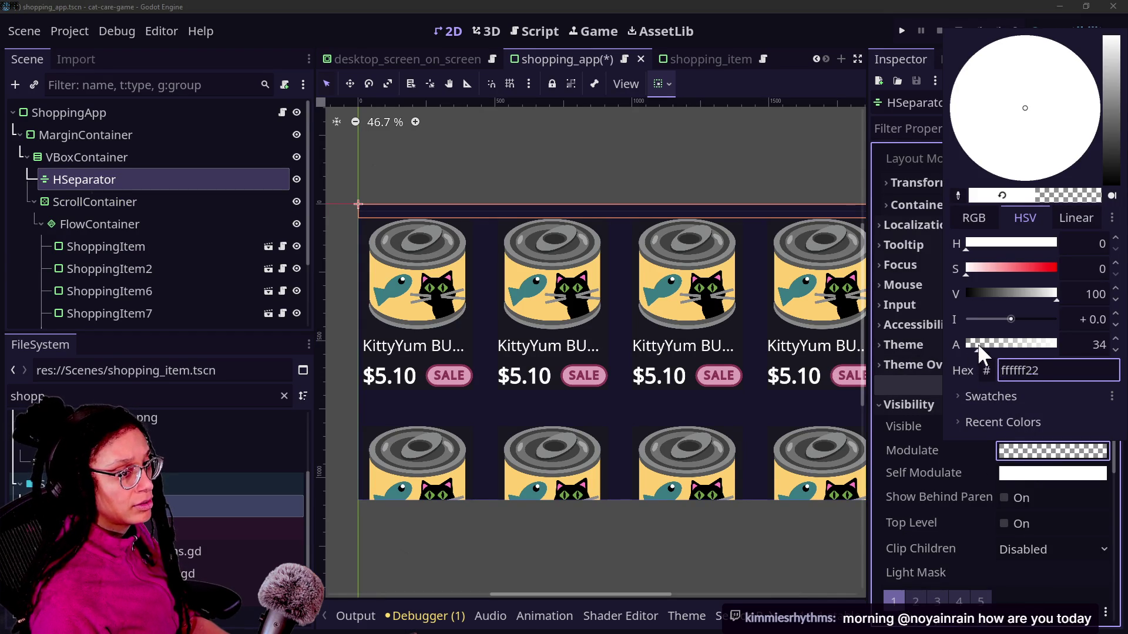
pyautogui.click(897, 376)
pyautogui.scroll(3, 917, 297)
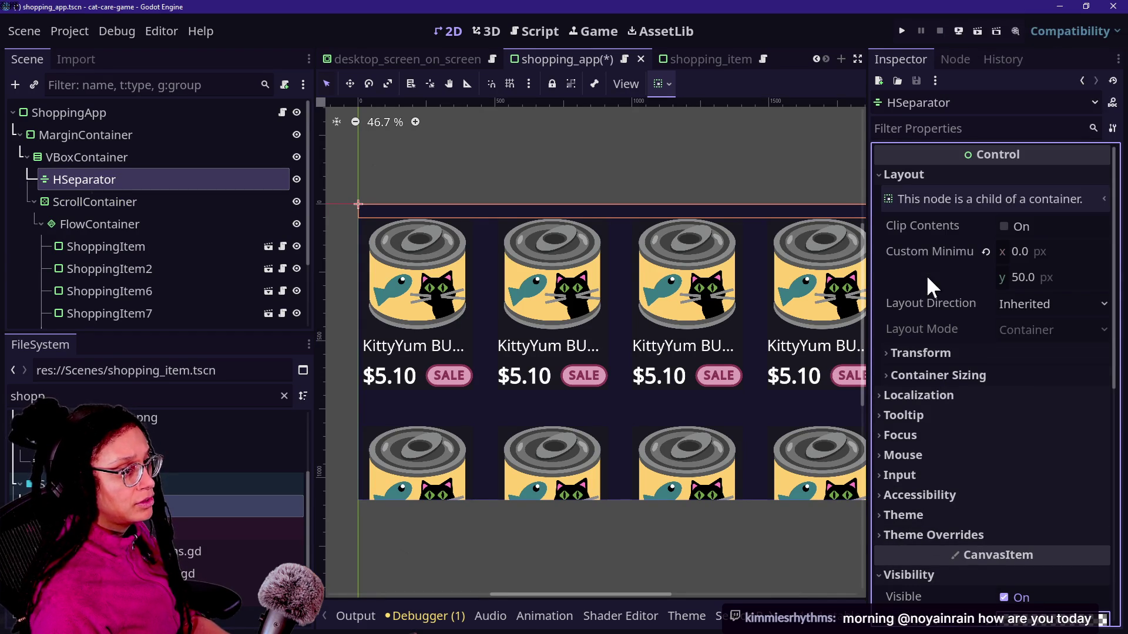
# Set the HSeparator's Custom Minimum Size height to 350 px.
pyautogui.click(1054, 278)
pyautogui.write('100')
pyautogui.press('BackSpace')
pyautogui.press('BackSpace')
pyautogui.press('BackSpace')
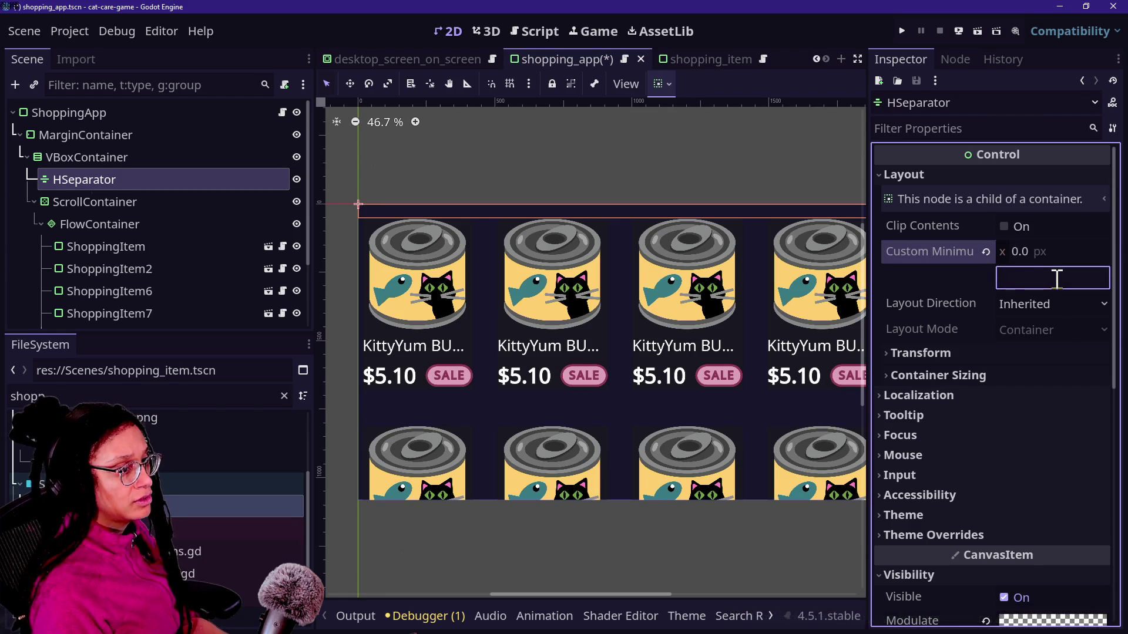
pyautogui.write('0')
pyautogui.press('Return')
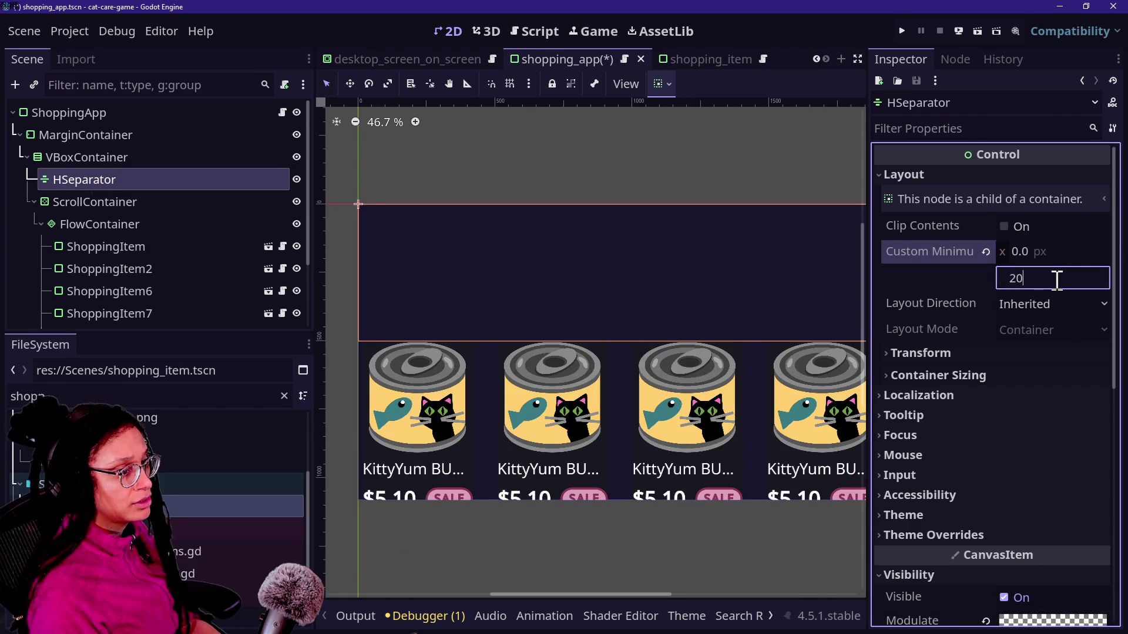
pyautogui.write('00')
pyautogui.press('Return')
pyautogui.write('3')
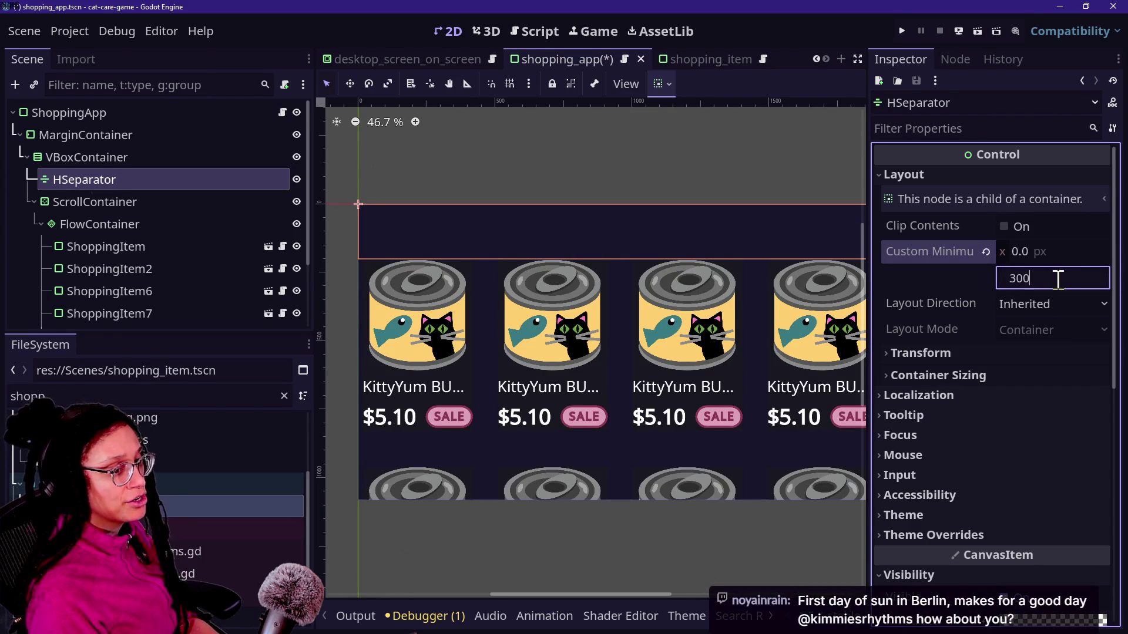
pyautogui.press('Return')
pyautogui.write('50')
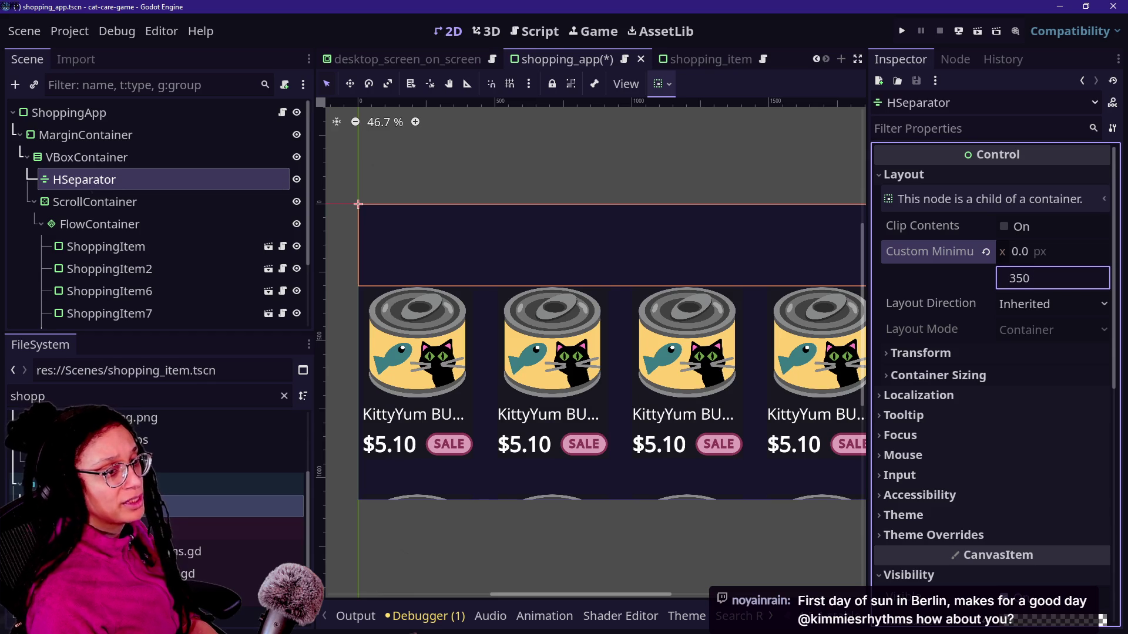
pyautogui.press('Return')
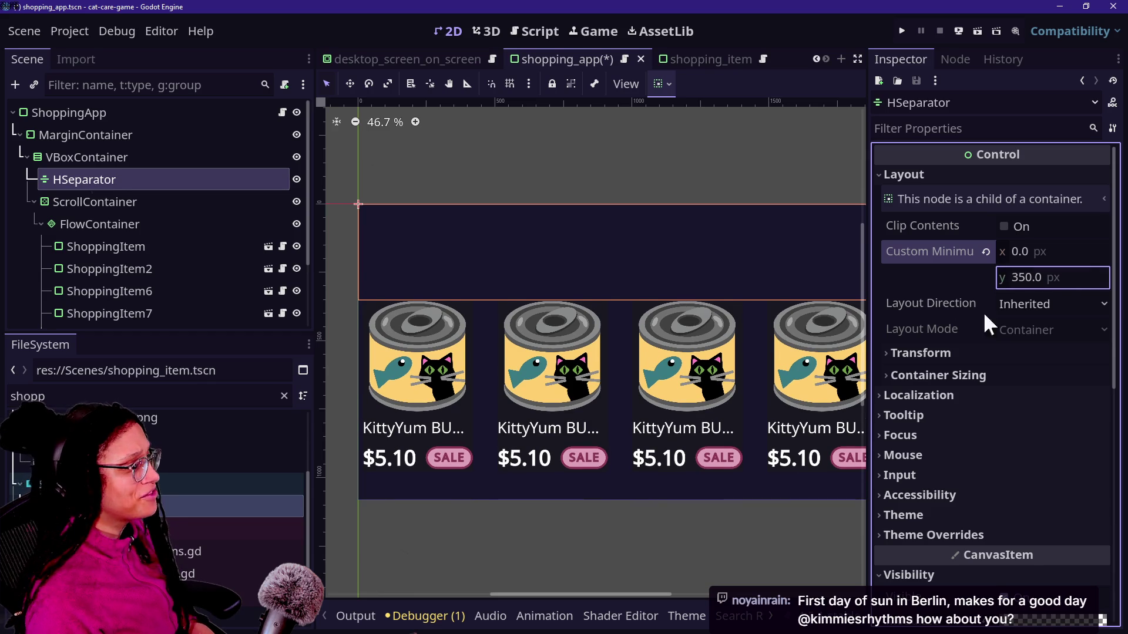
# Save the shopping_app scene and select the MarginContainer.
pyautogui.click(455, 238)
pyautogui.click(894, 337)
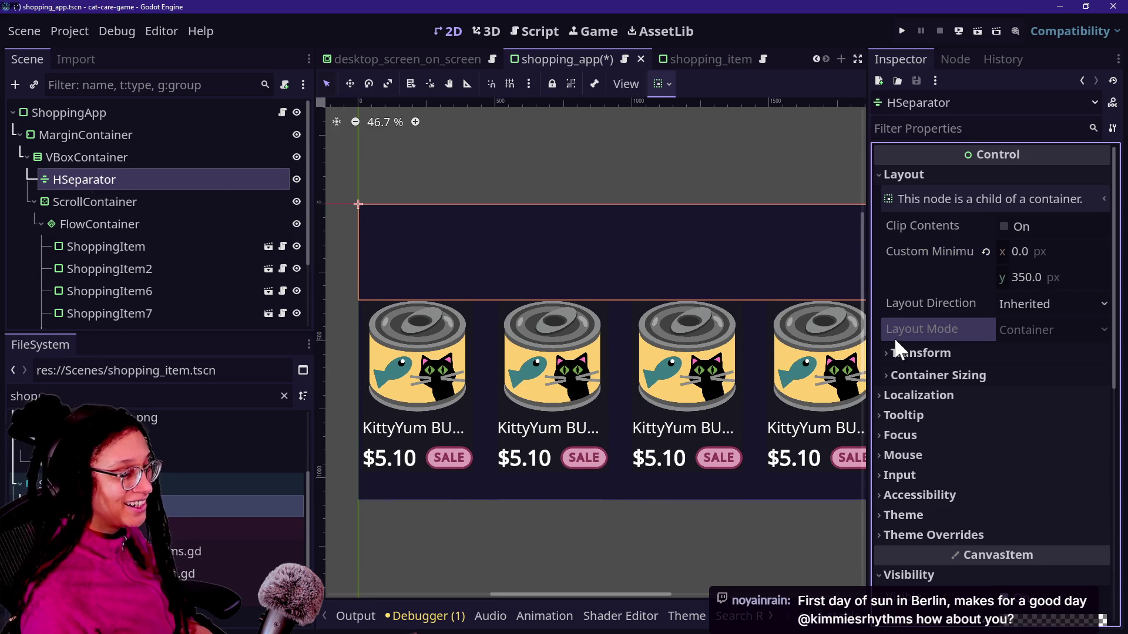
pyautogui.hotkey('ctrl', 's')
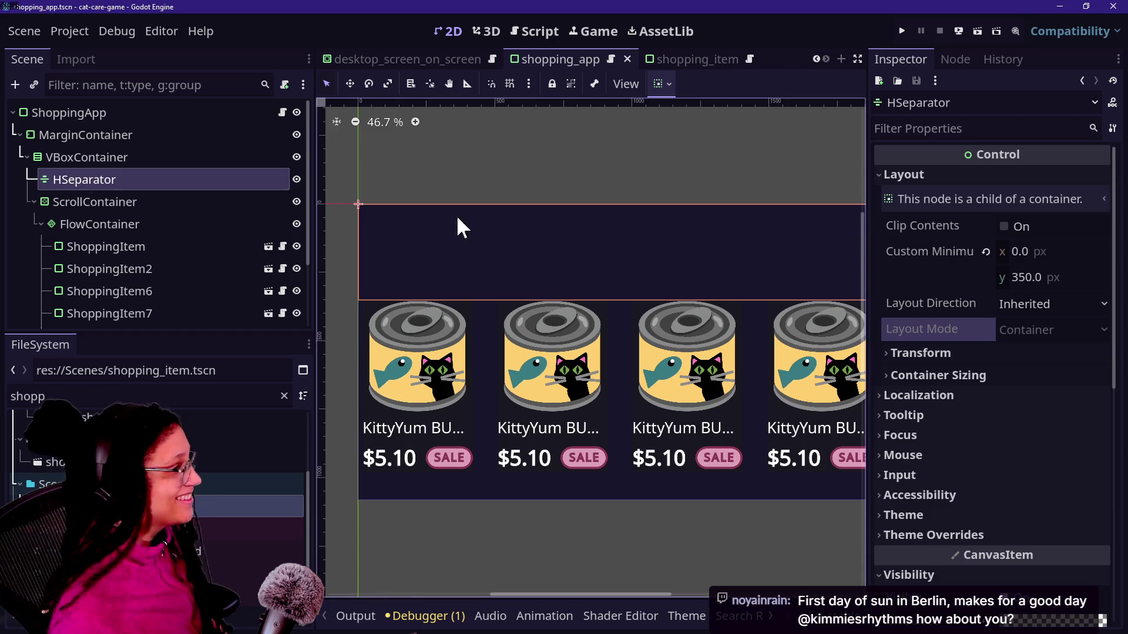
pyautogui.click(134, 126)
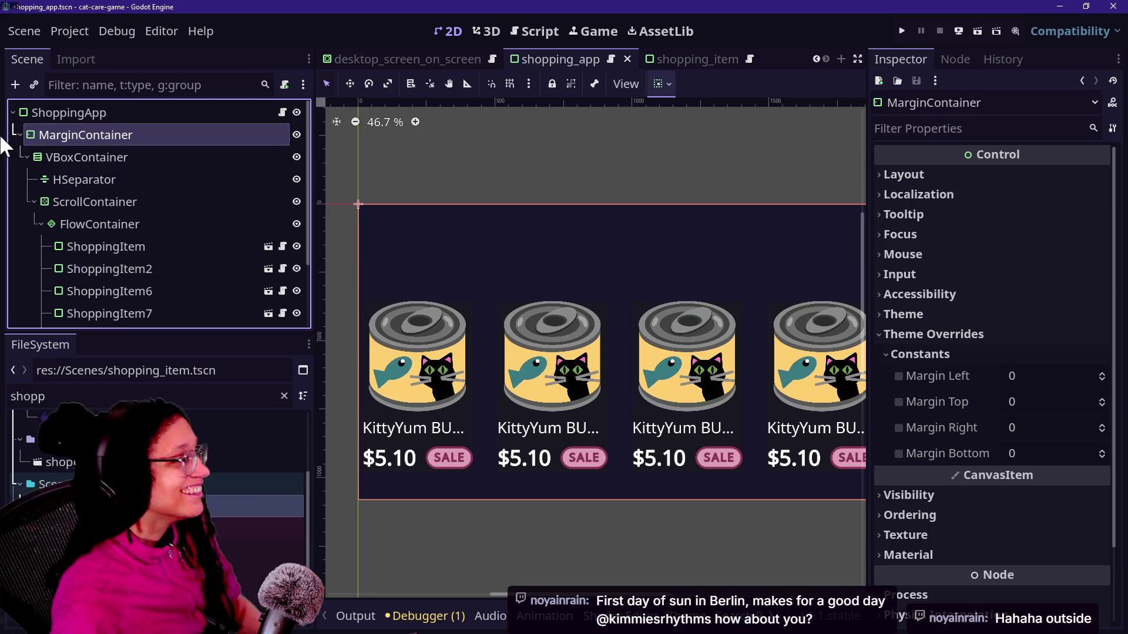
# Save with the ScrollContainer selected, run the game, and zoom into the in-game Shopping App.
pyautogui.click(94, 201)
pyautogui.hotkey('ctrl', 's')
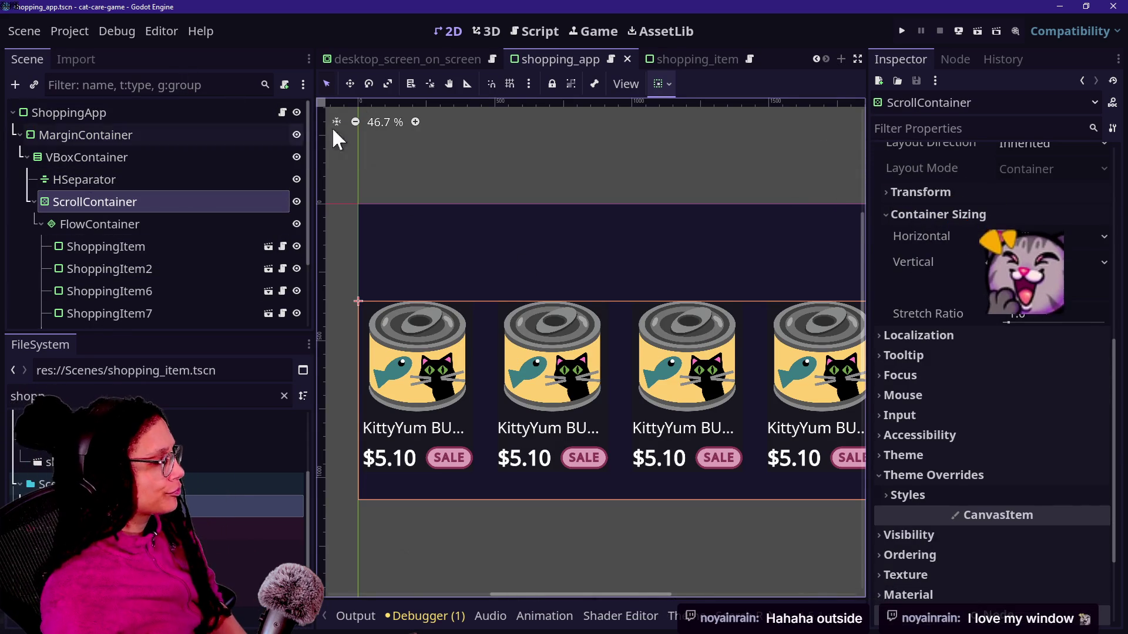
pyautogui.click(901, 30)
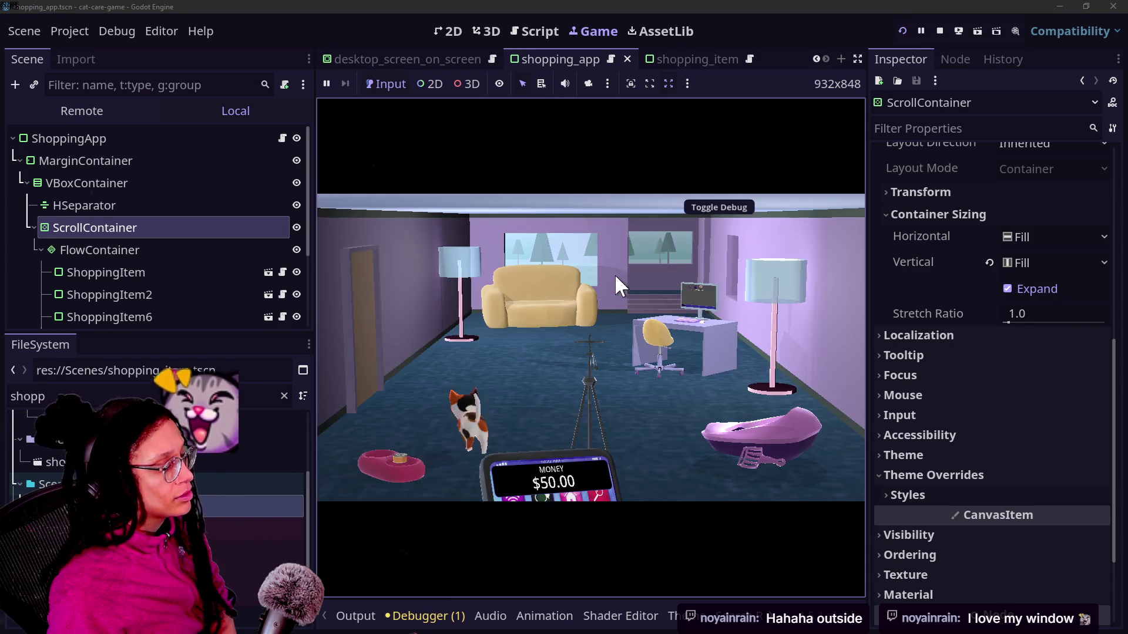
pyautogui.click(664, 321)
# Open the Shopping App in the running game and select the ScrollContainer node.
pyautogui.click(554, 276)
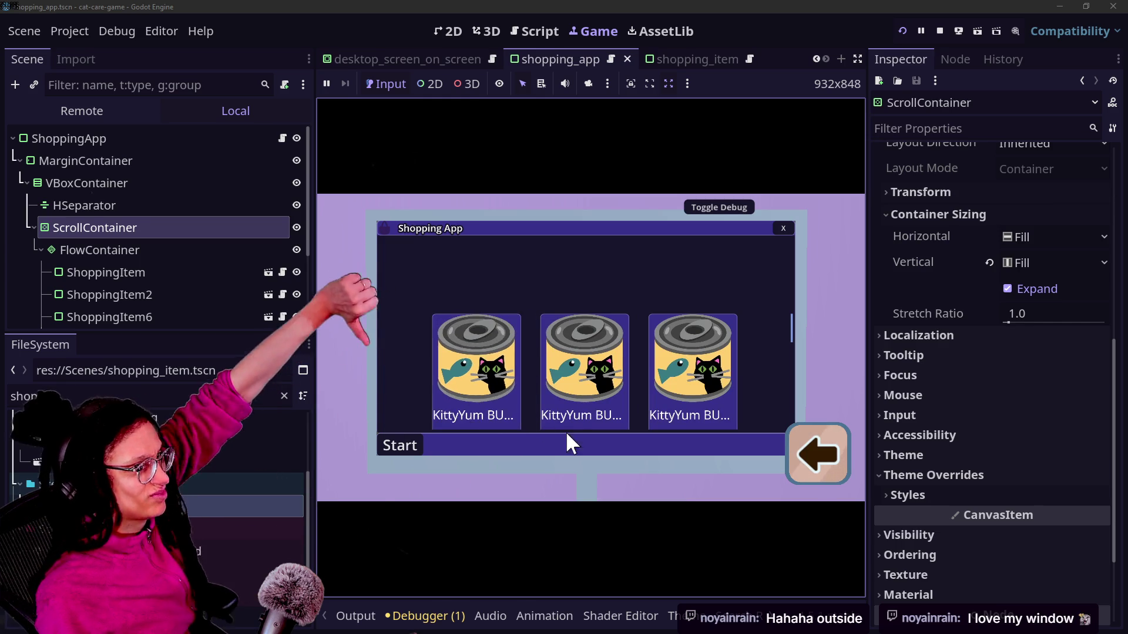
pyautogui.click(162, 202)
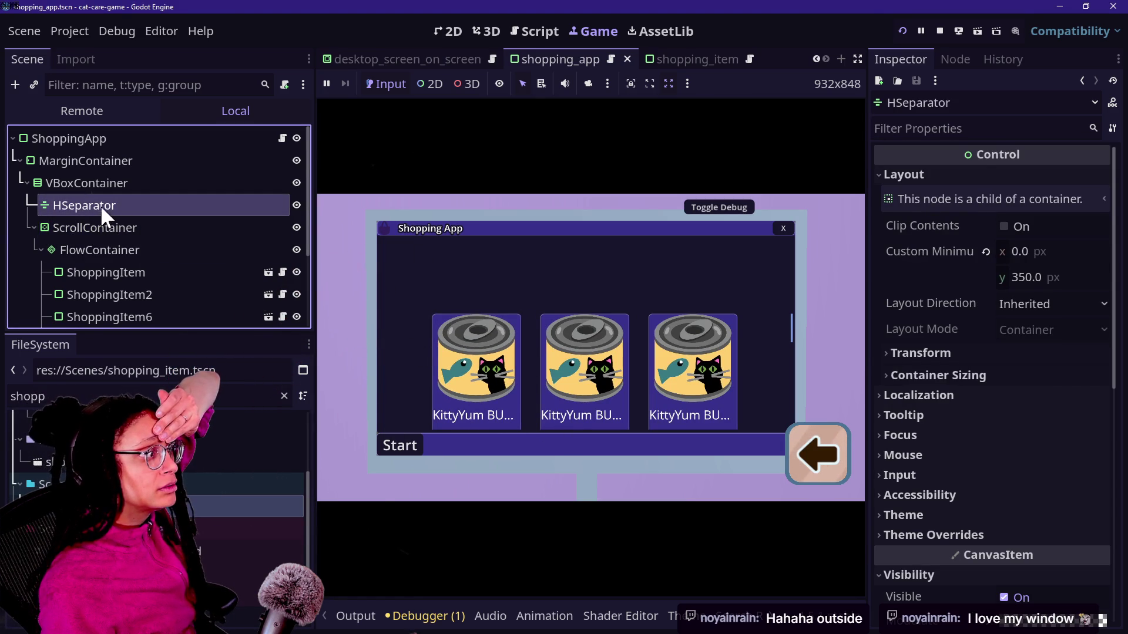
pyautogui.click(442, 277)
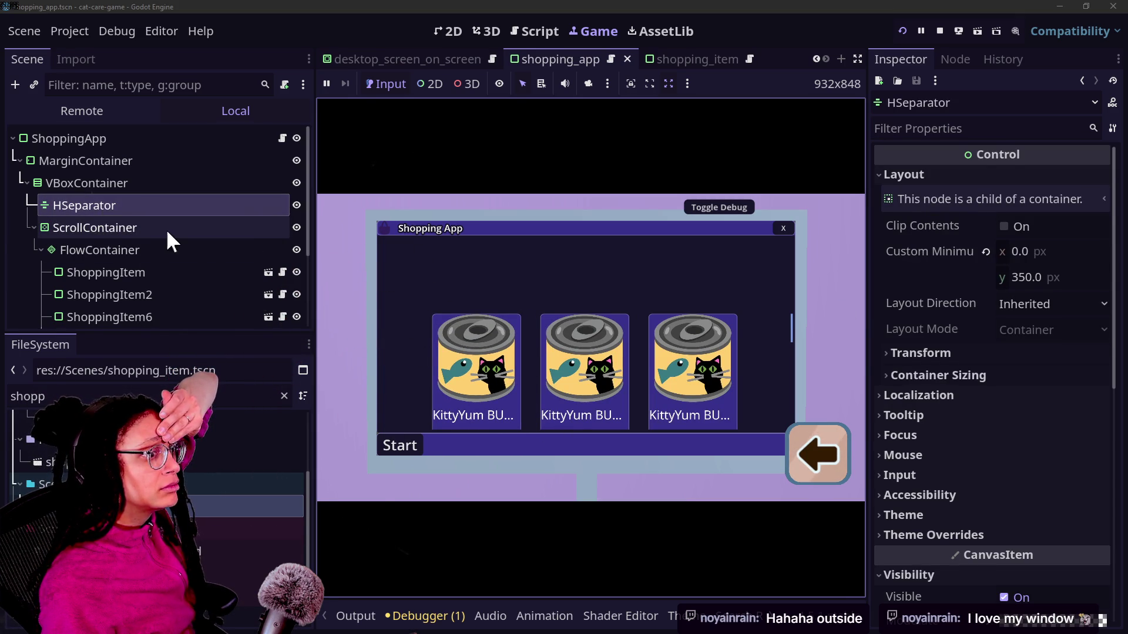
pyautogui.click(147, 228)
pyautogui.scroll(5, 967, 282)
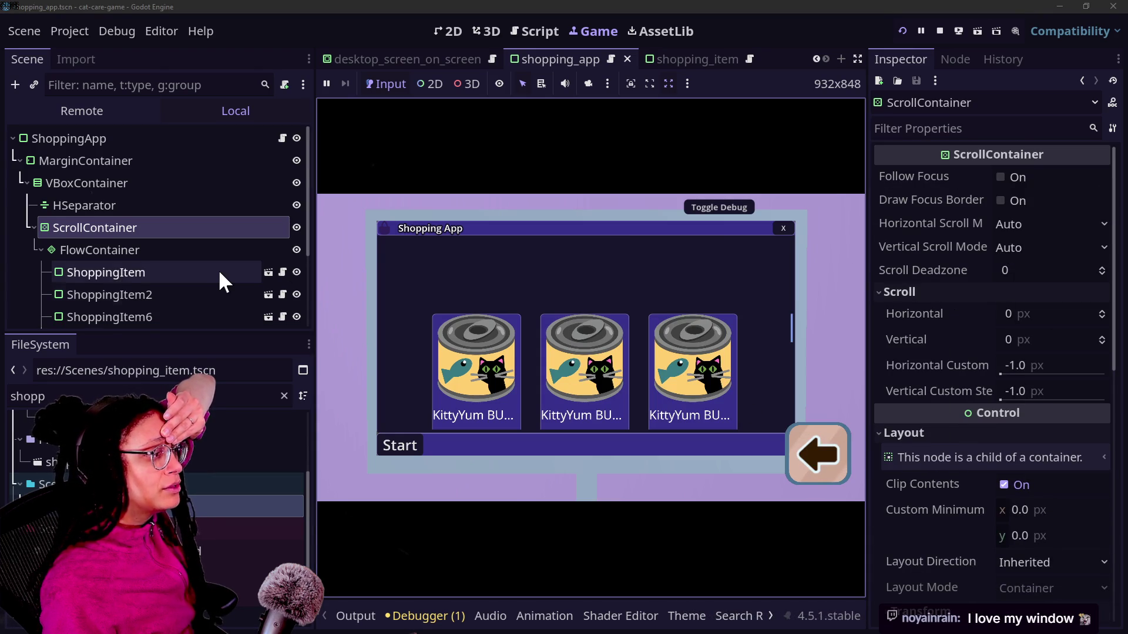
pyautogui.scroll(-4, 214, 269)
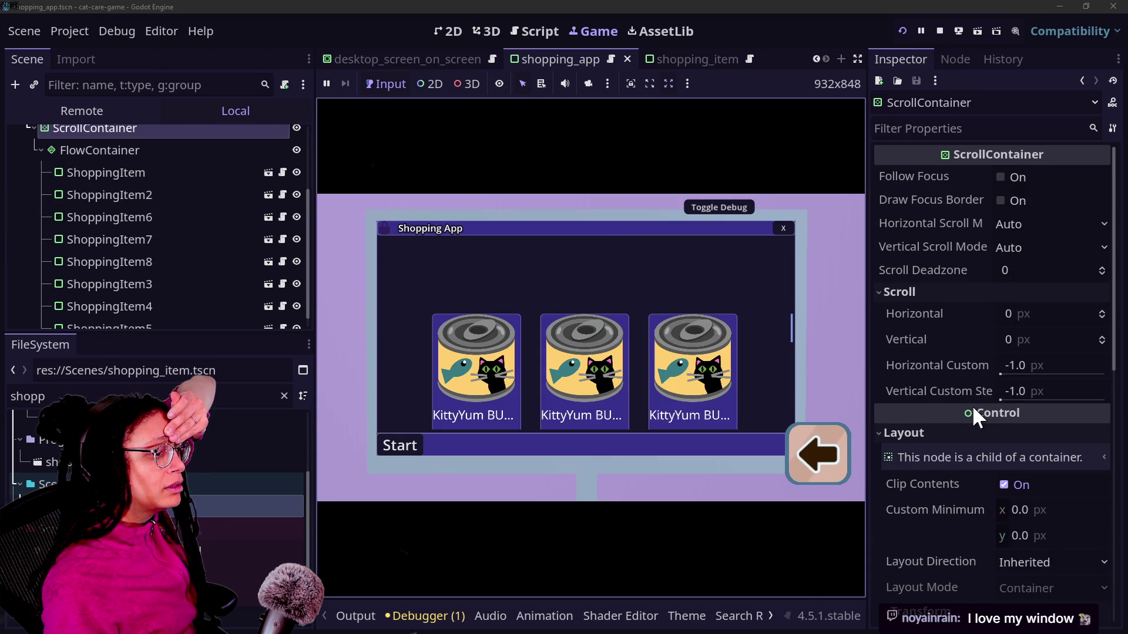
pyautogui.scroll(-8, 971, 404)
# Set the ScrollContainer's Ordering Z Index to 100.
pyautogui.click(944, 424)
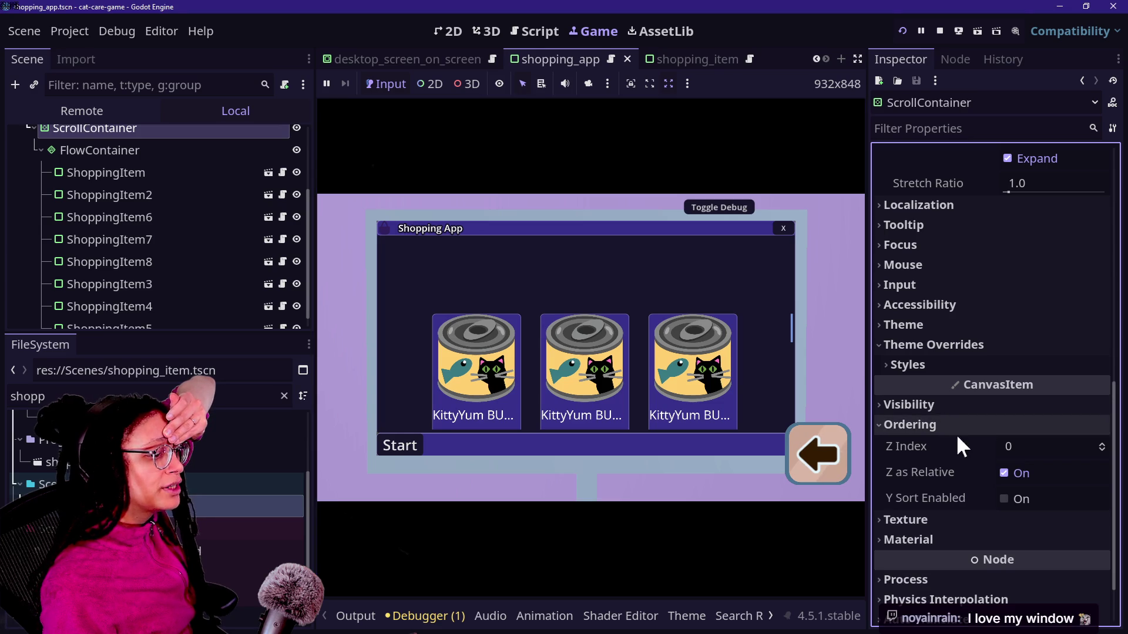
pyautogui.click(1025, 448)
pyautogui.scroll(4, 262, 178)
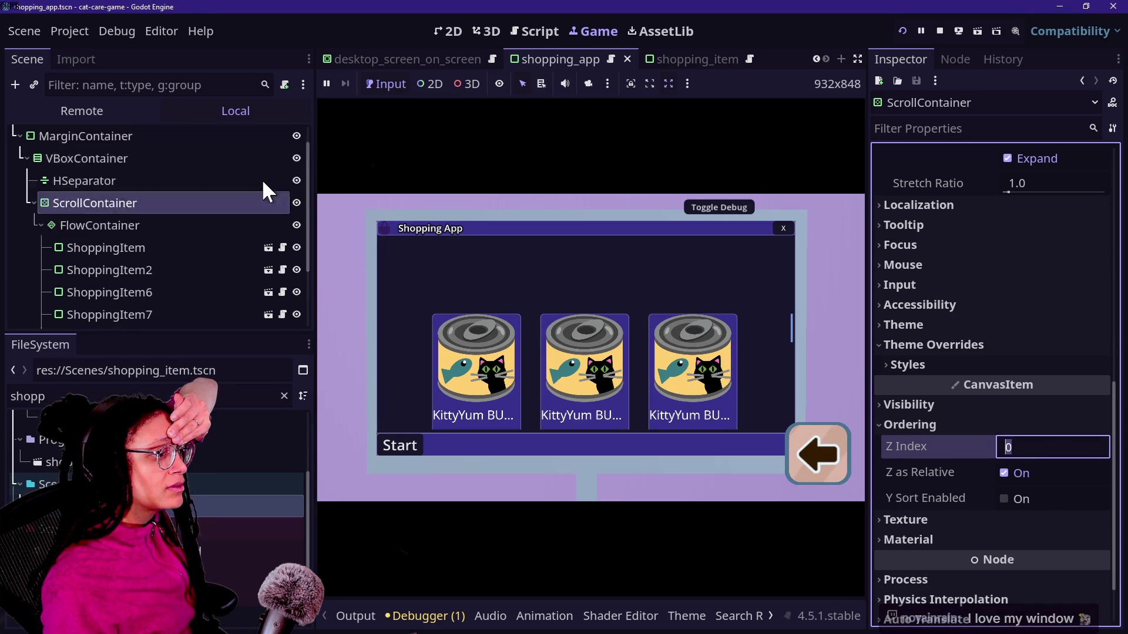
pyautogui.click(159, 205)
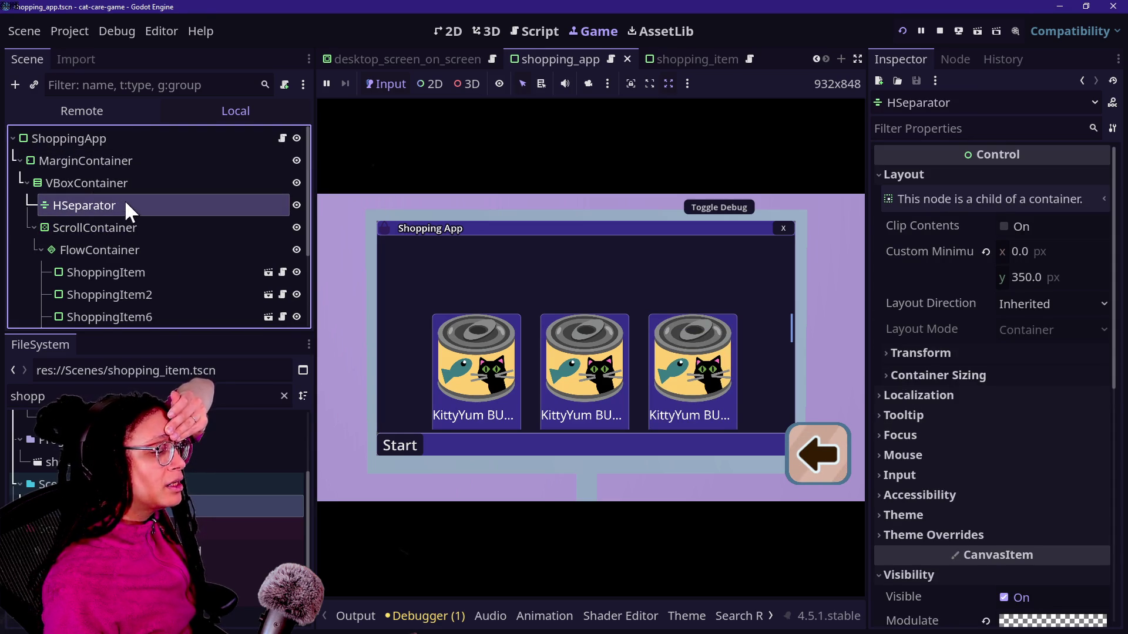
pyautogui.click(132, 225)
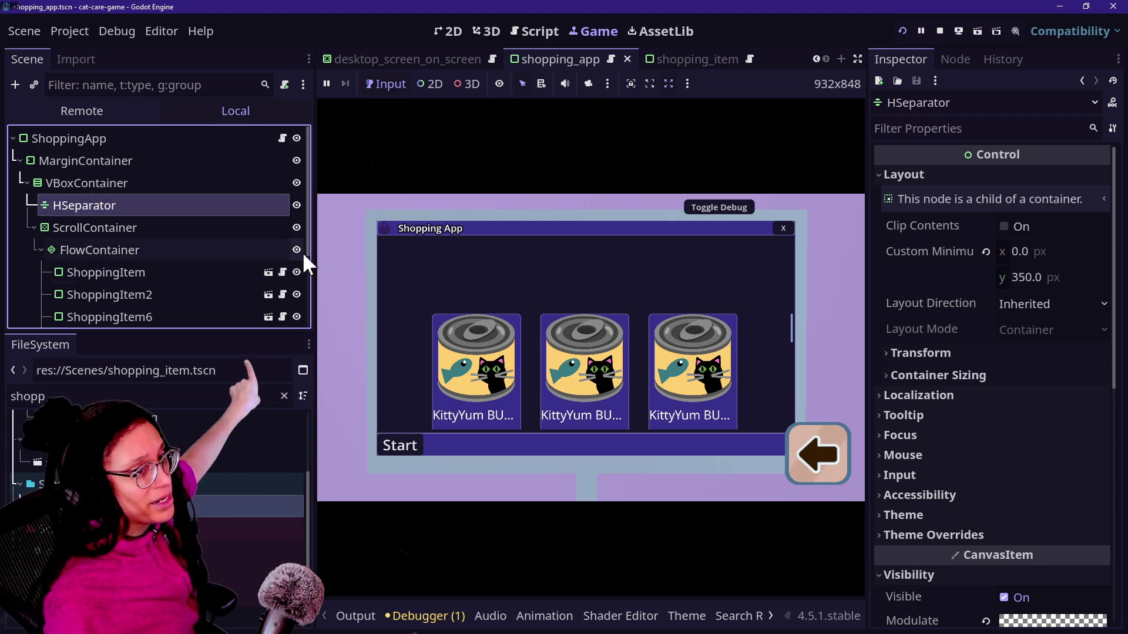
pyautogui.click(165, 231)
pyautogui.scroll(-2, 940, 470)
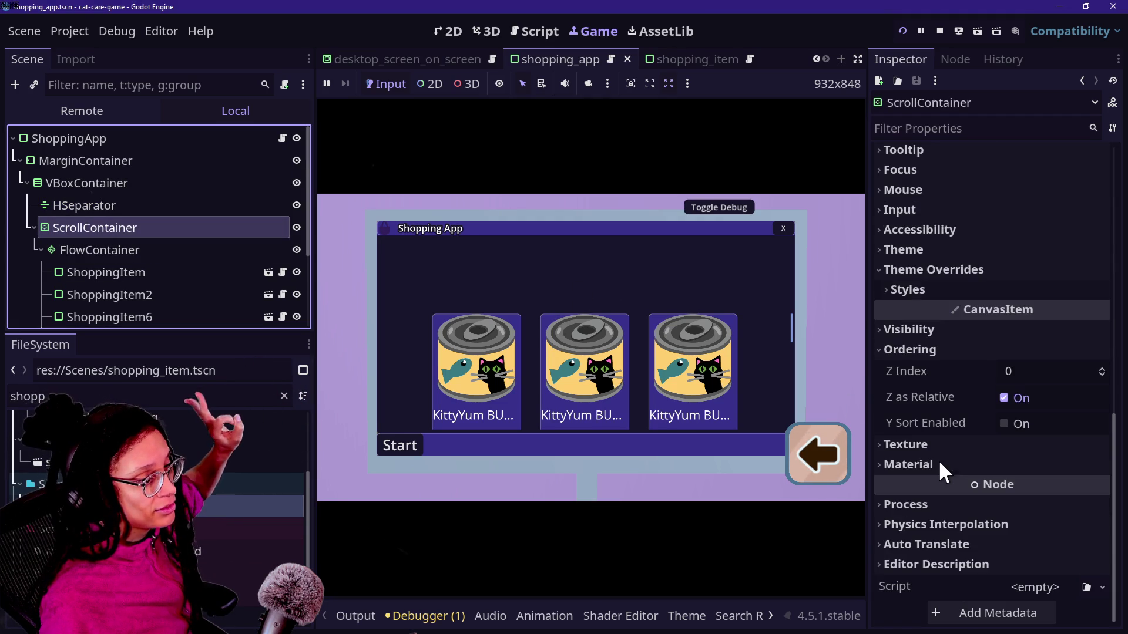
pyautogui.click(1025, 371)
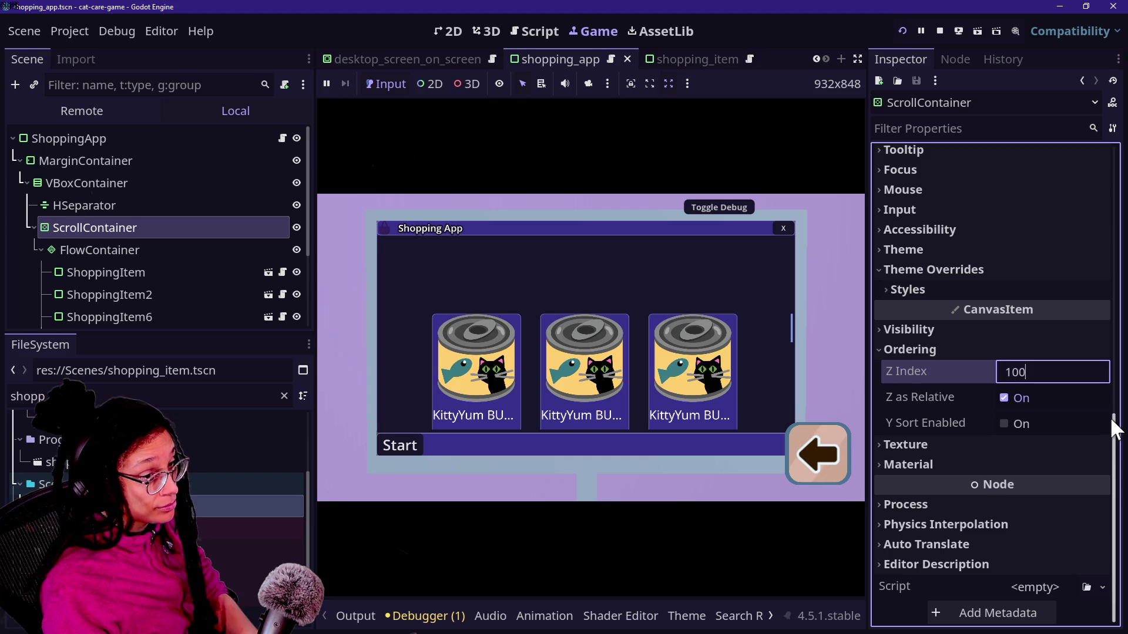
pyautogui.press('Return')
# Save and restart the game to check the shopping window, then stop it with F8.
pyautogui.click(674, 286)
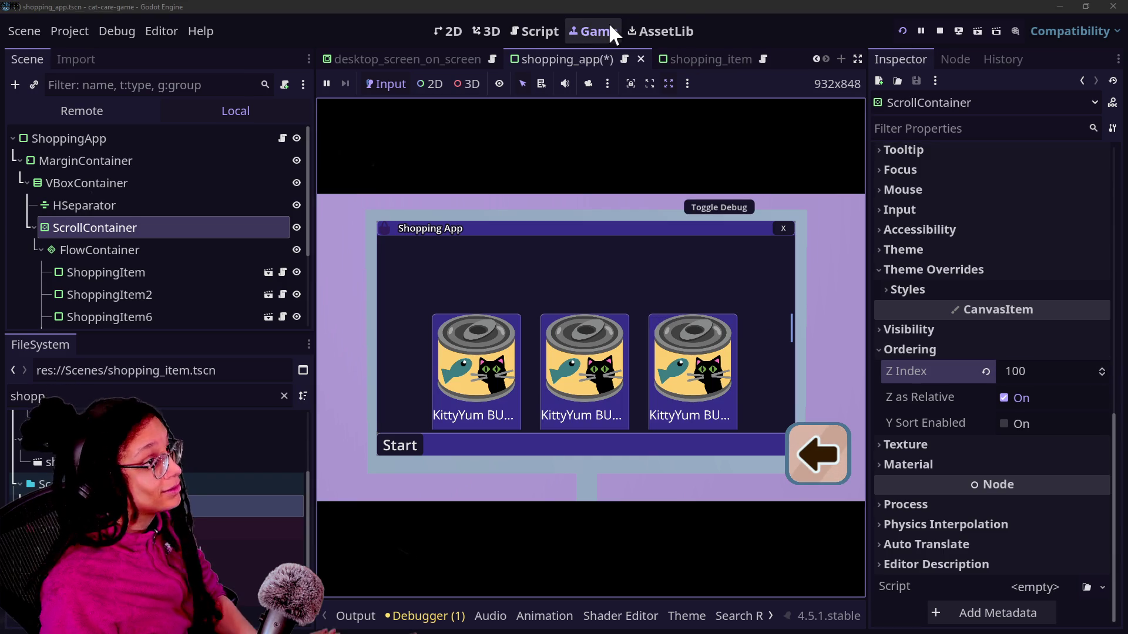
pyautogui.click(900, 29)
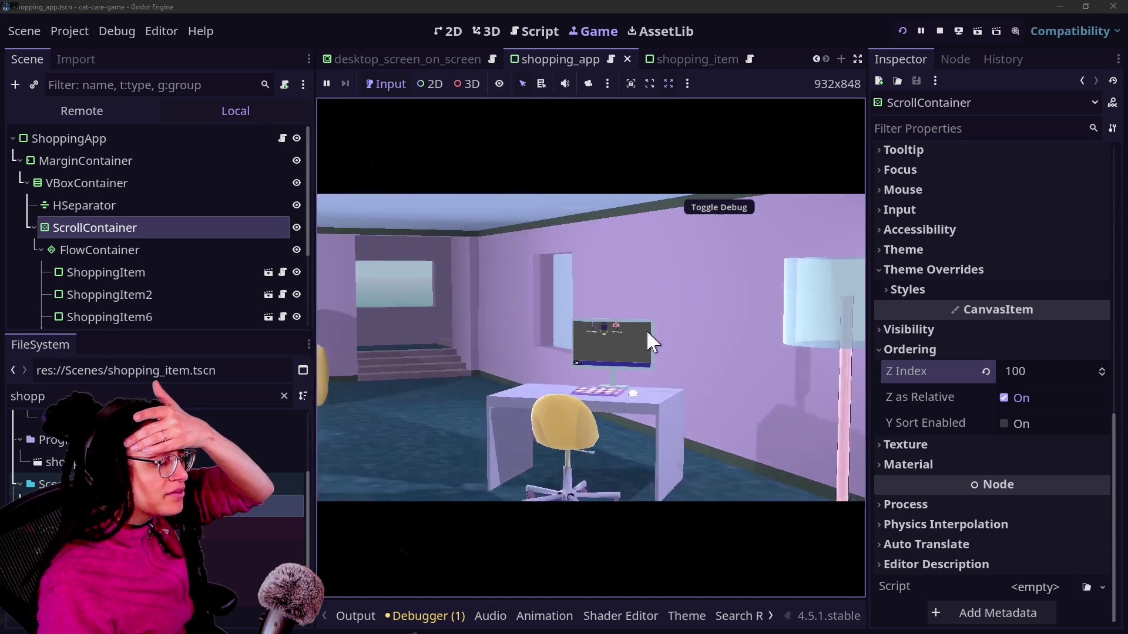
pyautogui.press('F8')
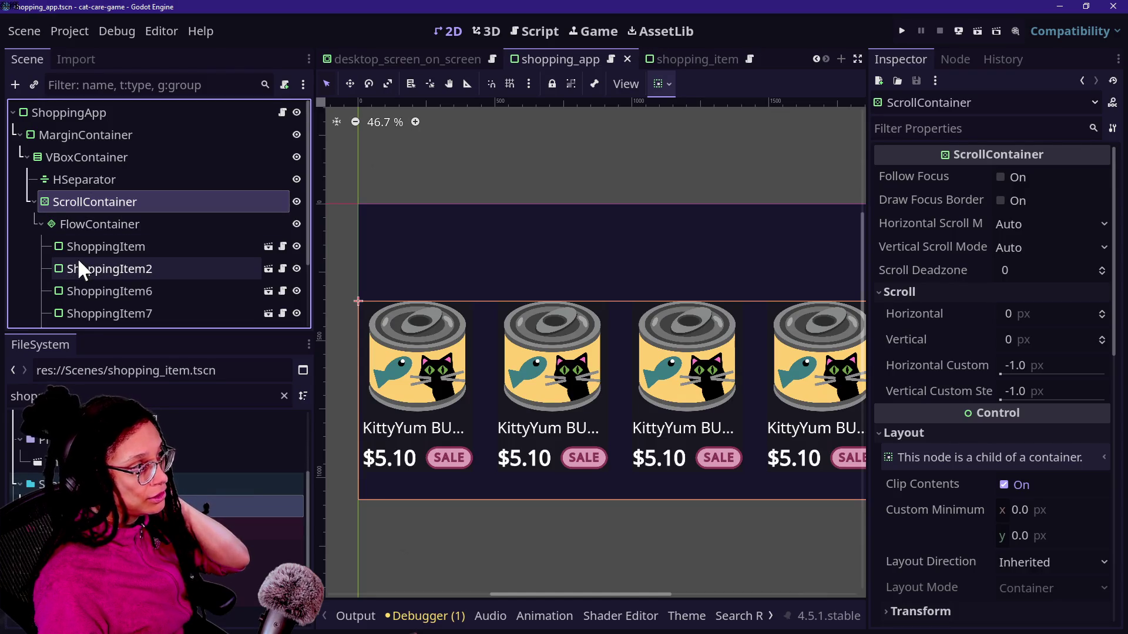
# Give the FlowContainer an Ordering Z Index of 100.
pyautogui.click(111, 226)
pyautogui.scroll(-10, 899, 393)
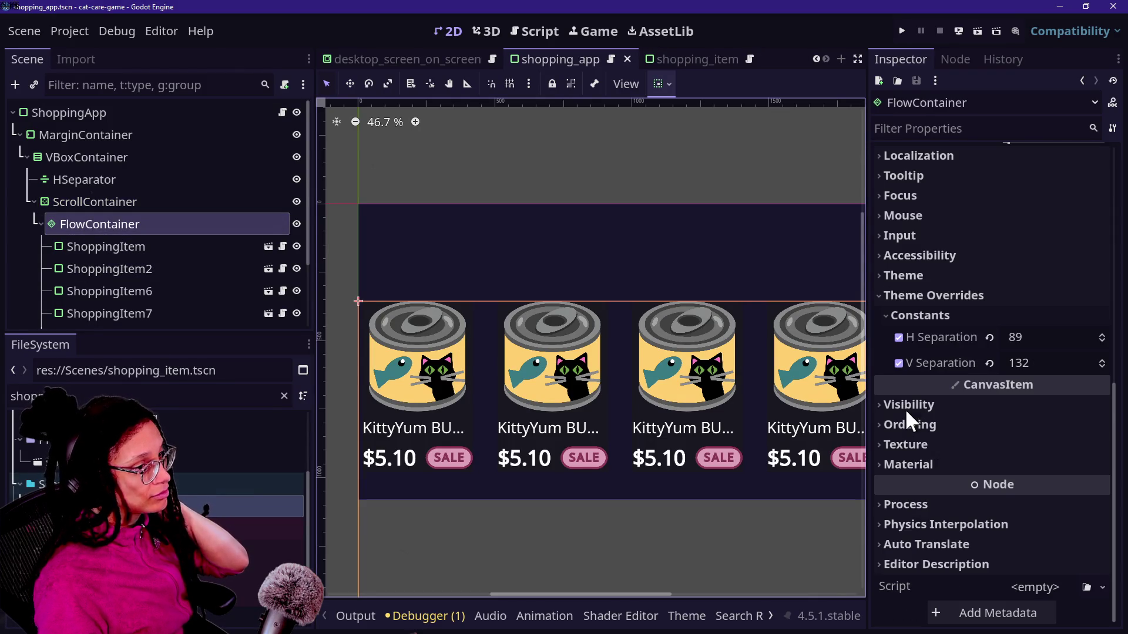
pyautogui.click(961, 411)
pyautogui.click(962, 410)
pyautogui.click(963, 423)
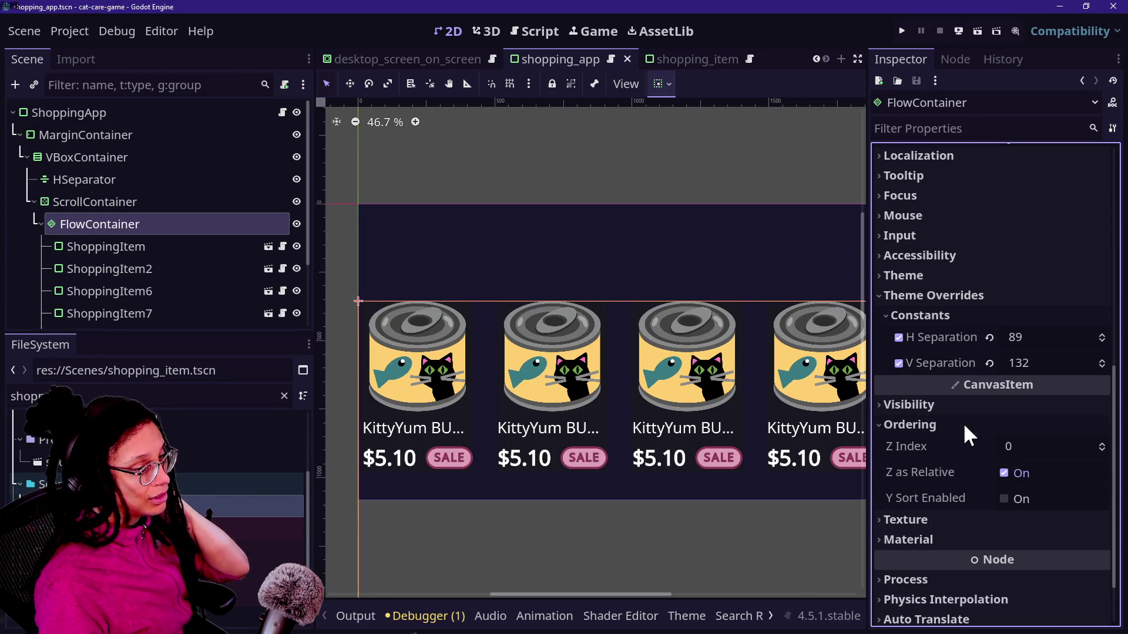
pyautogui.click(1040, 449)
pyautogui.write('100')
pyautogui.press('Return')
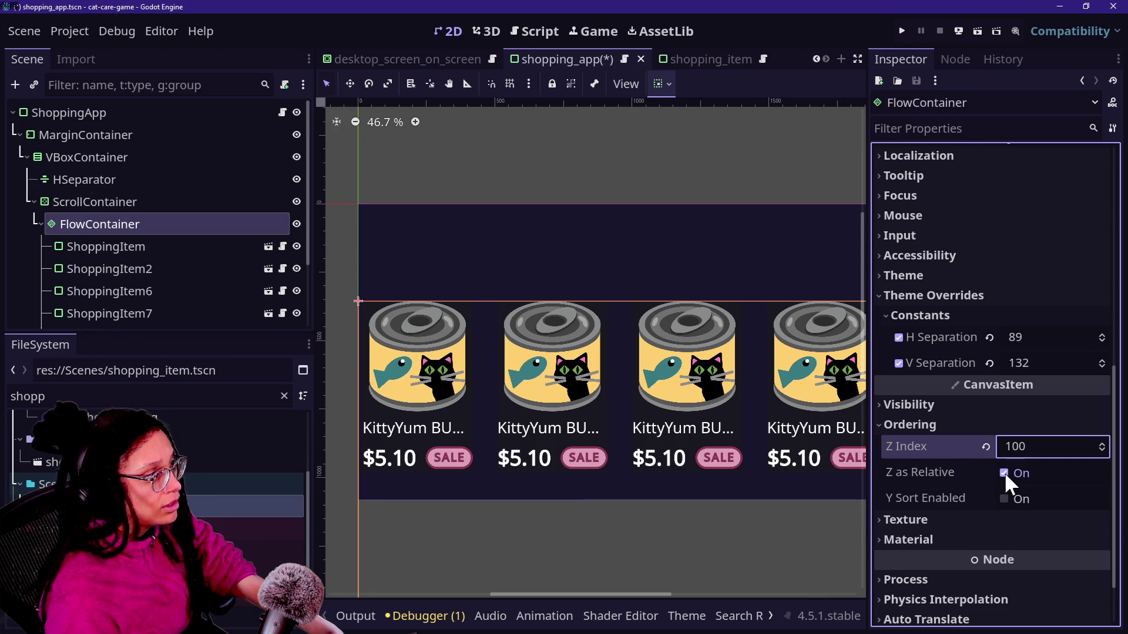
# Turn off Z as Relative on the ScrollContainer and run the project to test it.
pyautogui.click(126, 202)
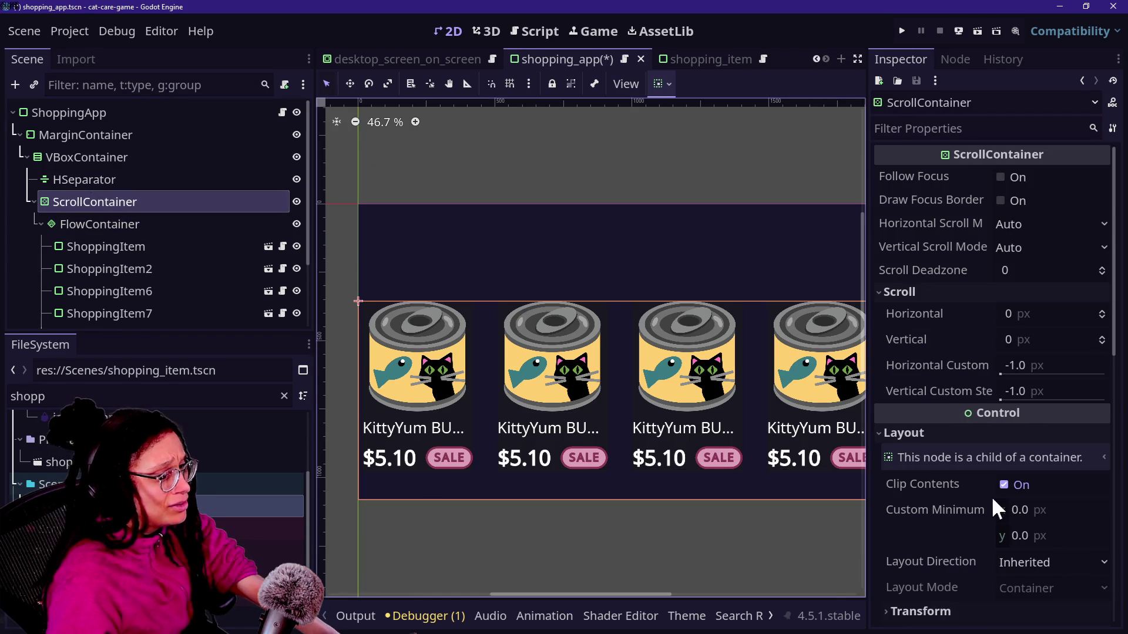
pyautogui.scroll(-1, 854, 474)
pyautogui.scroll(-6, 846, 472)
pyautogui.scroll(5, 837, 469)
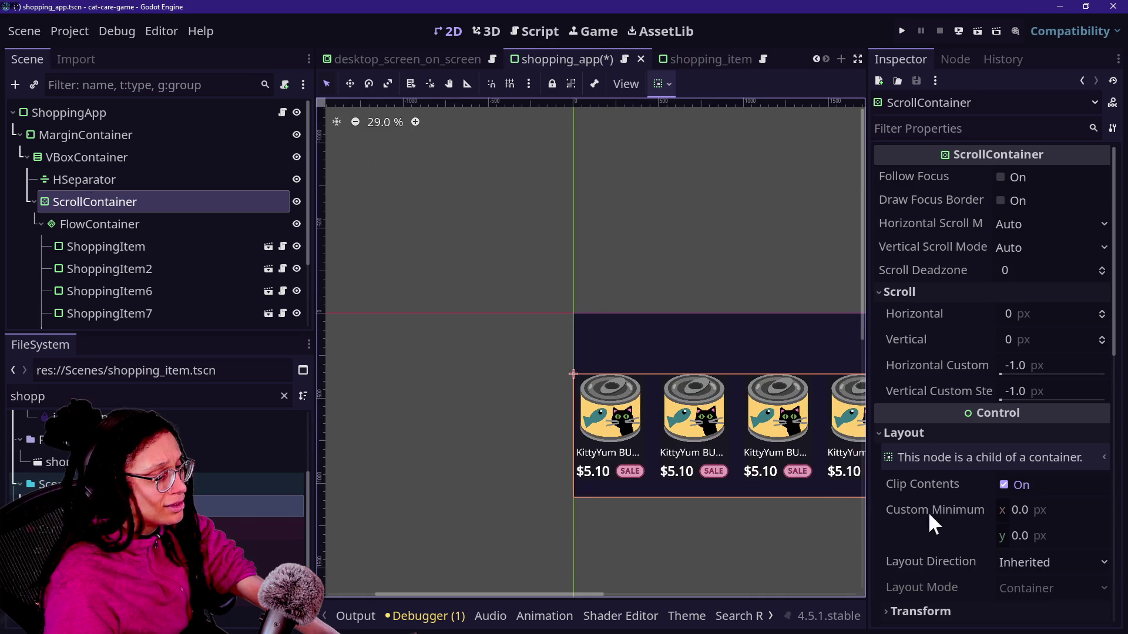
pyautogui.scroll(-10, 949, 525)
pyautogui.click(1013, 400)
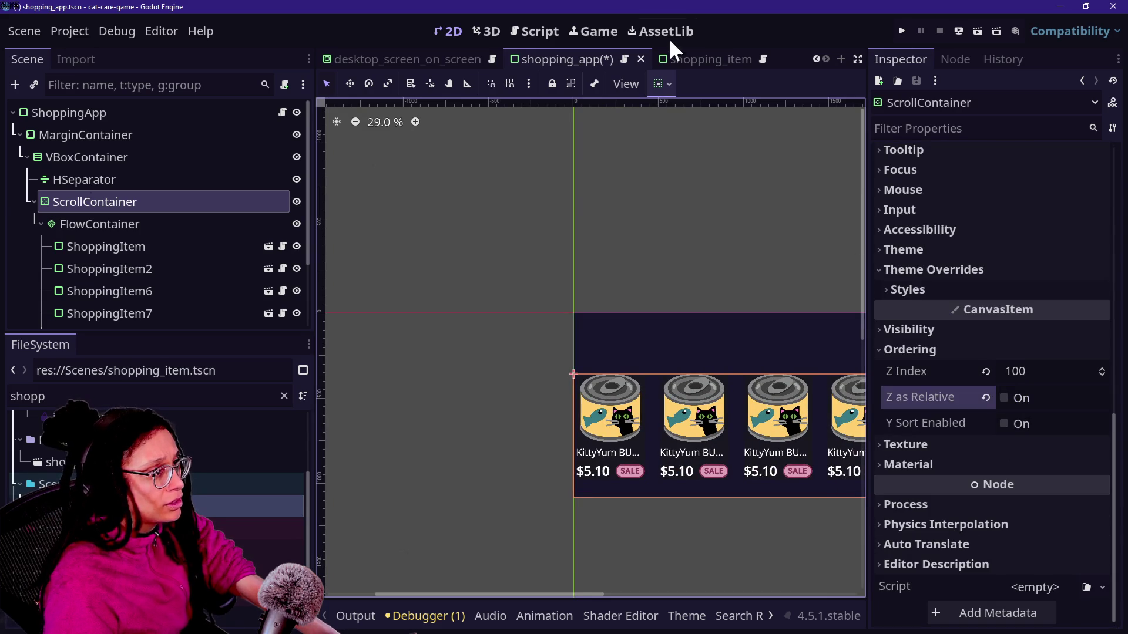
pyautogui.click(894, 28)
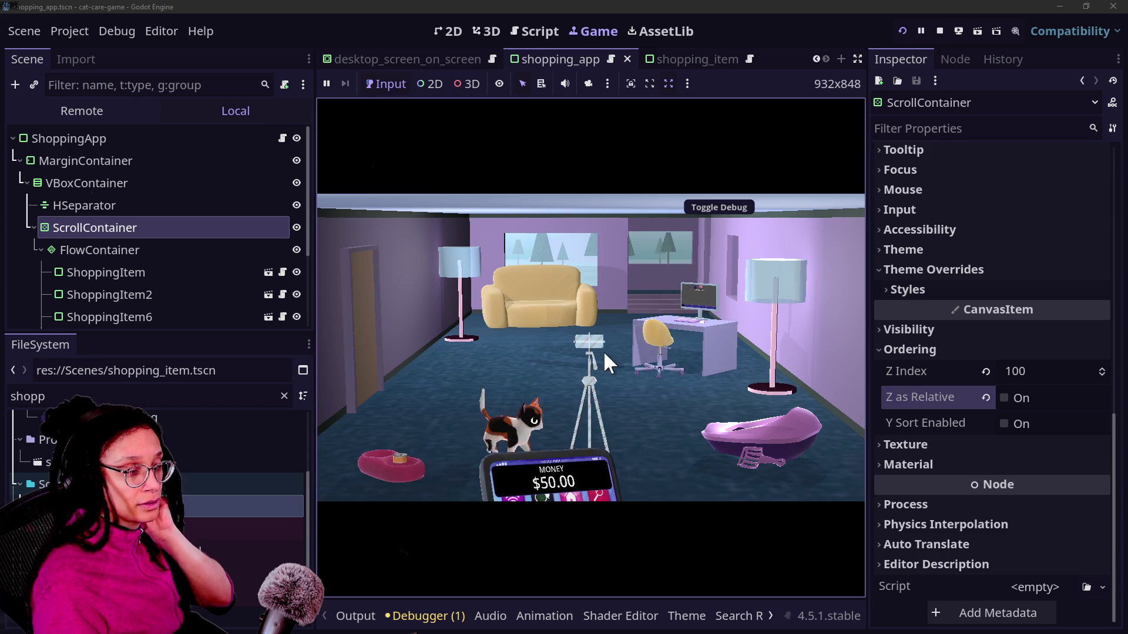
# Open the in-game Shopping App and briefly toggle Y Sort on the ScrollContainer.
pyautogui.click(637, 340)
pyautogui.click(545, 271)
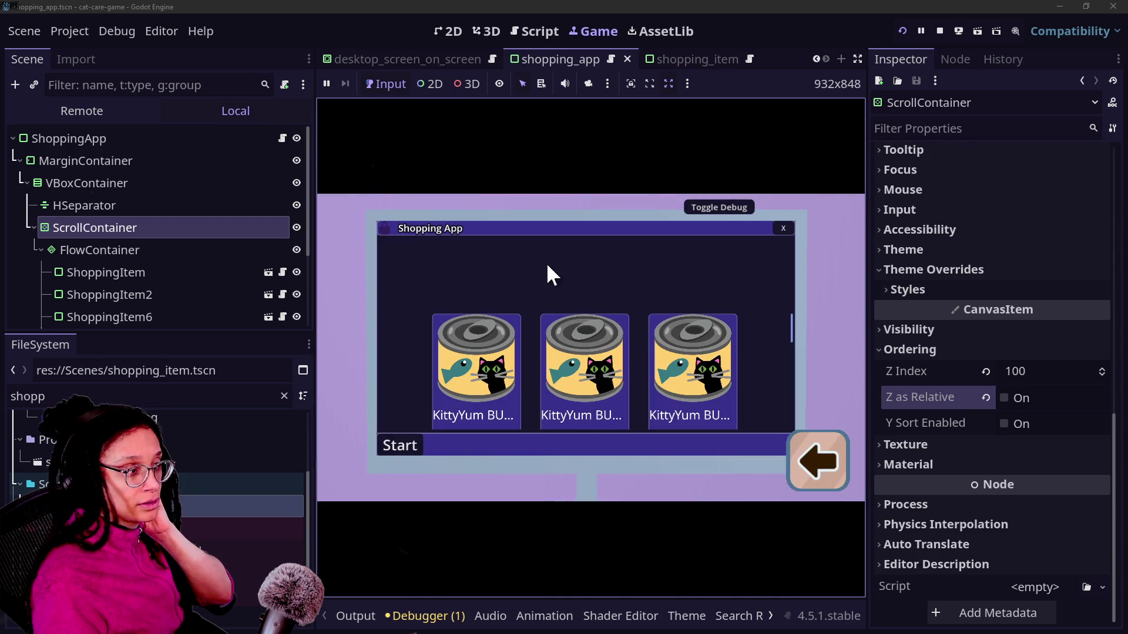
pyautogui.click(1022, 423)
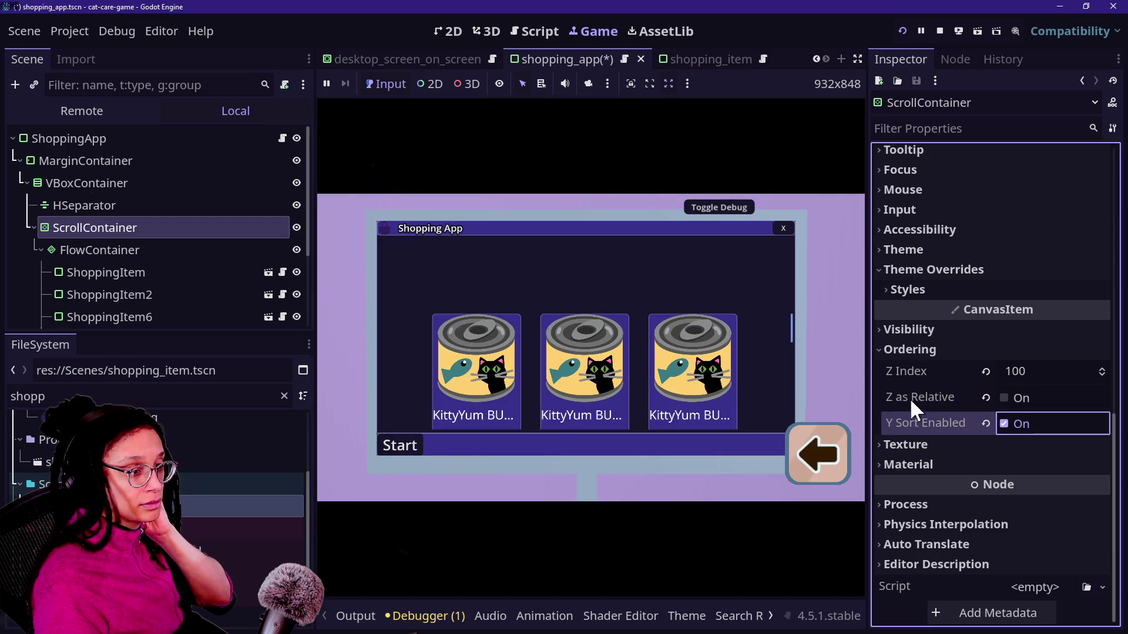
pyautogui.click(1024, 425)
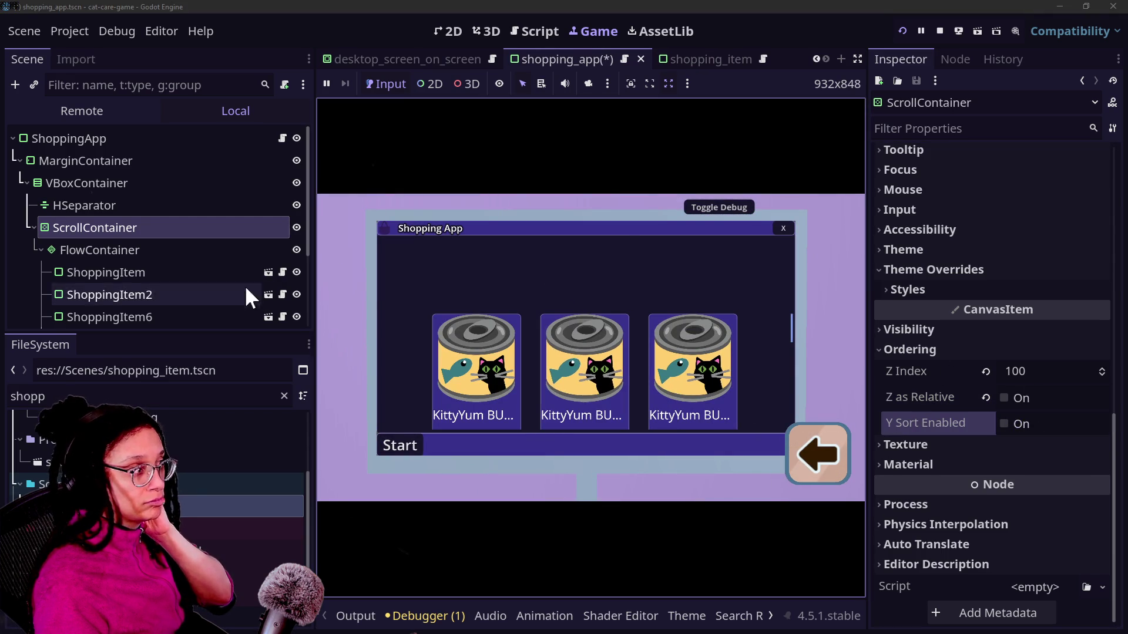
# Inspect the VBoxContainer, MarginContainer, ShoppingApp root and first ShoppingItem nodes.
pyautogui.click(115, 183)
pyautogui.click(119, 164)
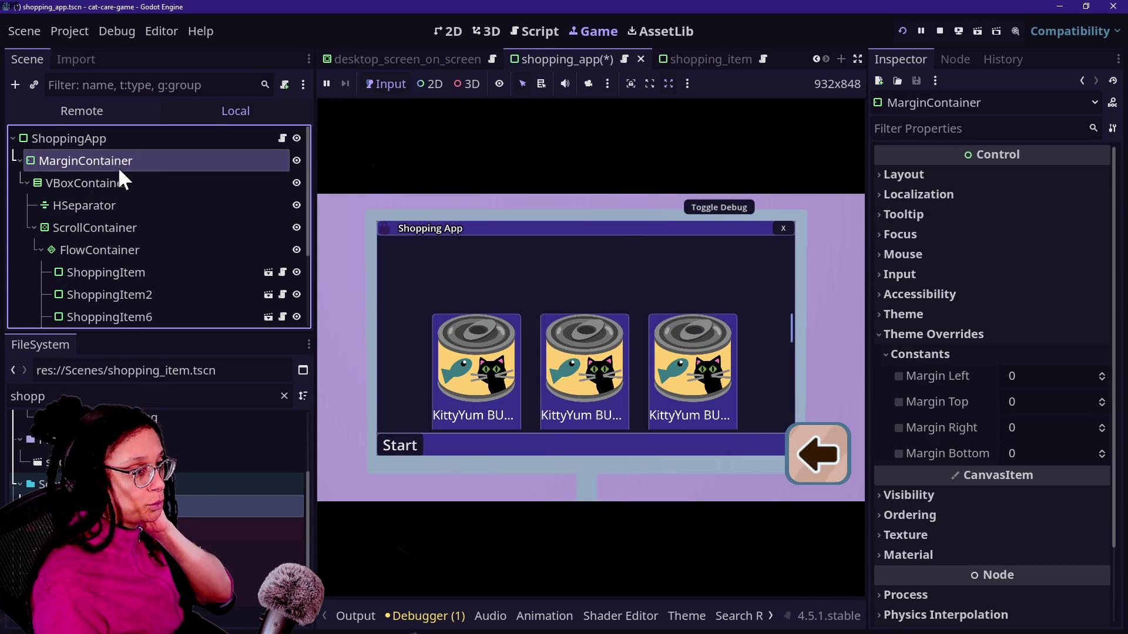
pyautogui.click(130, 140)
pyautogui.click(144, 182)
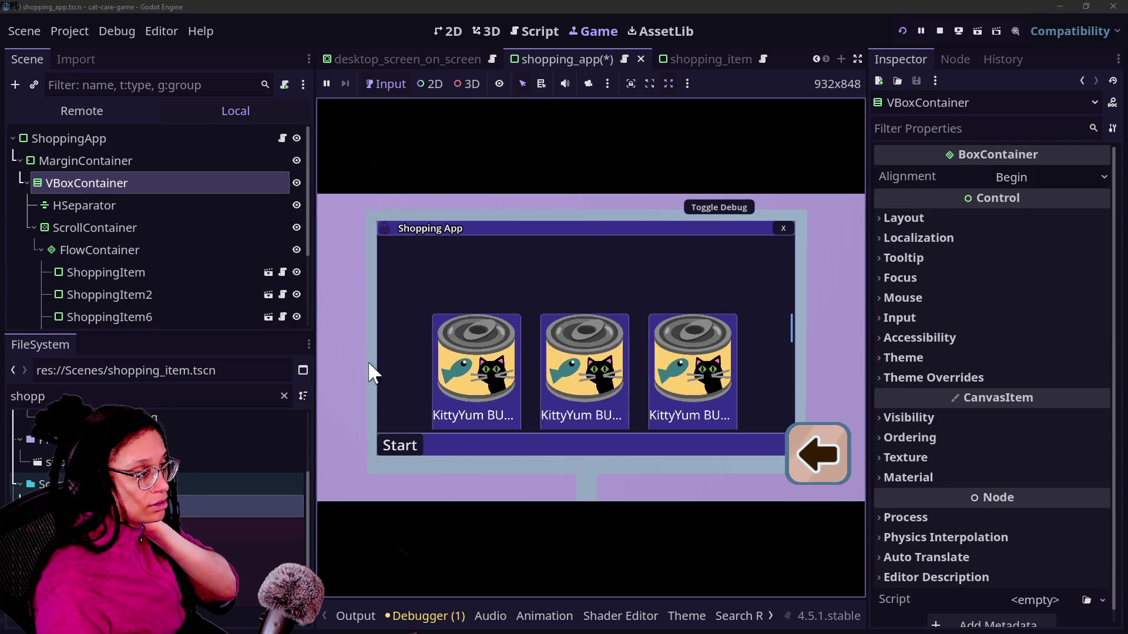
pyautogui.click(141, 263)
pyautogui.scroll(-8, 923, 405)
# On the ShoppingItem, turn off Z as Relative and try Y Sort on then off.
pyautogui.click(925, 406)
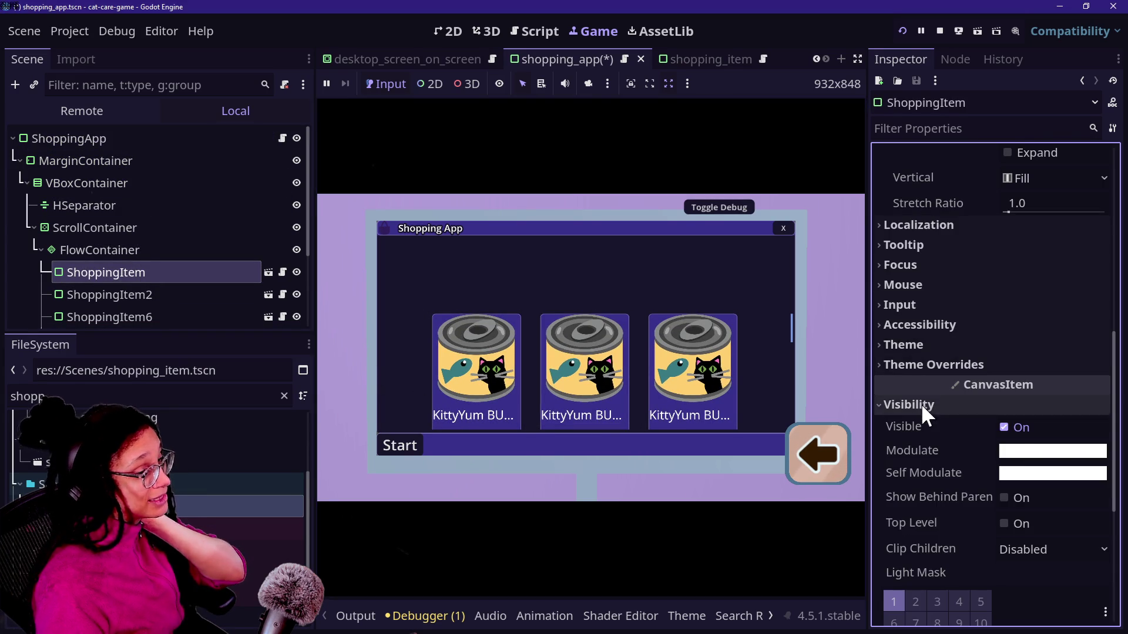
pyautogui.scroll(-5, 986, 482)
pyautogui.click(977, 426)
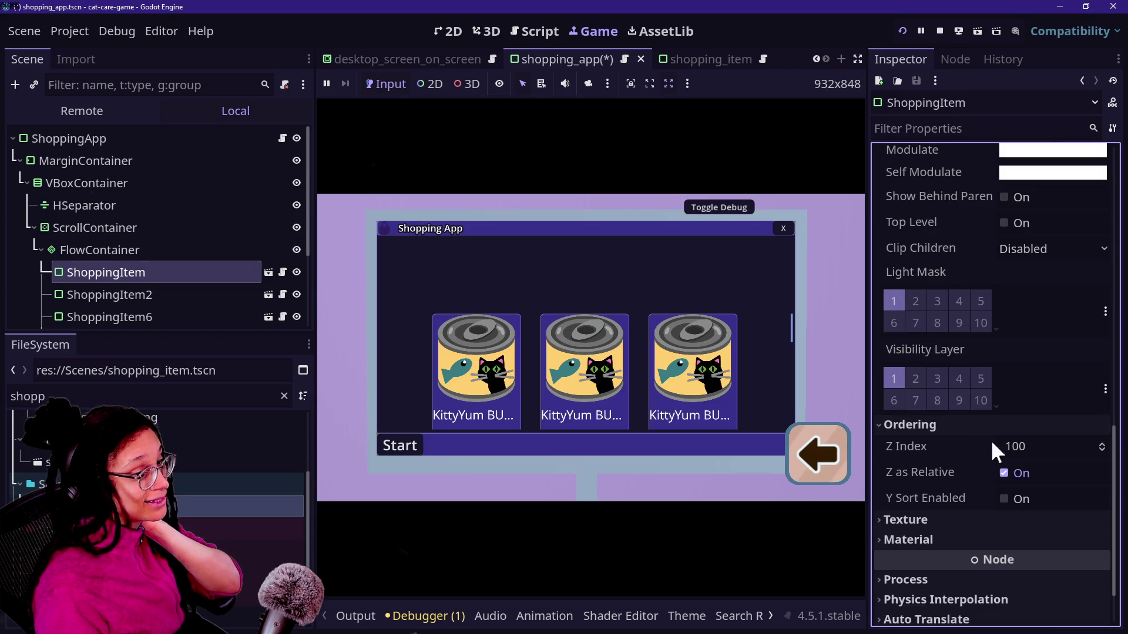
pyautogui.click(1014, 473)
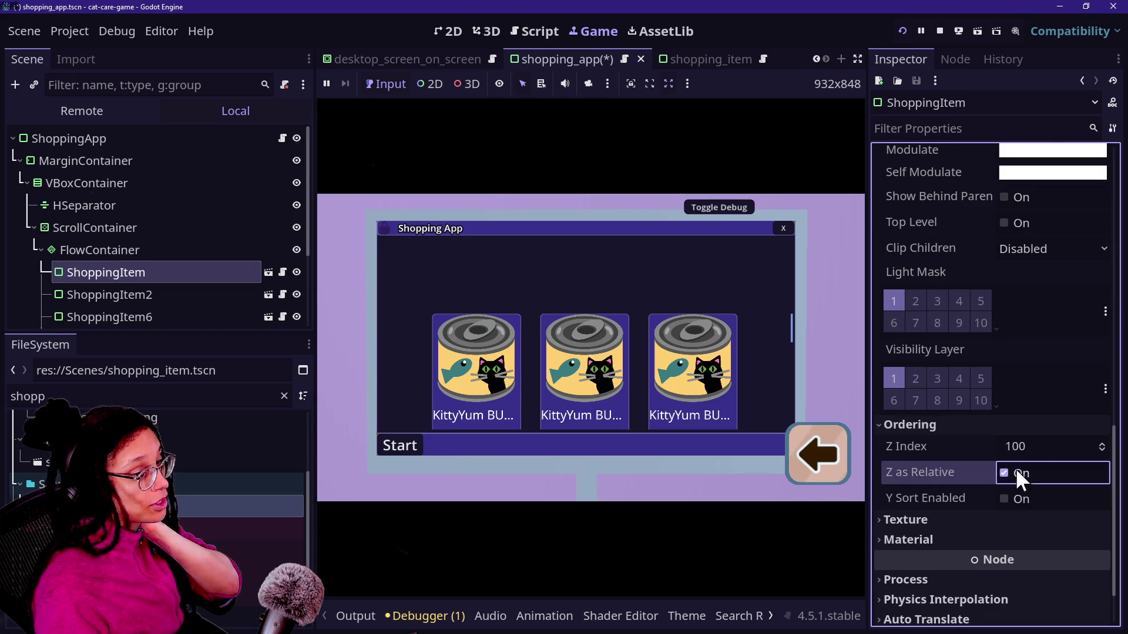
pyautogui.click(1010, 499)
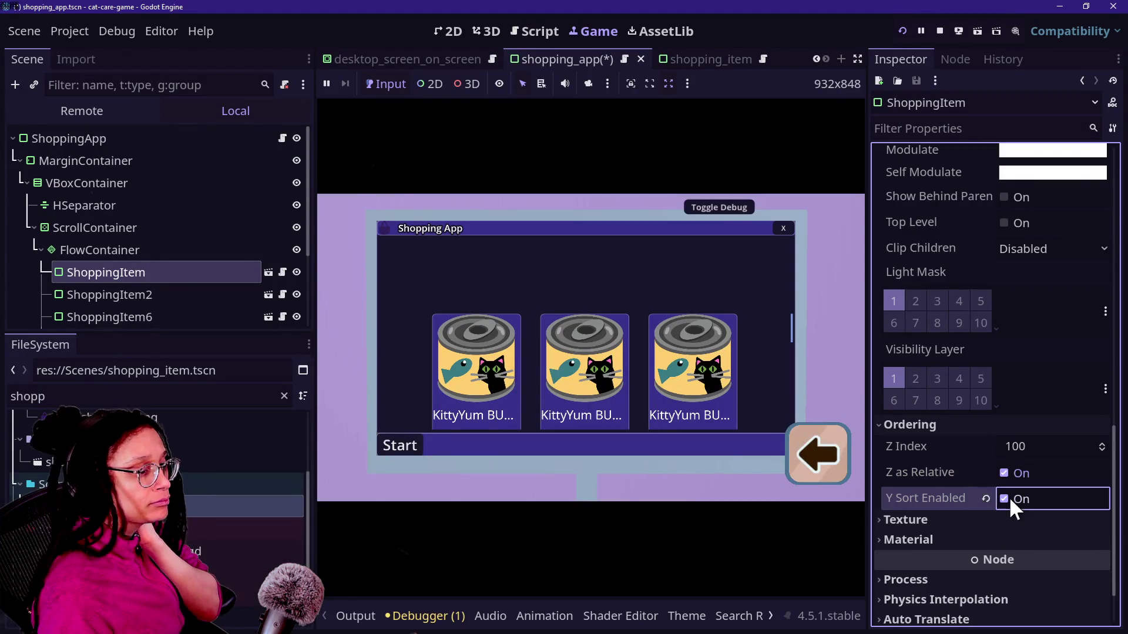
pyautogui.click(1004, 498)
# Try Show Behind Parent and Clip + Draw on the ShoppingItem, reverting both, then reselect ScrollContainer.
pyautogui.click(1006, 197)
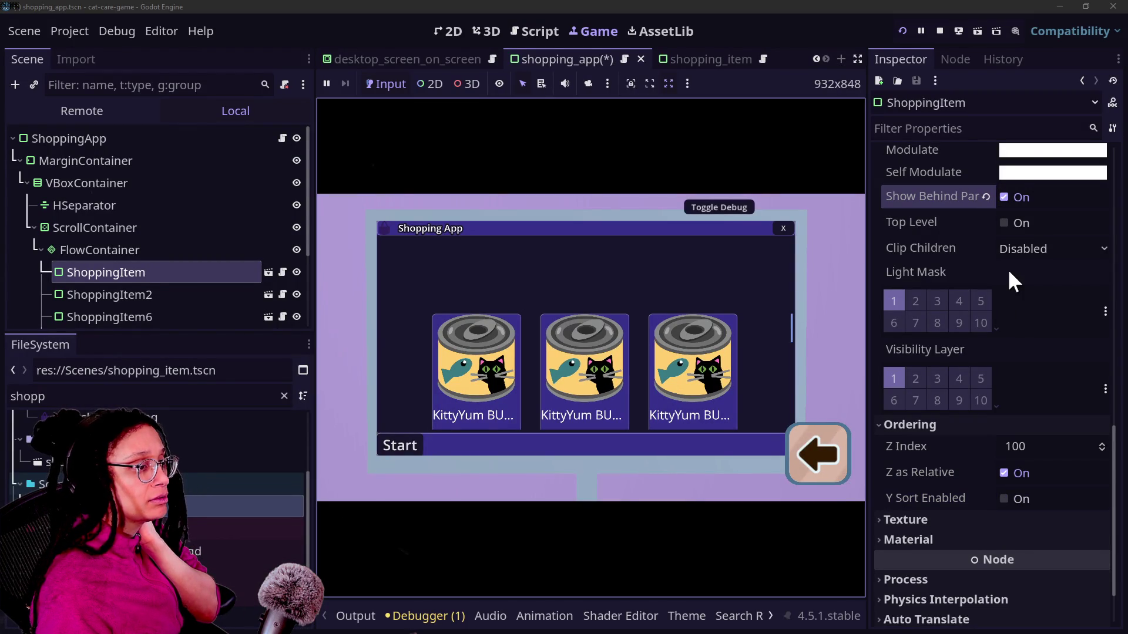
pyautogui.click(1012, 197)
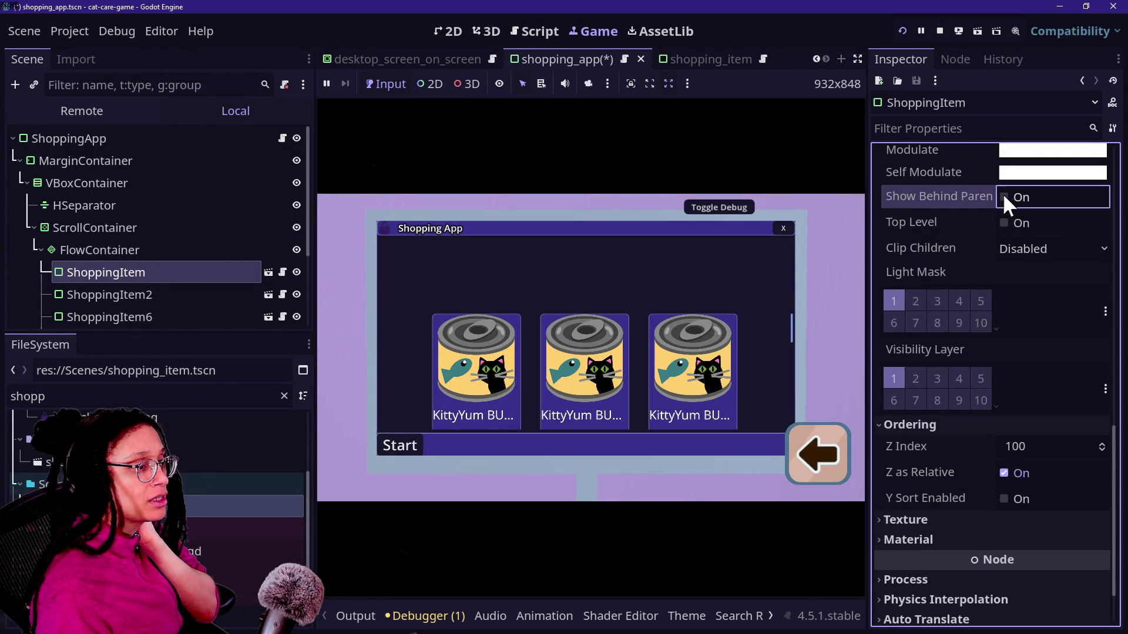
pyautogui.click(1016, 248)
pyautogui.click(1025, 312)
pyautogui.click(985, 248)
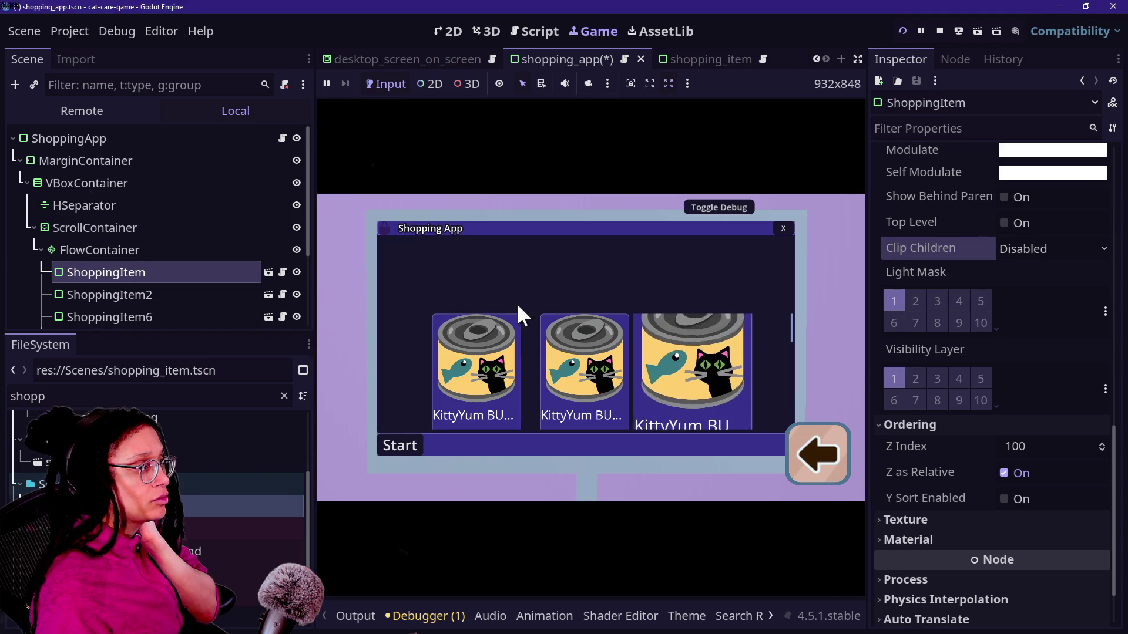
pyautogui.click(132, 229)
pyautogui.click(370, 253)
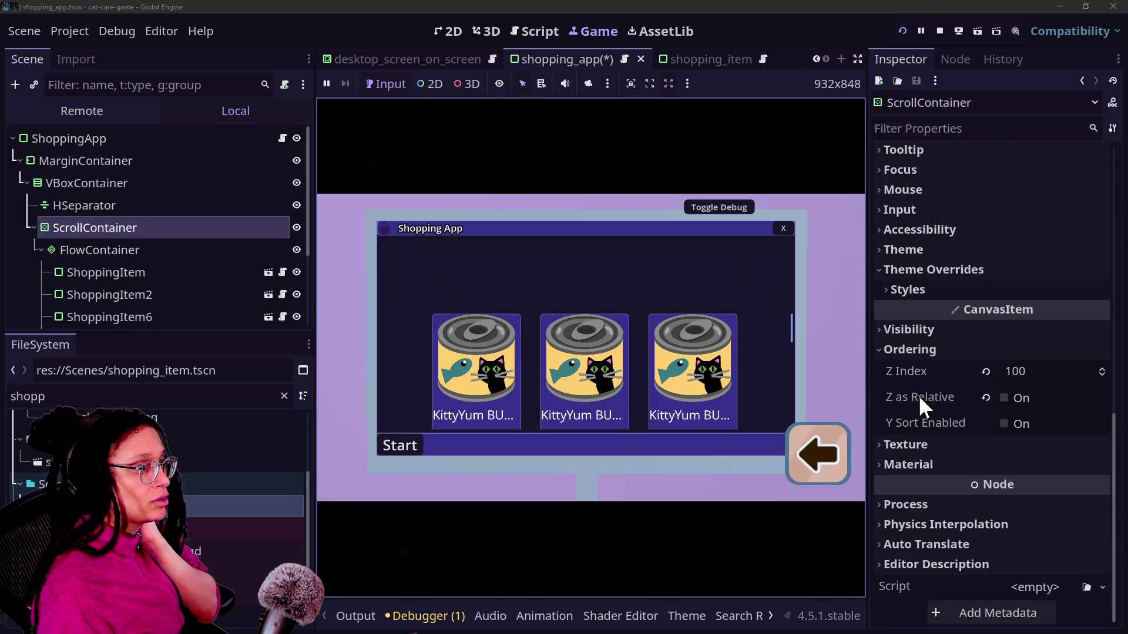
# Try Clip + Draw, then Clip Only for ScrollContainer's Clip Children before resetting it to Disabled.
pyautogui.click(909, 330)
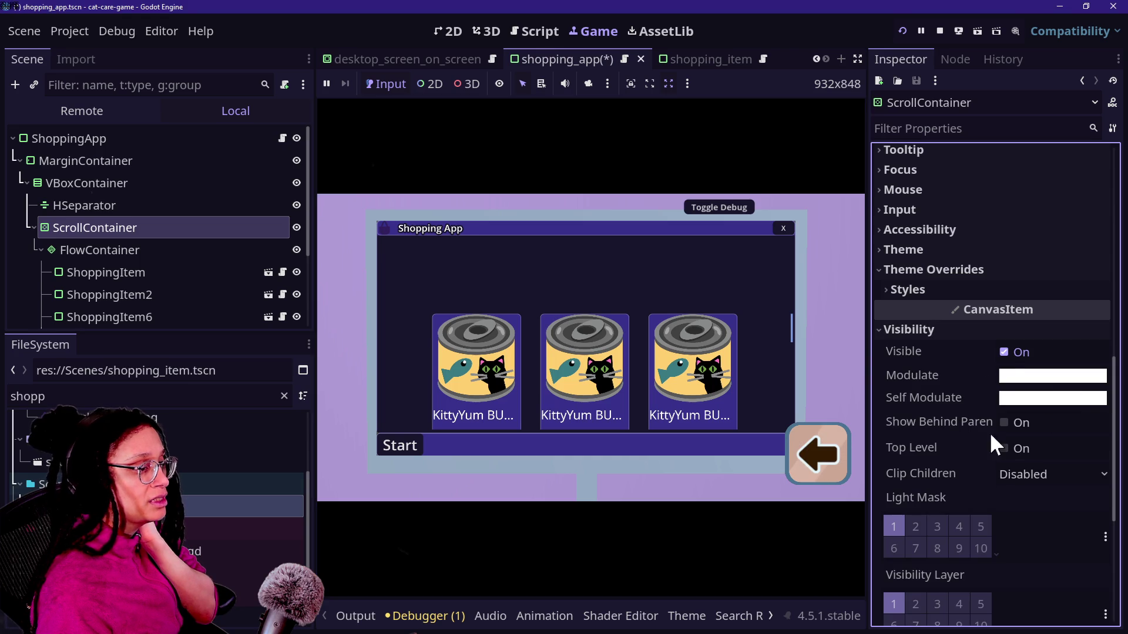
pyautogui.click(1017, 475)
pyautogui.click(1034, 535)
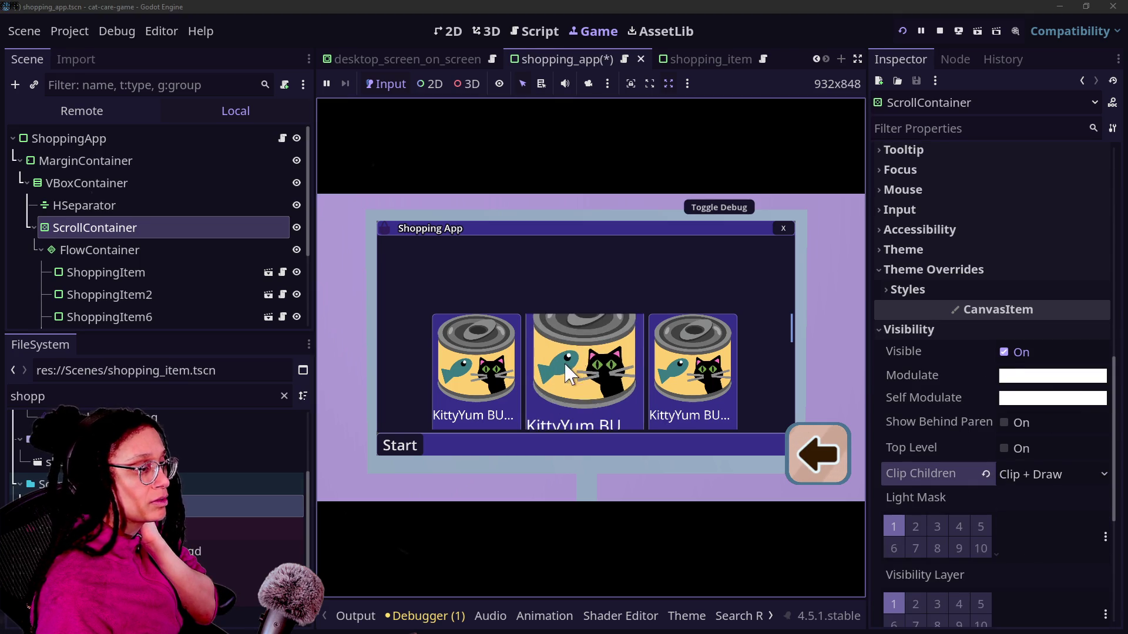
pyautogui.click(1009, 476)
pyautogui.click(1017, 521)
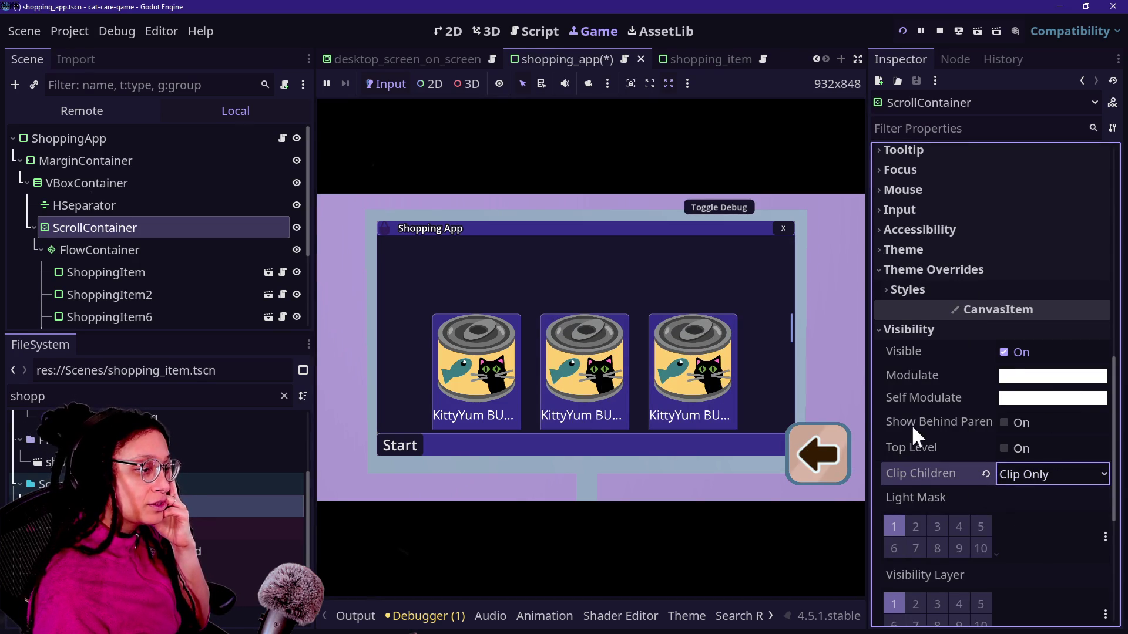
pyautogui.click(986, 474)
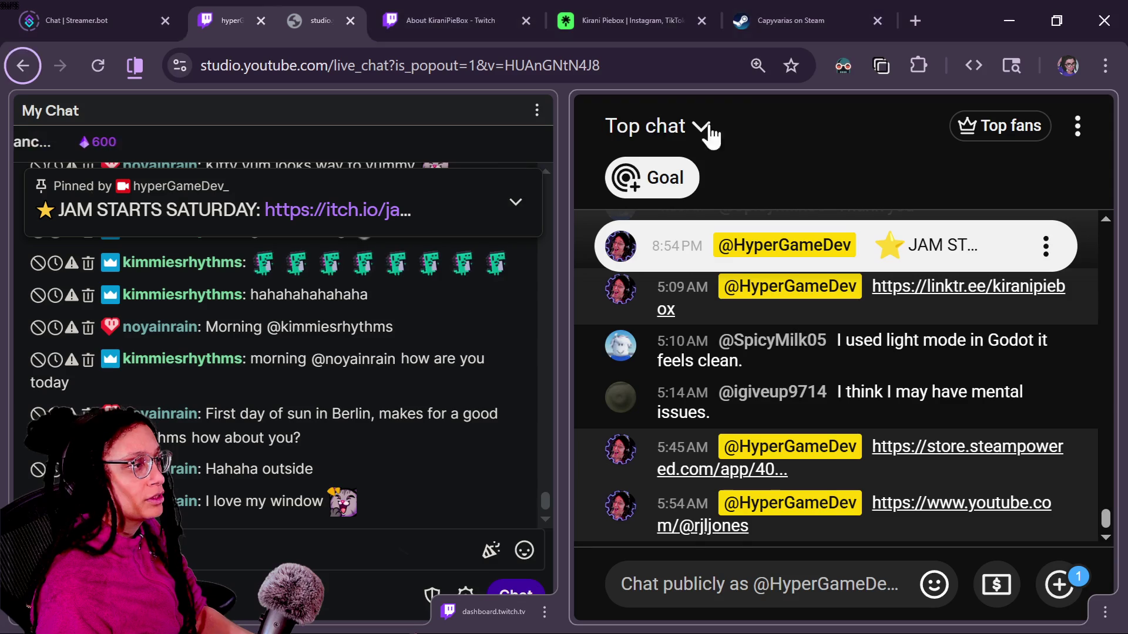
# Search the web in a new tab for 'godot control overlap scale increase order'.
pyautogui.click(917, 28)
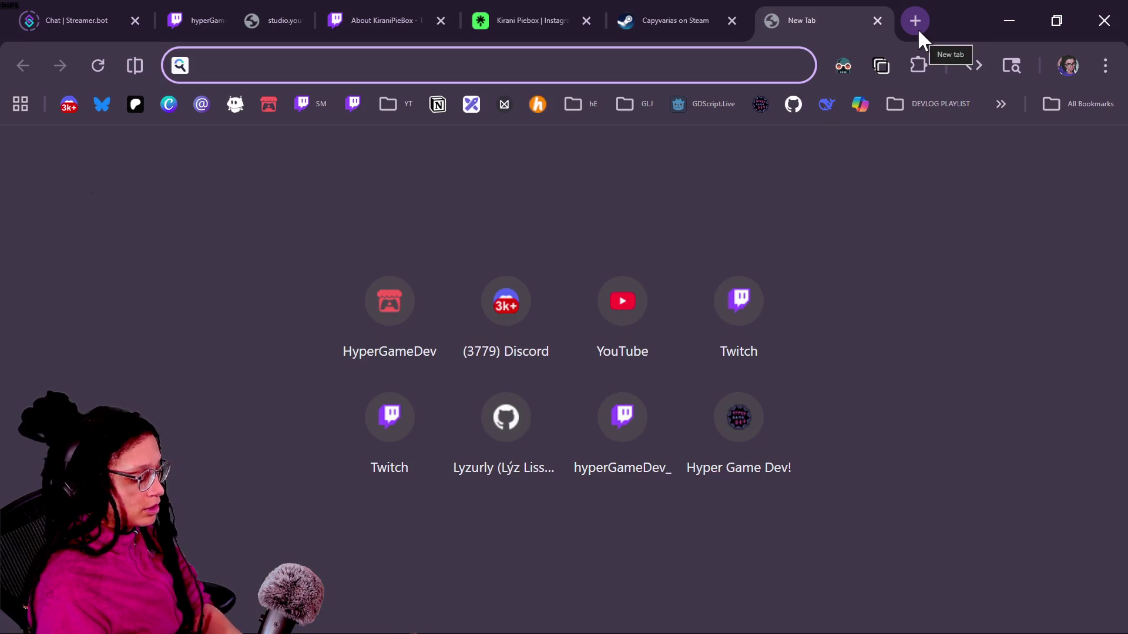
pyautogui.write('godot ')
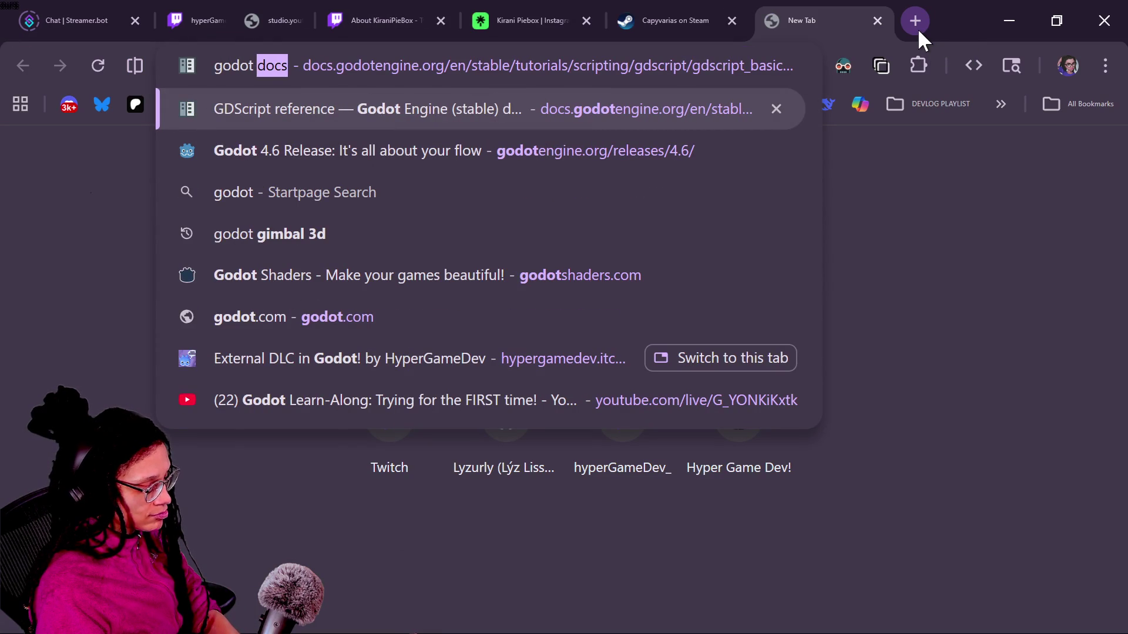
pyautogui.write('contro')
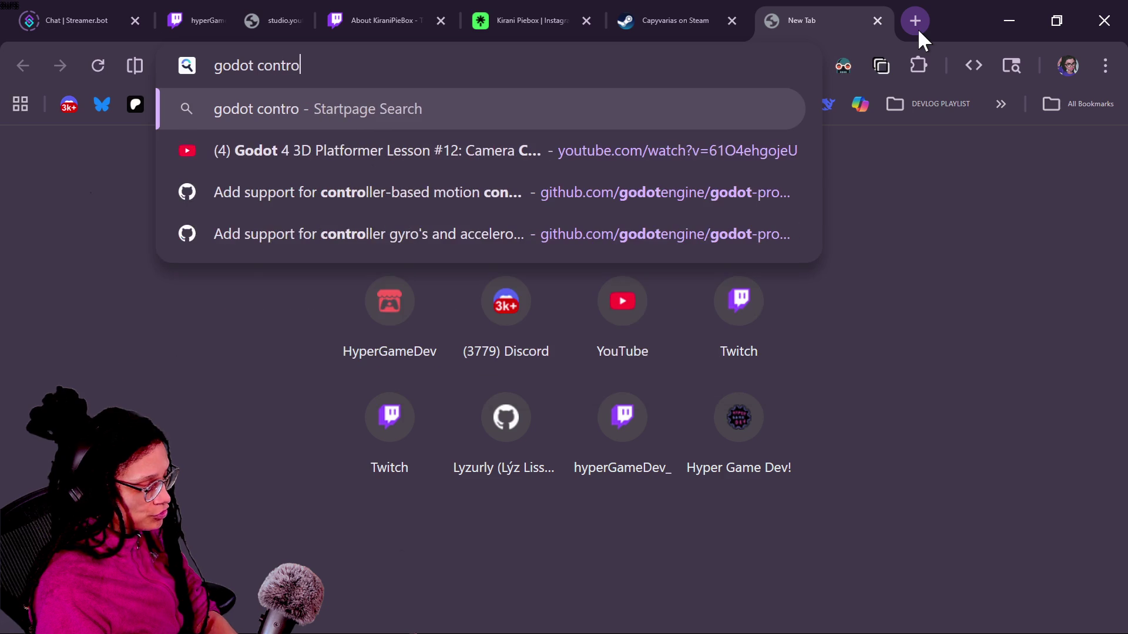
pyautogui.write('l overlap sc')
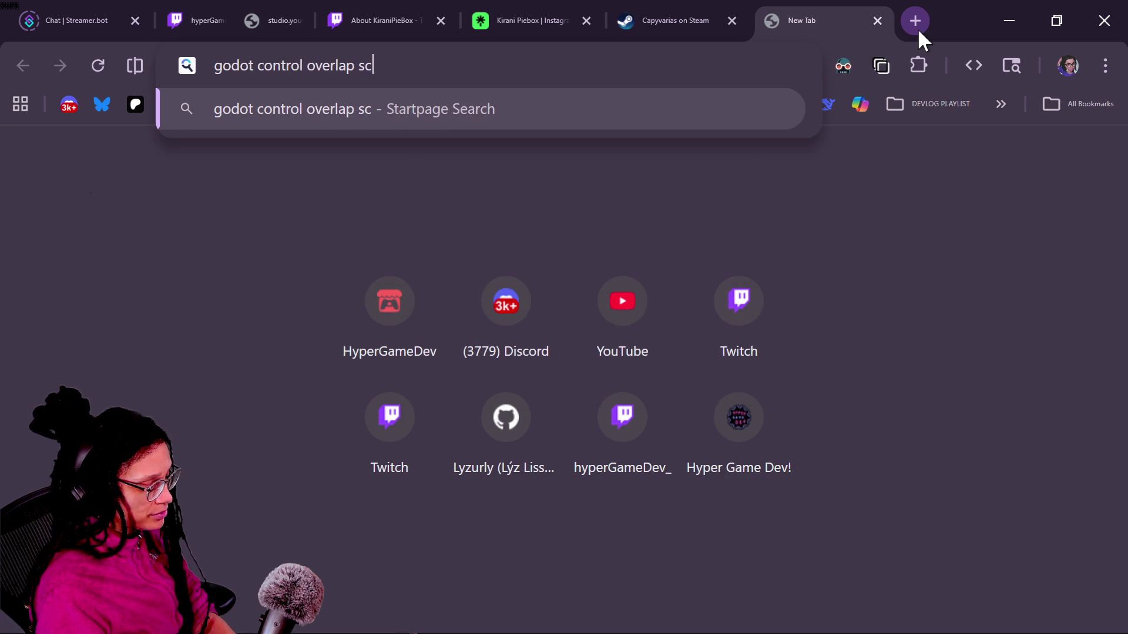
pyautogui.write('ale increase ')
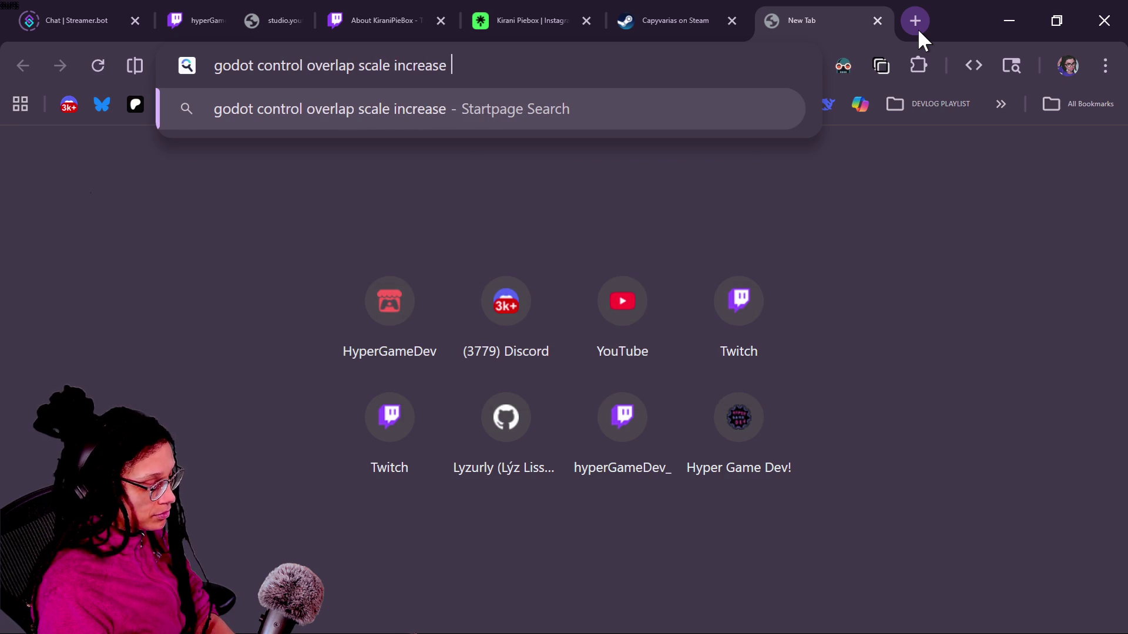
pyautogui.write('order')
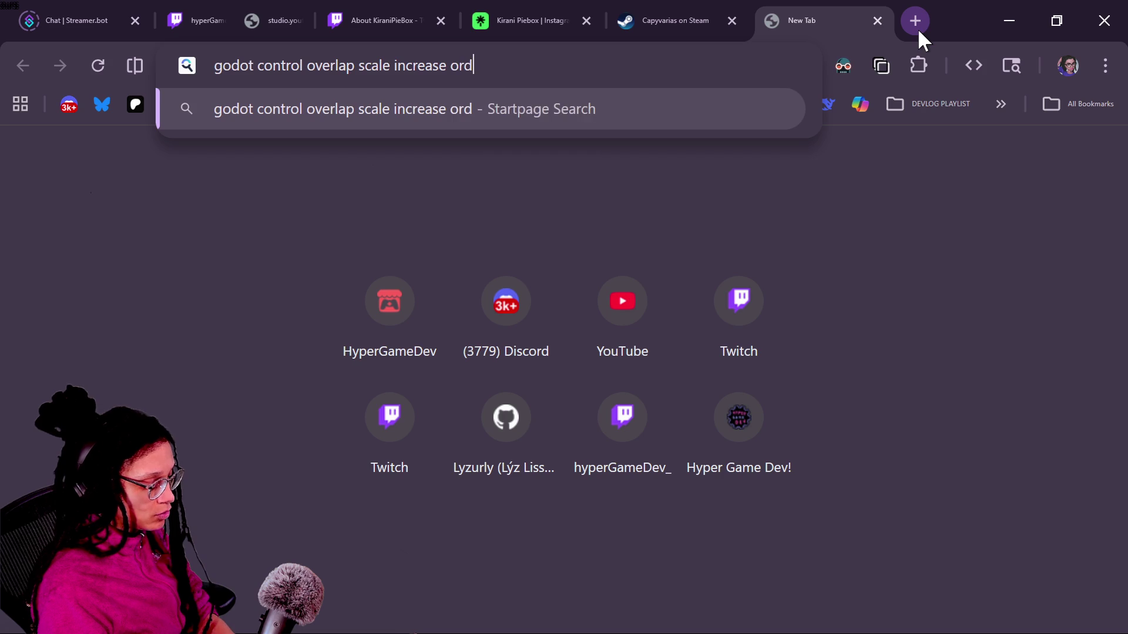
pyautogui.press('Return')
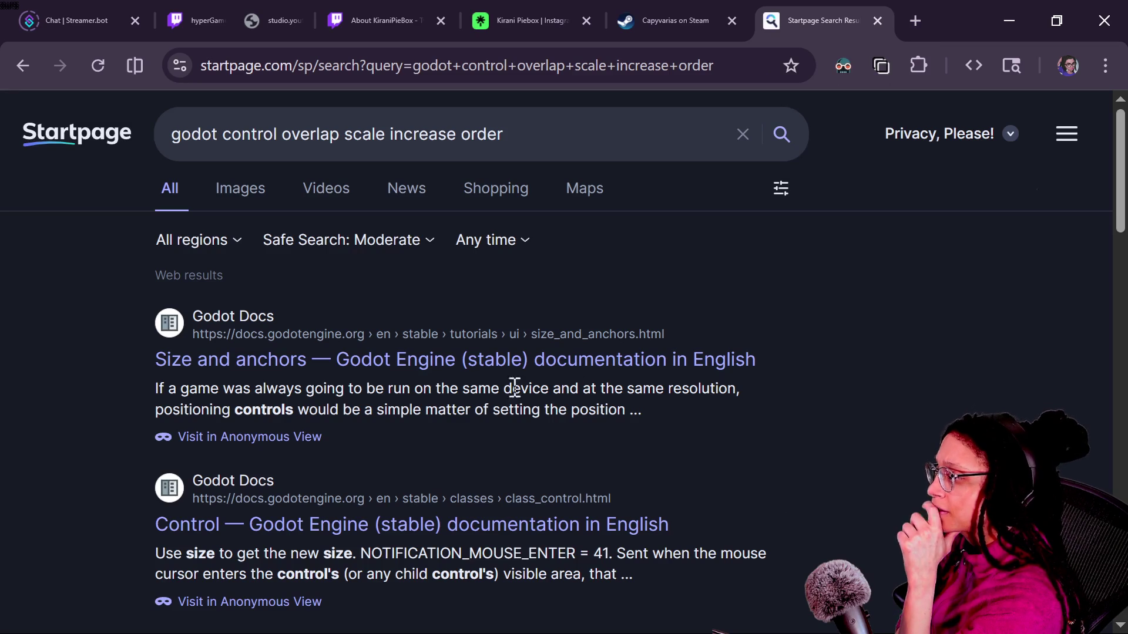
# Skim the first page of Startpage results and move on to page 2.
pyautogui.scroll(-3, 495, 411)
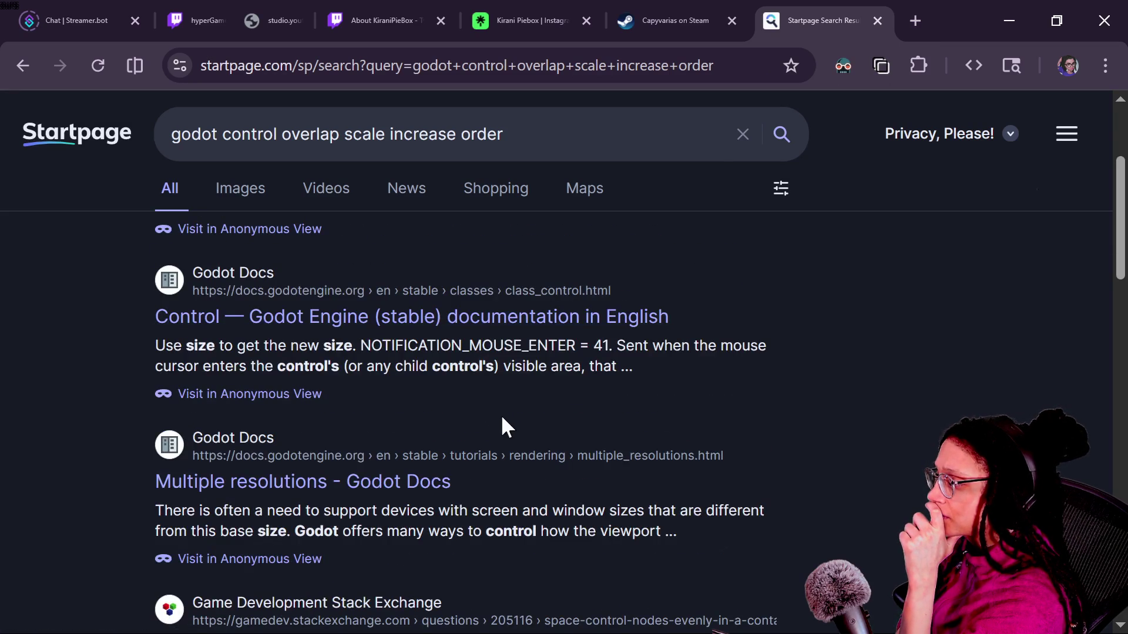
pyautogui.scroll(-5, 524, 427)
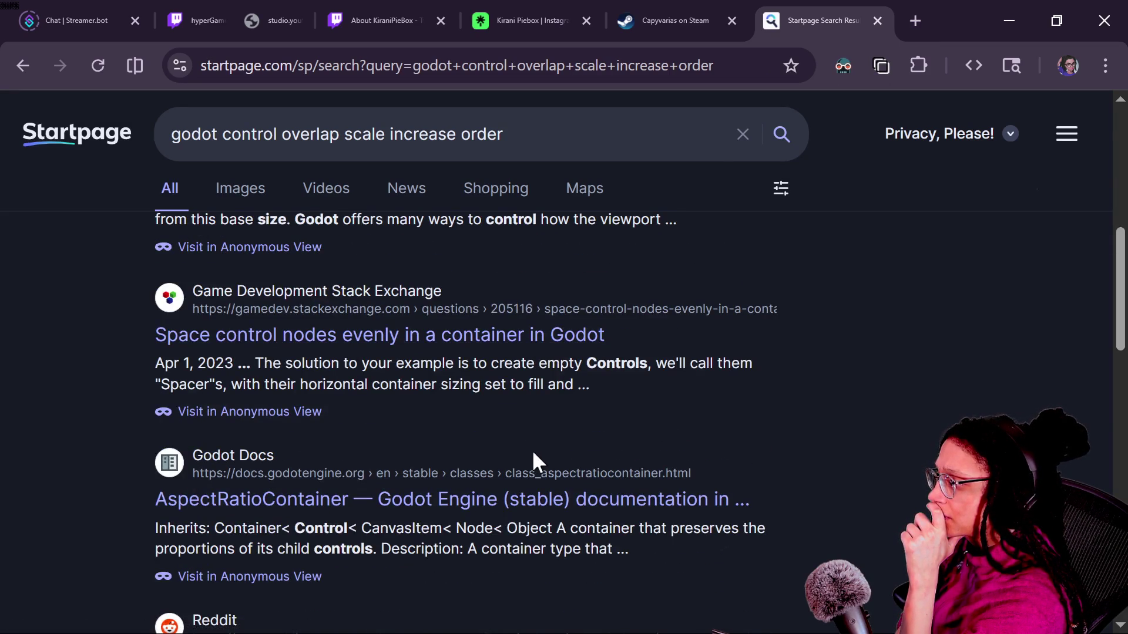
pyautogui.scroll(-7, 533, 453)
pyautogui.scroll(-5, 600, 468)
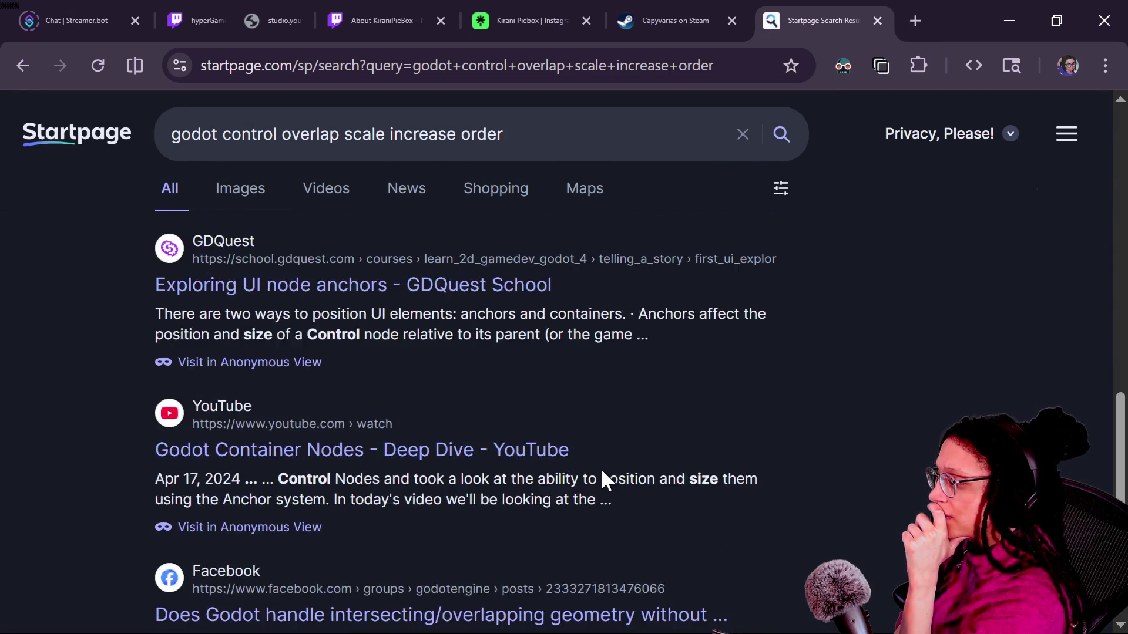
pyautogui.scroll(20, 600, 468)
pyautogui.scroll(-8, 600, 467)
pyautogui.scroll(-12, 602, 470)
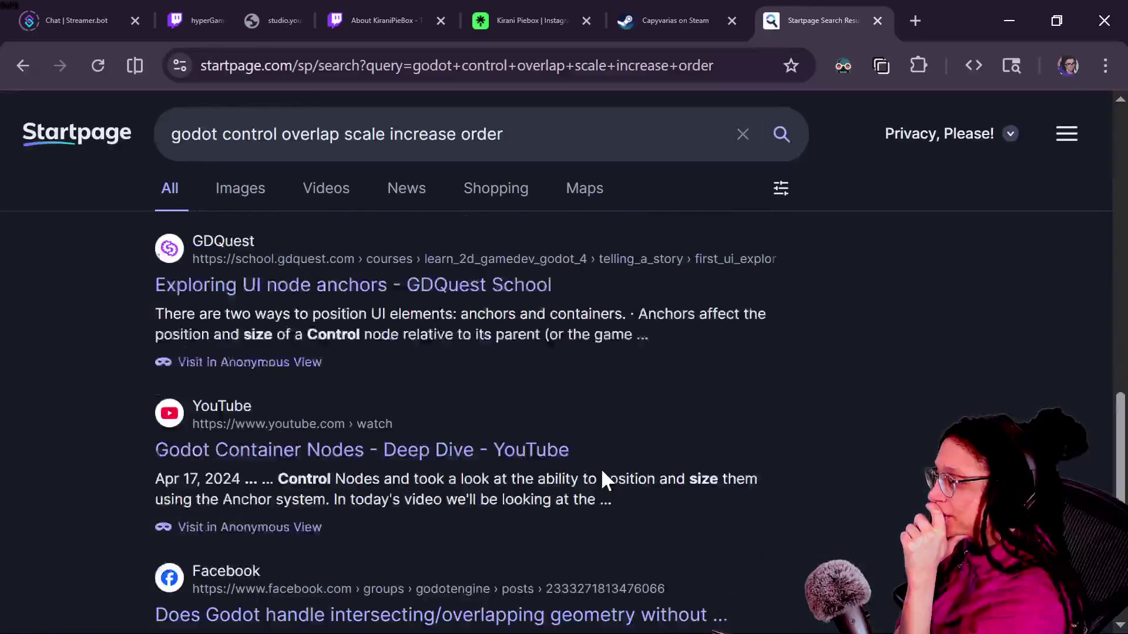
pyautogui.scroll(-6, 710, 467)
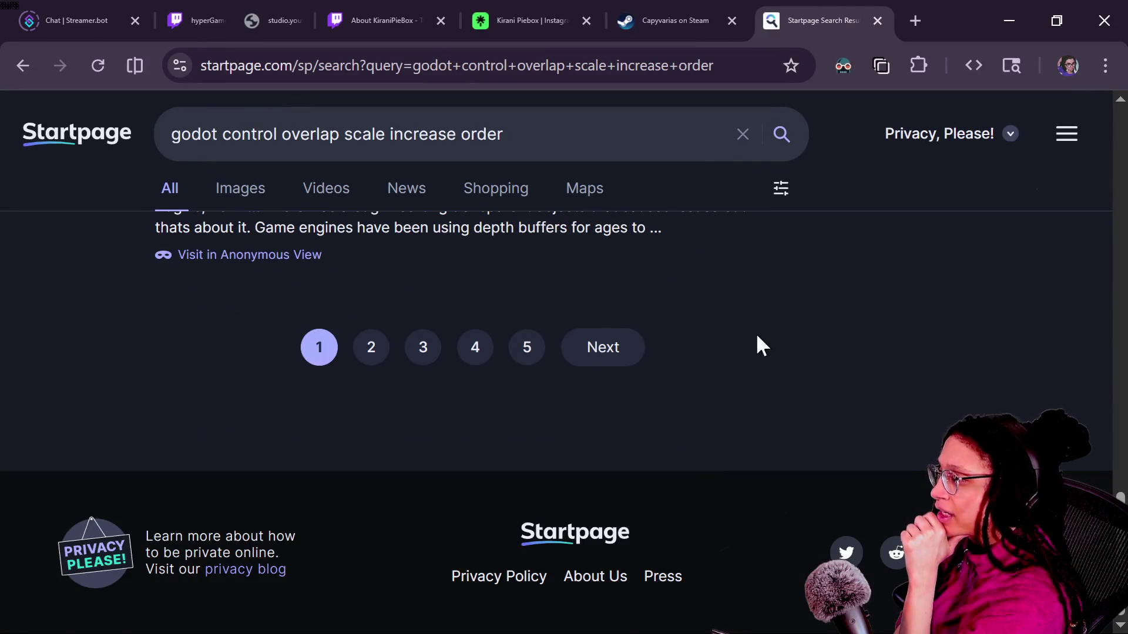
pyautogui.scroll(18, 756, 337)
pyautogui.scroll(-20, 661, 491)
pyautogui.click(618, 359)
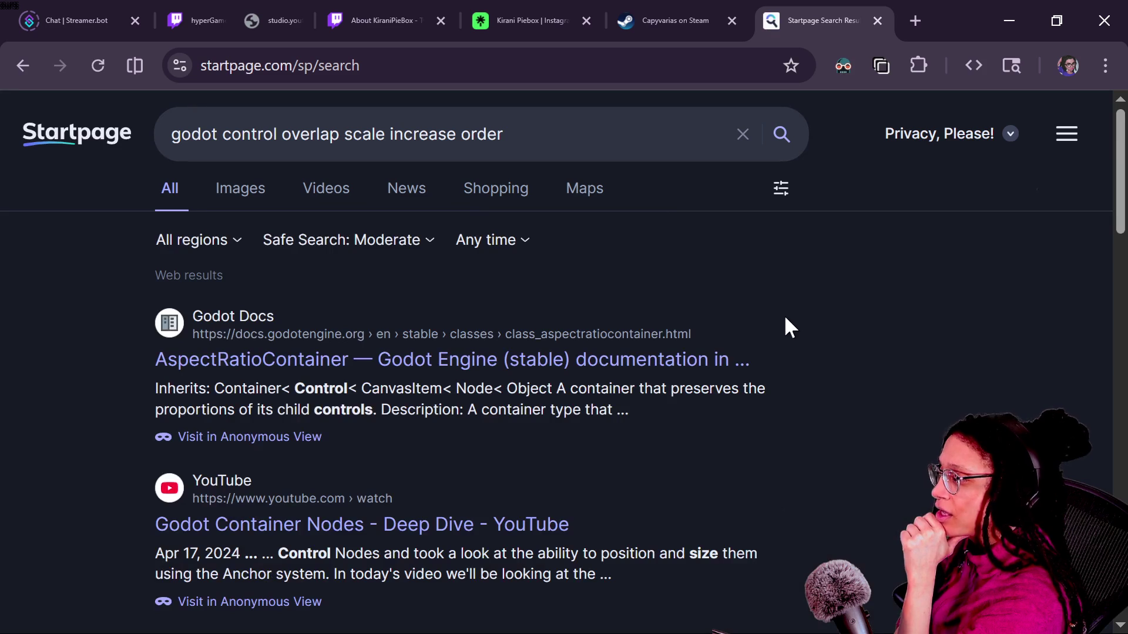
# Browse page 2 and open the 'How do I stop custom controls from overlapping?' forum thread.
pyautogui.scroll(-8, 785, 317)
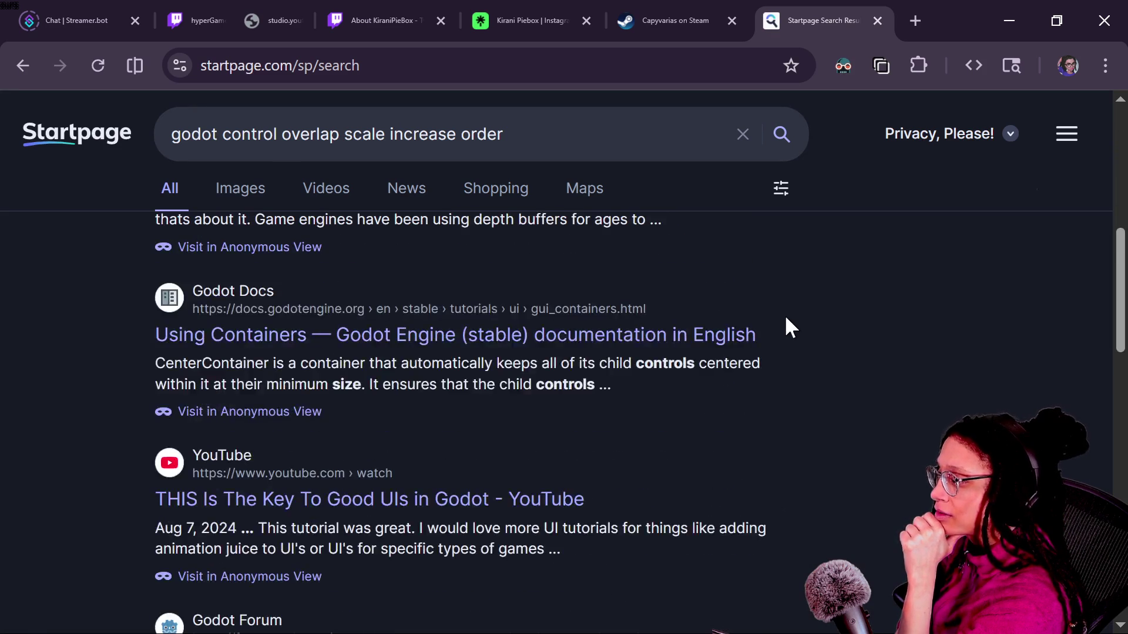
pyautogui.scroll(-2, 790, 327)
pyautogui.scroll(-5, 786, 318)
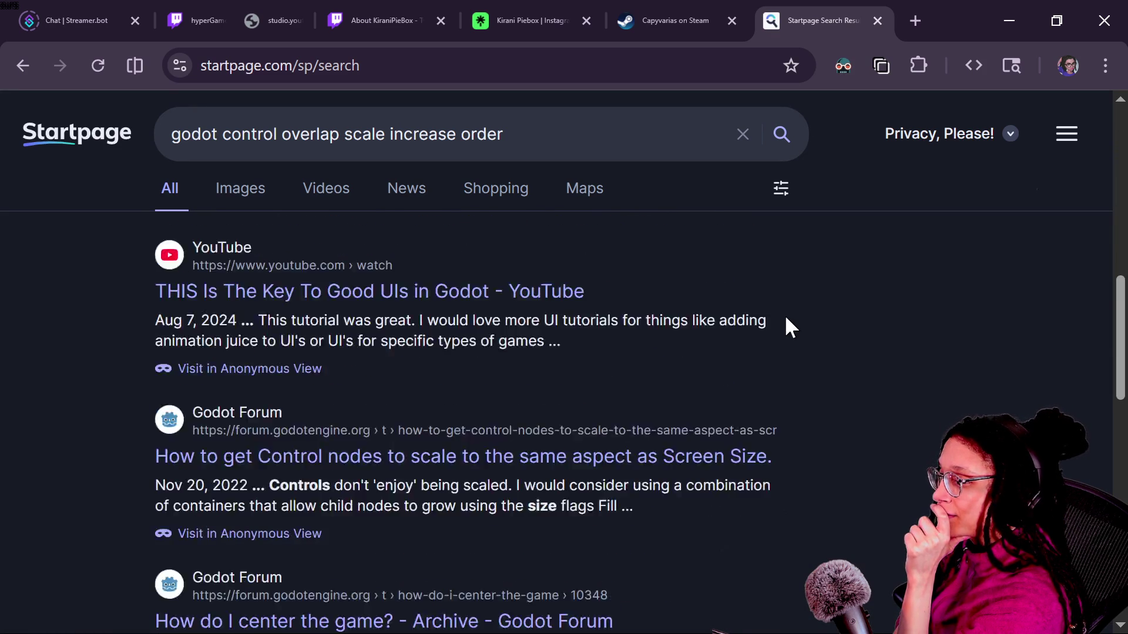
pyautogui.scroll(-3, 785, 319)
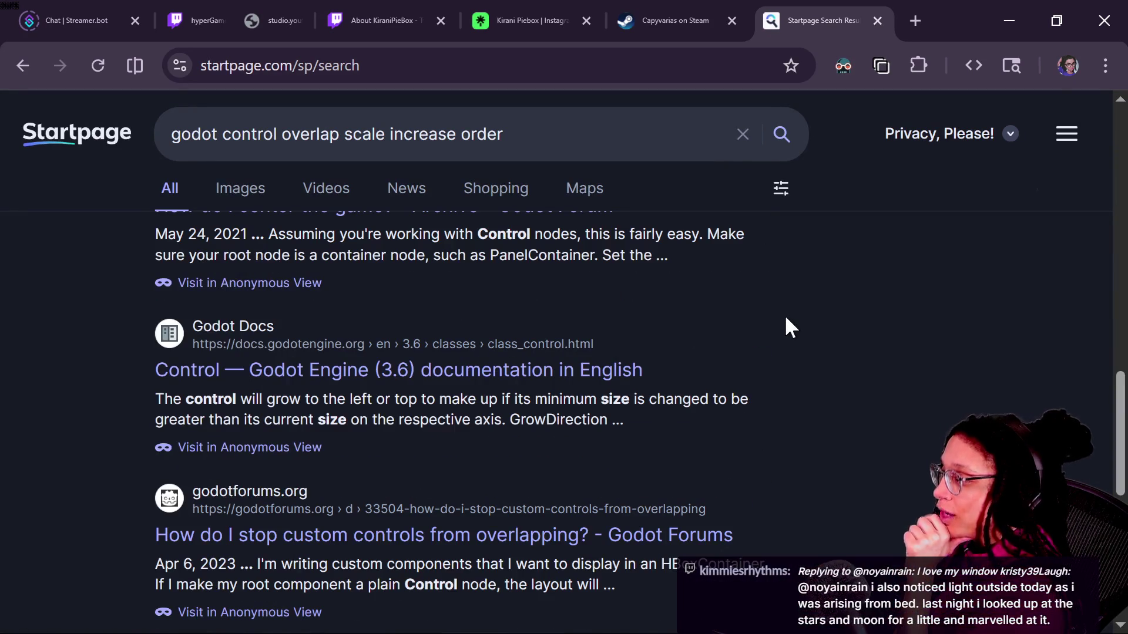
pyautogui.scroll(-10, 786, 318)
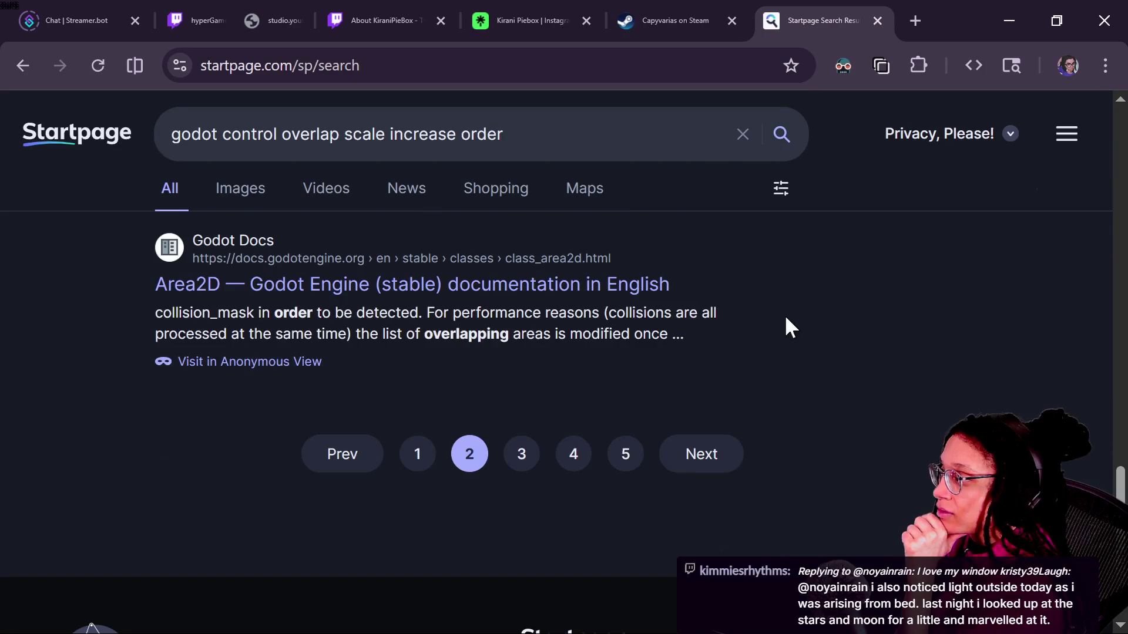
pyautogui.scroll(3, 781, 326)
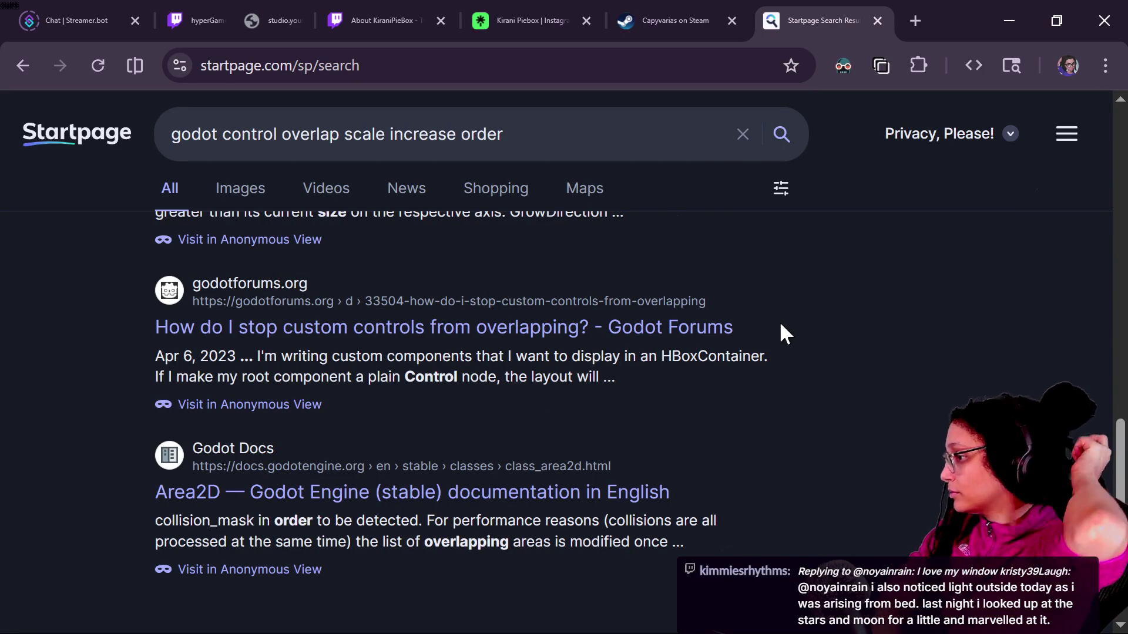
pyautogui.click(637, 337)
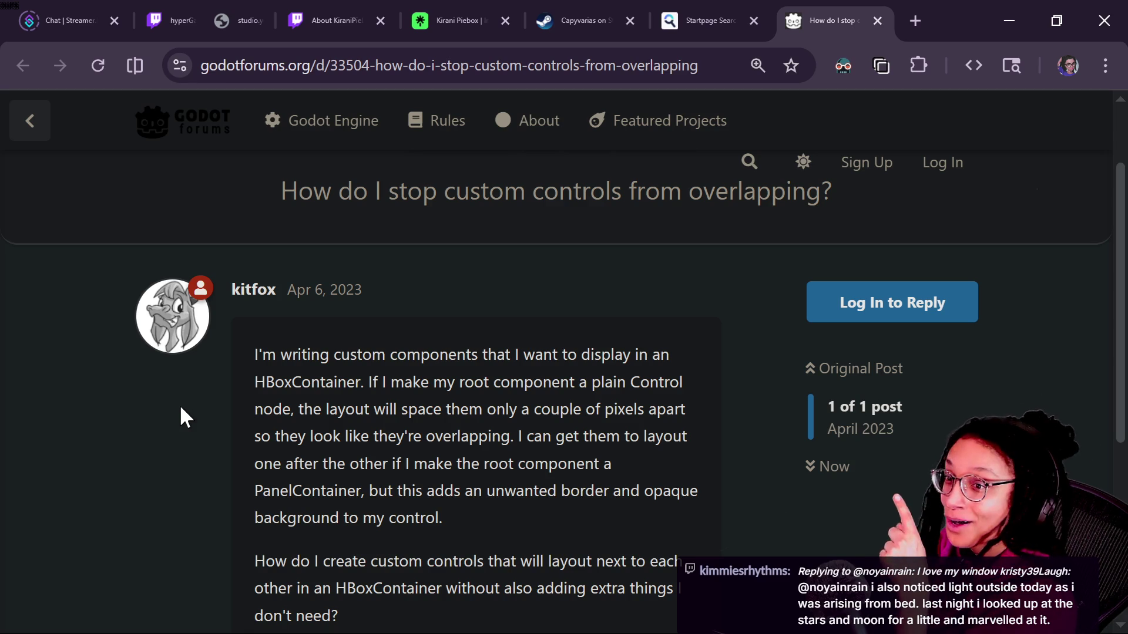
# Read through the Godot Forums overlapping-controls thread, then close its tab.
pyautogui.scroll(-1, 181, 407)
pyautogui.scroll(-1, 180, 407)
pyautogui.scroll(1, 180, 408)
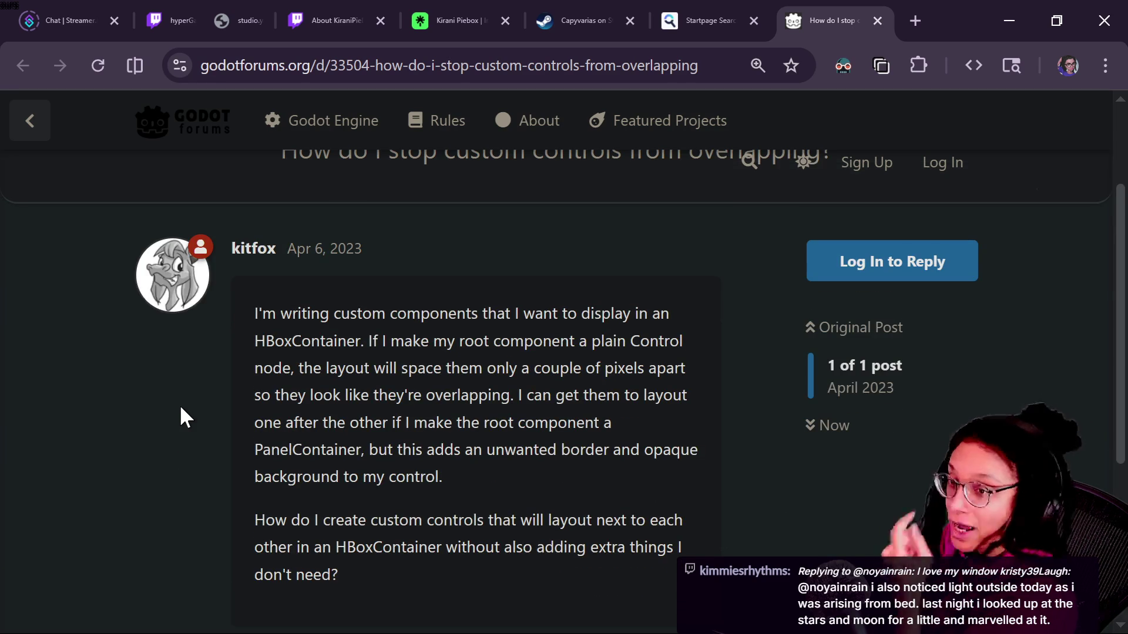
pyautogui.scroll(2, 180, 416)
pyautogui.scroll(-2, 180, 416)
pyautogui.scroll(-1, 186, 417)
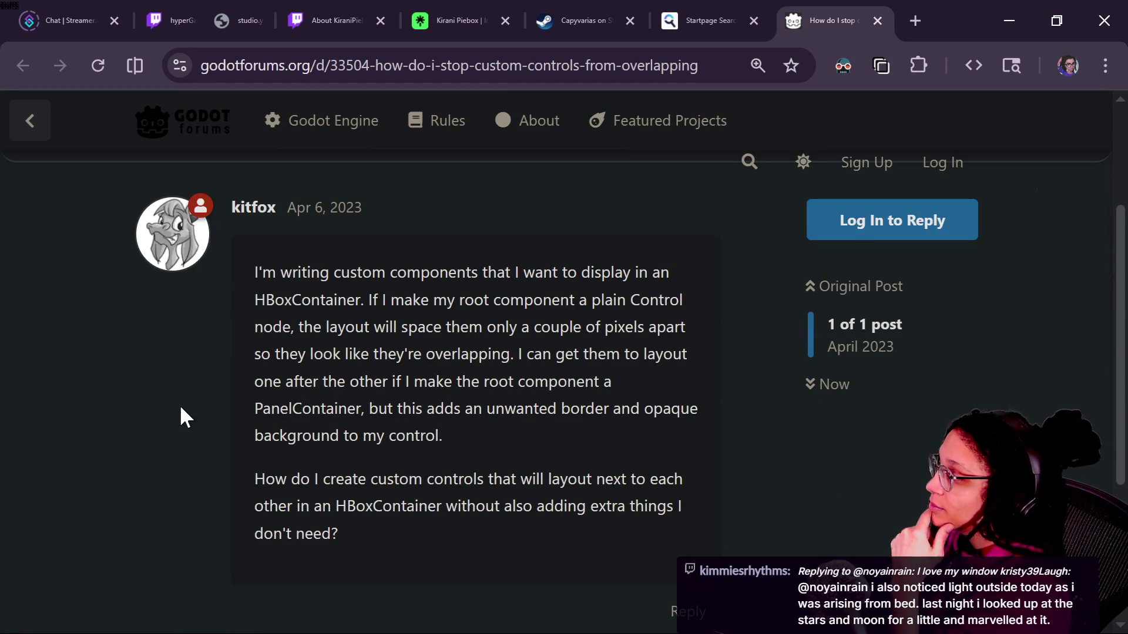
pyautogui.scroll(-1, 185, 417)
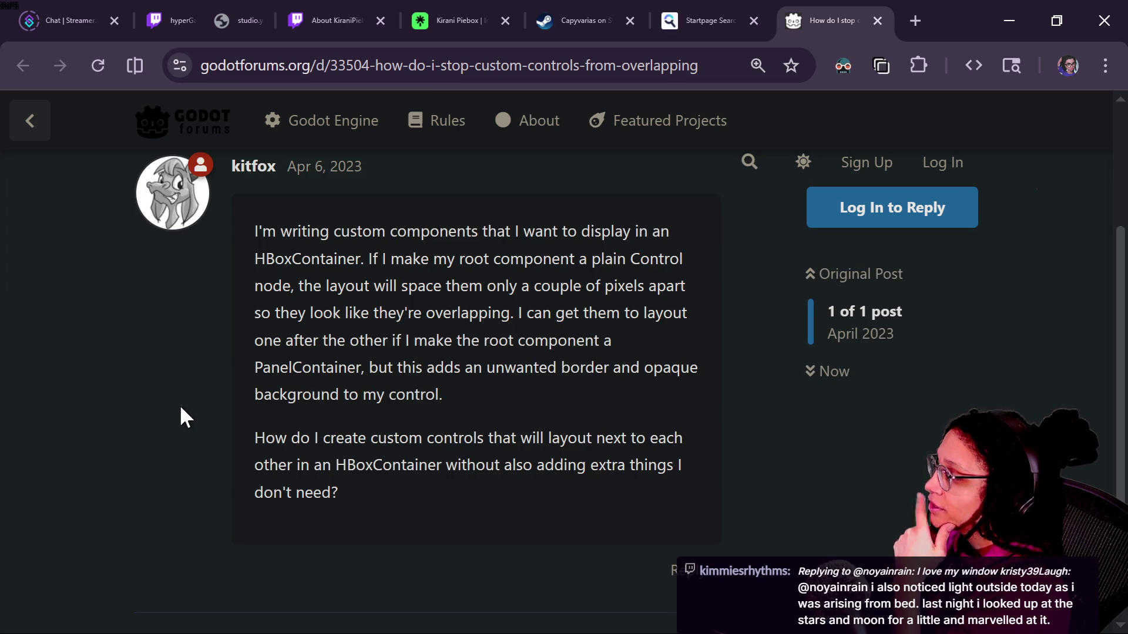
pyautogui.scroll(-1, 181, 409)
pyautogui.scroll(-1, 181, 409)
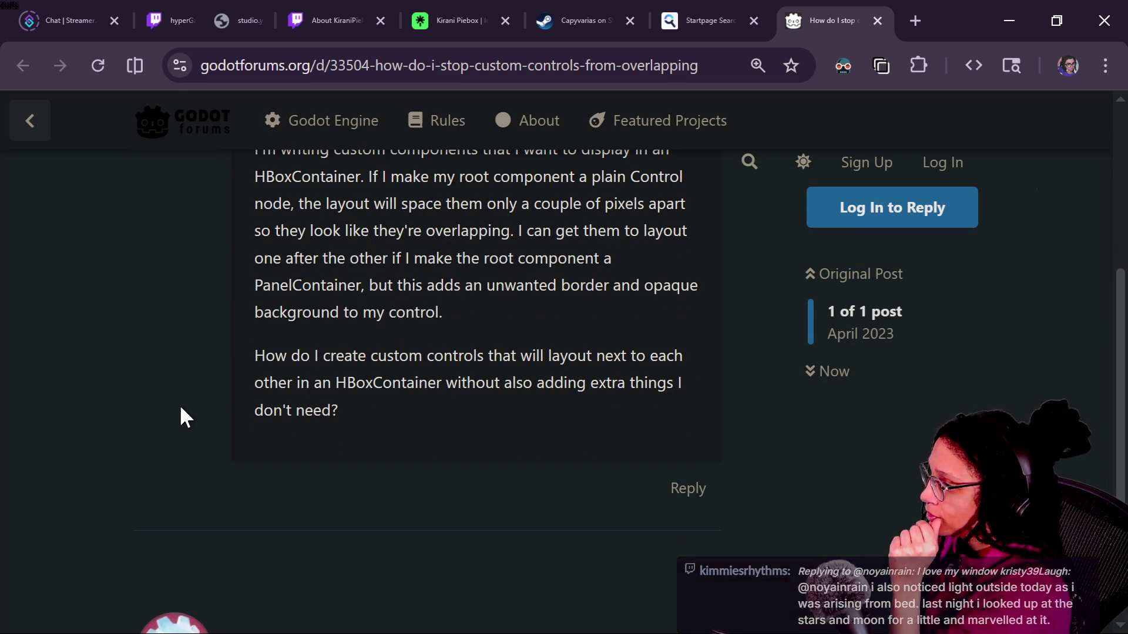
pyautogui.scroll(-3, 186, 417)
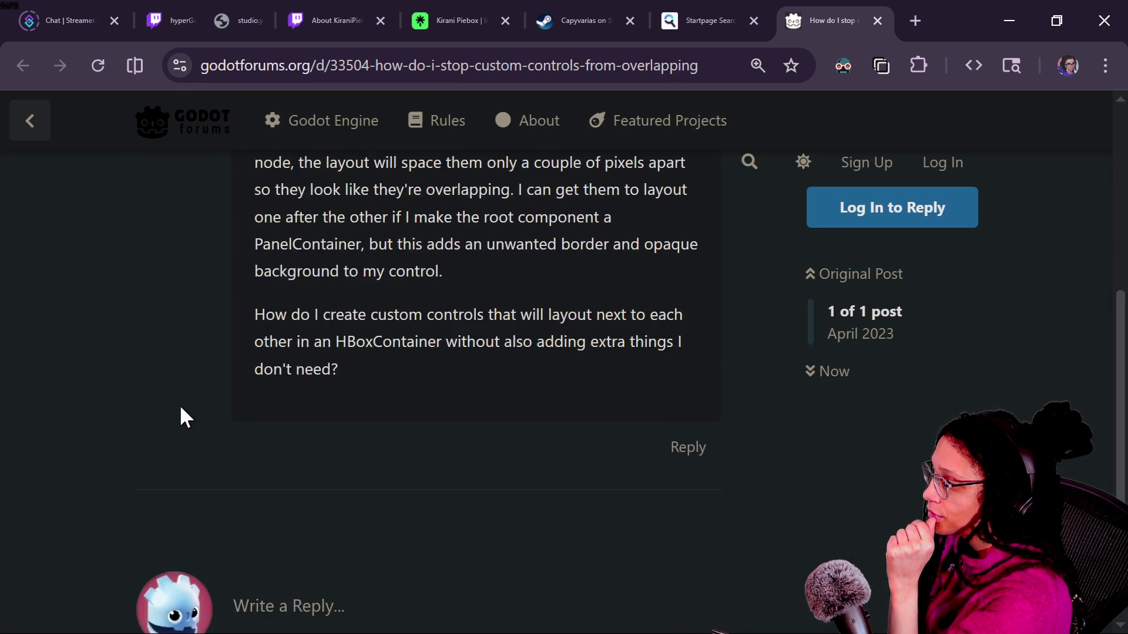
pyautogui.scroll(2, 185, 416)
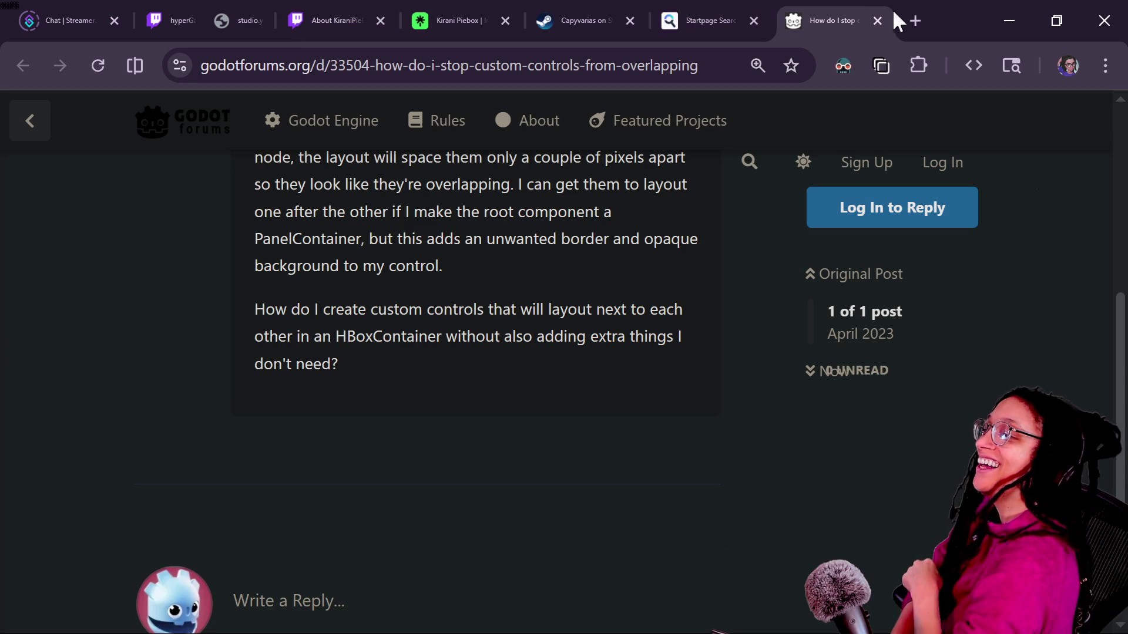
pyautogui.click(878, 20)
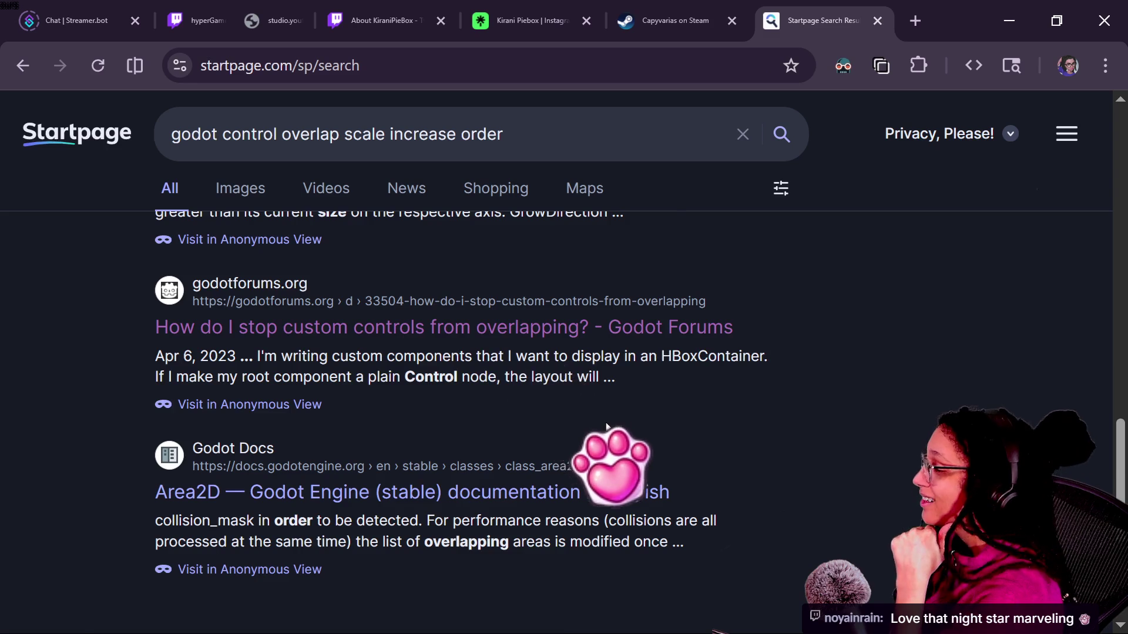
# Load the next page of overlap search results, skim it, and switch back to Godot.
pyautogui.scroll(-3, 604, 433)
pyautogui.click(675, 461)
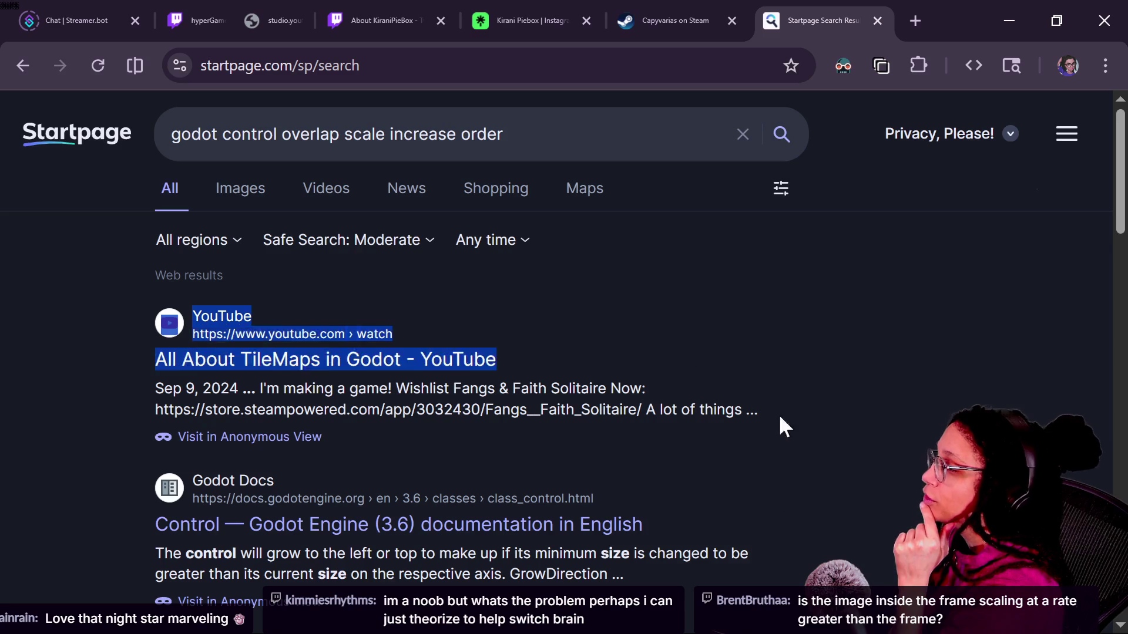
pyautogui.scroll(-4, 808, 429)
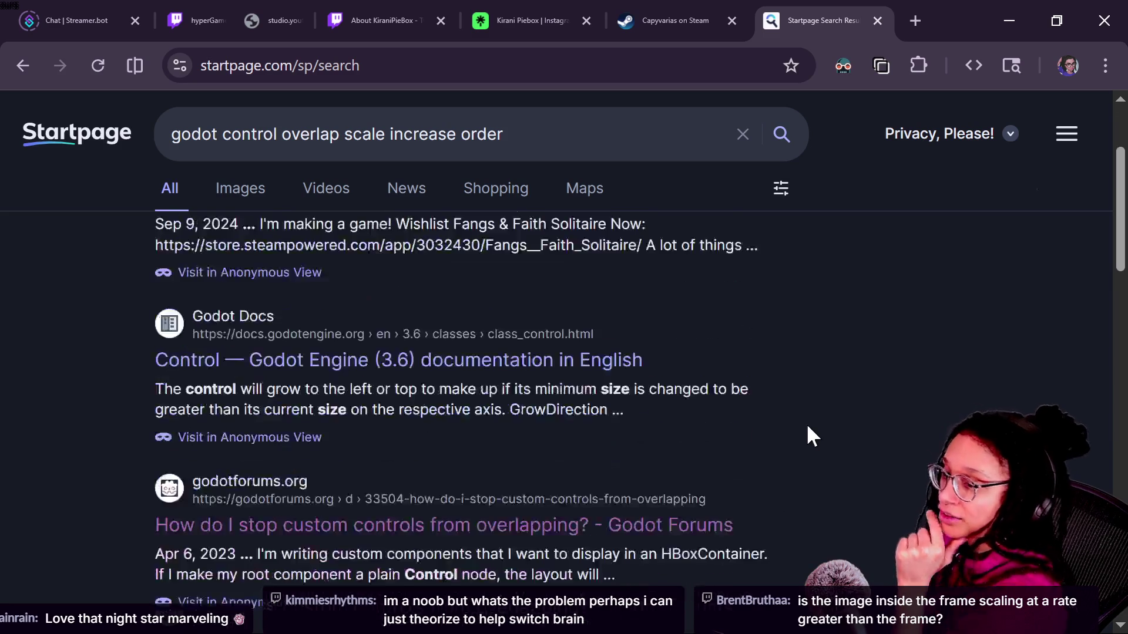
pyautogui.scroll(-1, 808, 428)
pyautogui.scroll(2, 808, 428)
pyautogui.scroll(2, 807, 427)
pyautogui.scroll(-2, 807, 426)
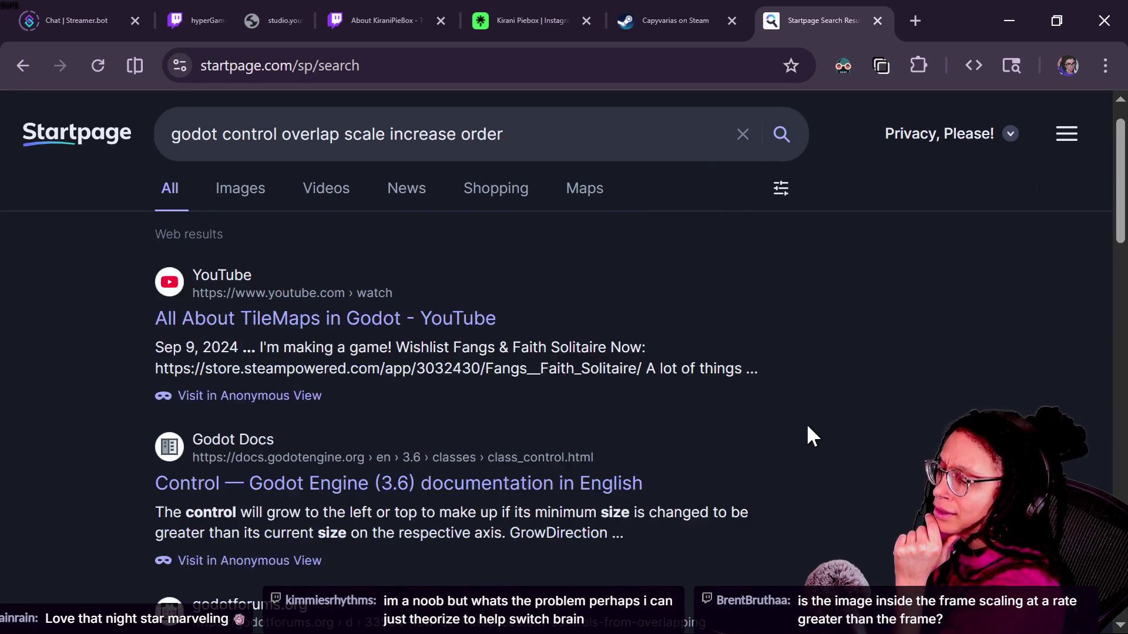
pyautogui.hotkey('alt', 'Tab')
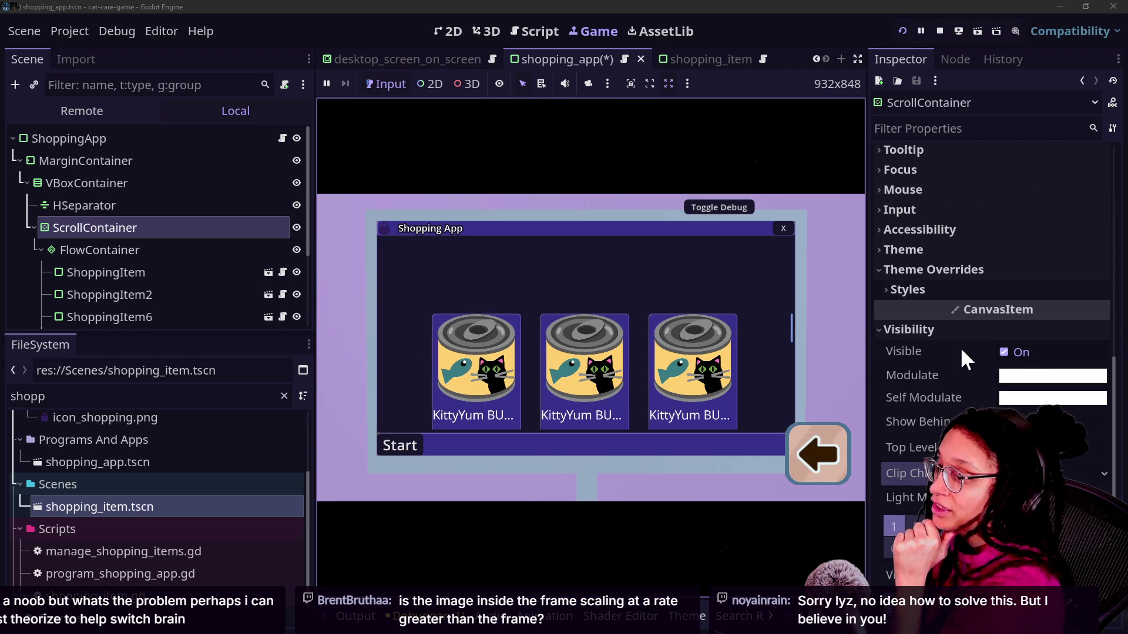
# Tick Z as Relative on the ScrollContainer's Z Index 100, then select the HSeparator node.
pyautogui.scroll(-5, 959, 346)
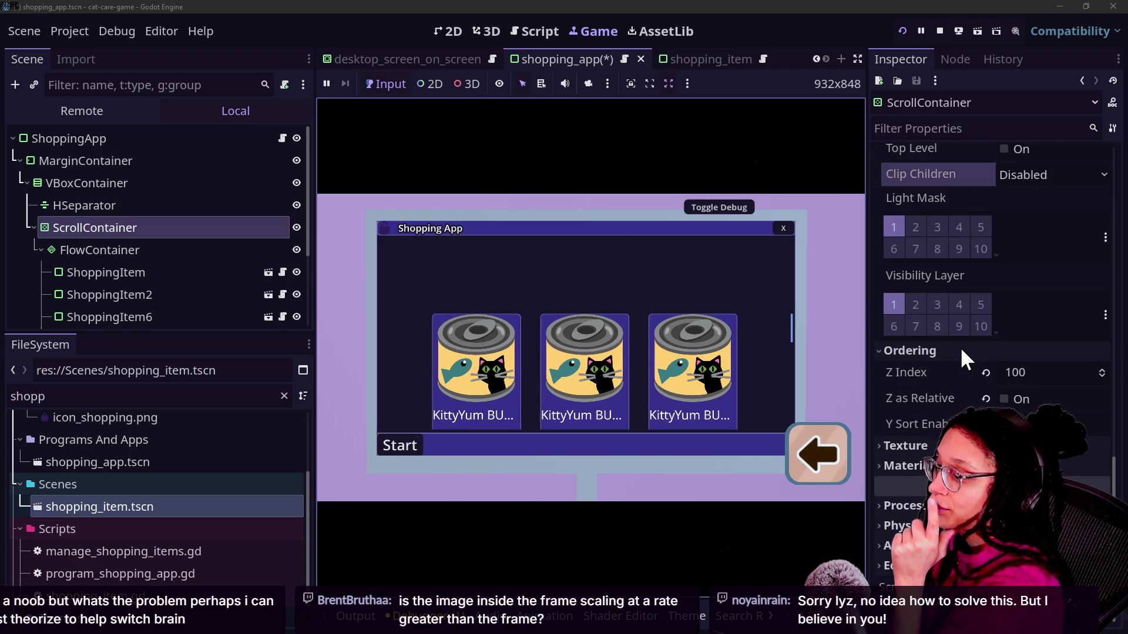
pyautogui.click(999, 397)
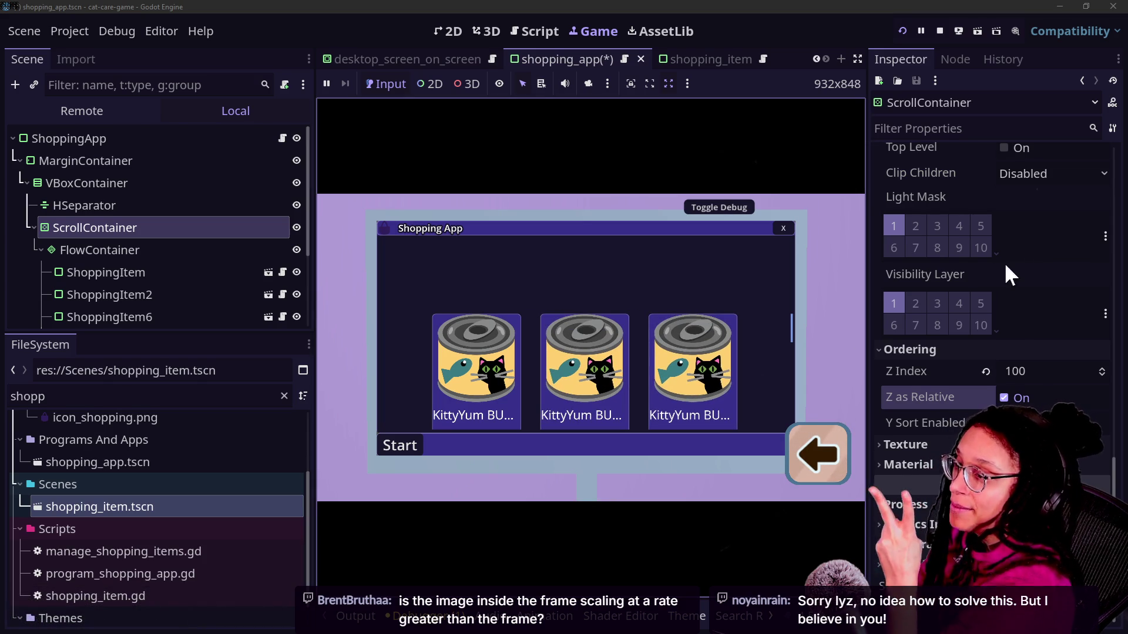
pyautogui.scroll(5, 973, 269)
pyautogui.scroll(5, 974, 269)
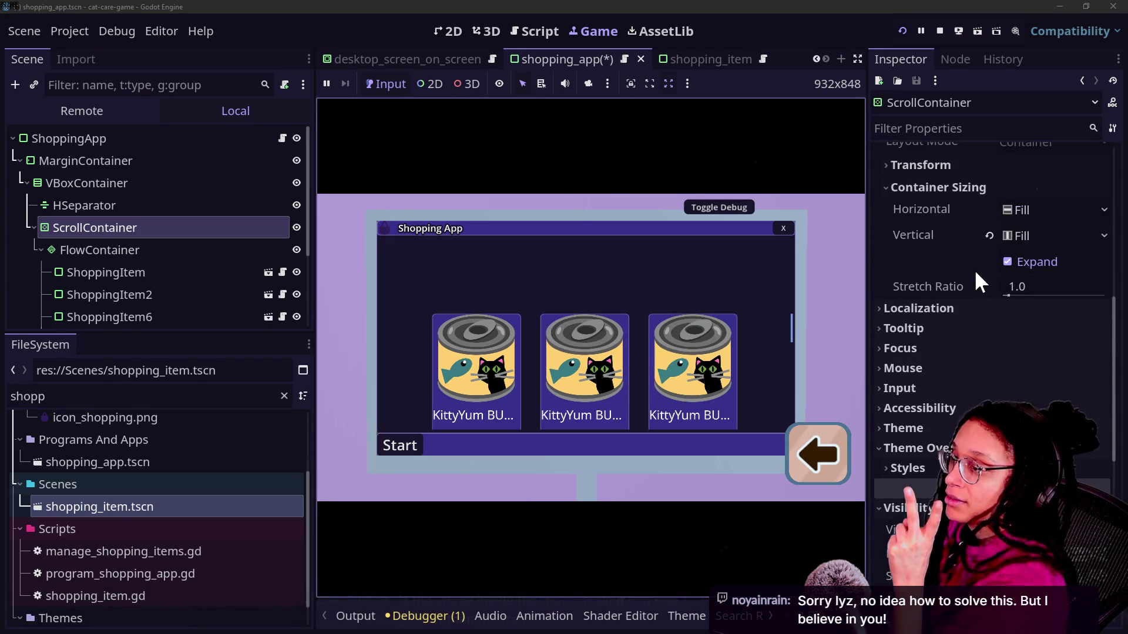
pyautogui.scroll(10, 964, 285)
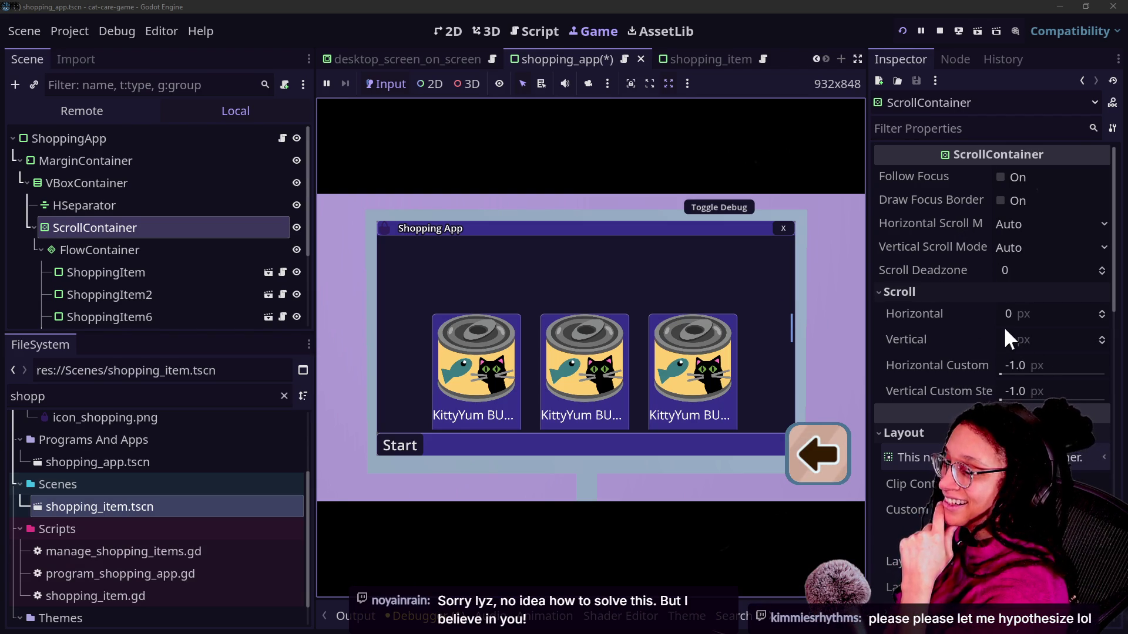
pyautogui.scroll(-3, 963, 379)
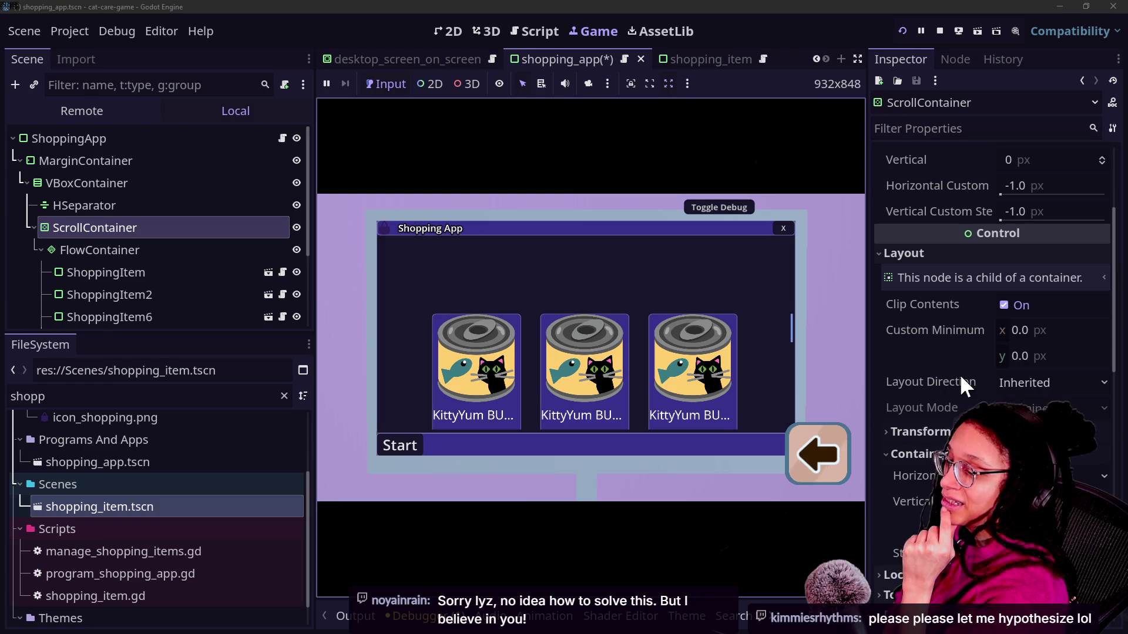
pyautogui.moveTo(960, 374)
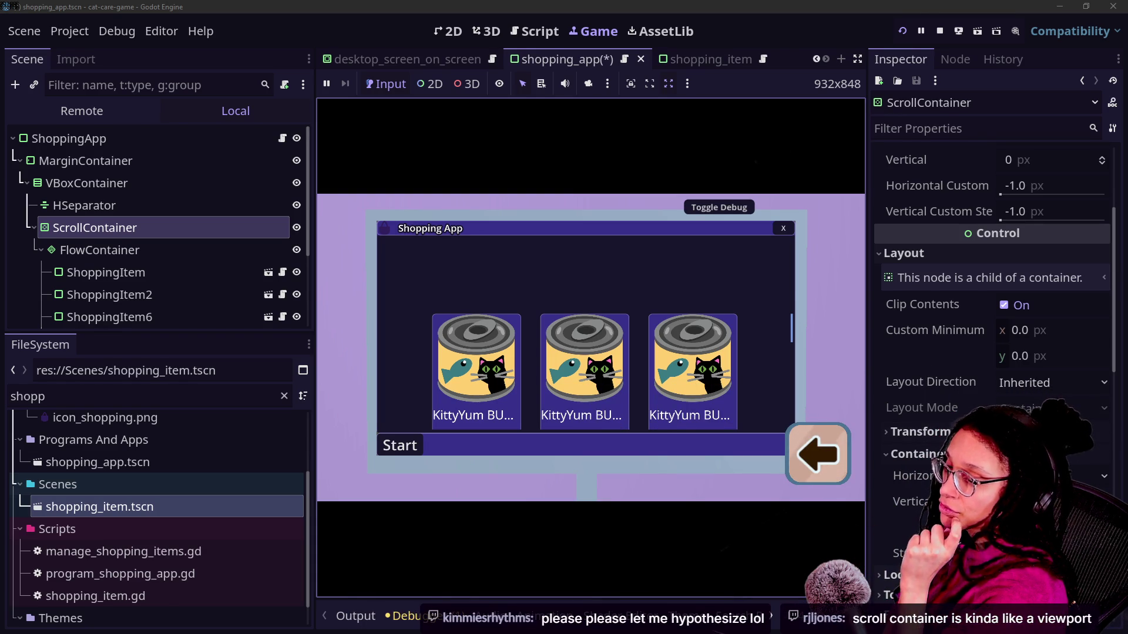
pyautogui.moveTo(909, 501)
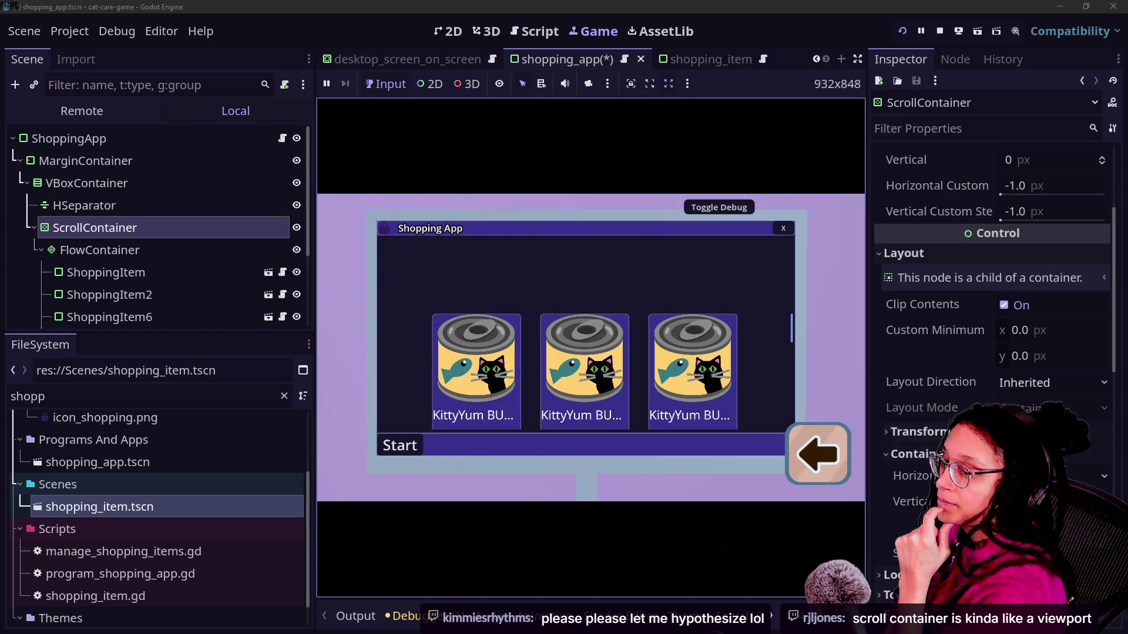
pyautogui.scroll(3, 986, 396)
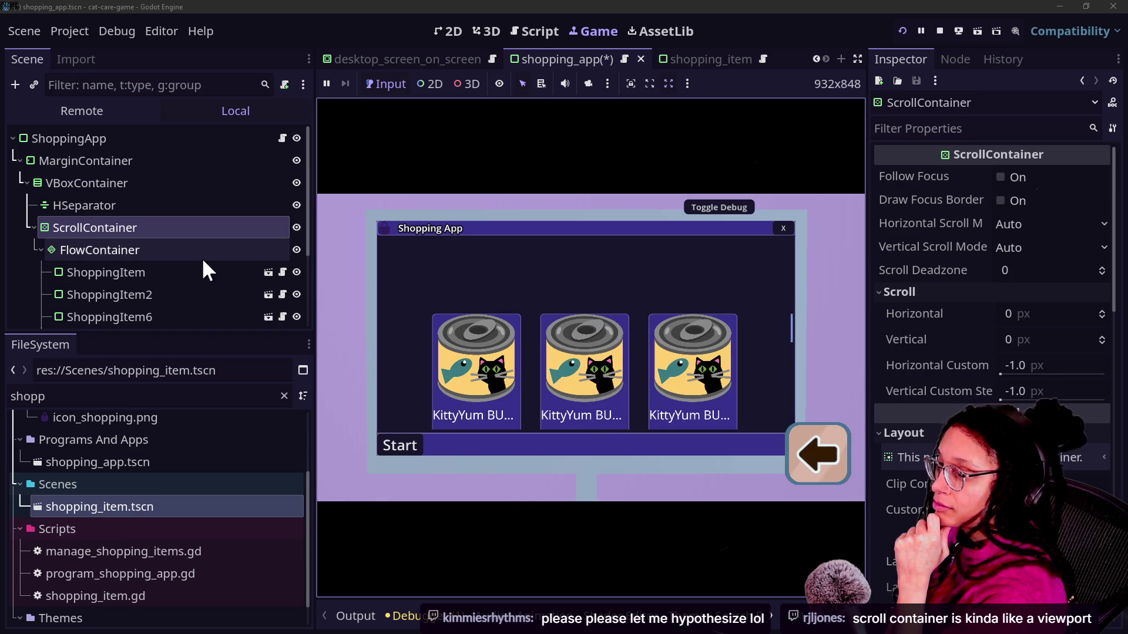
pyautogui.click(140, 210)
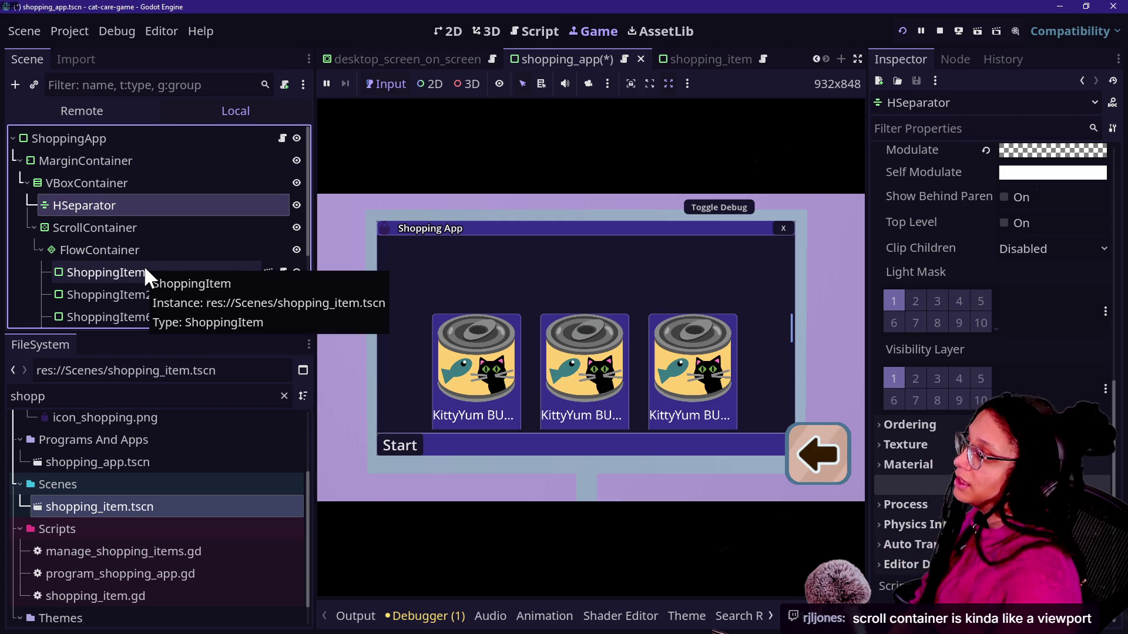
# Drag the first ShoppingItem under ShoppingApp, then undo so it returns as the grid's first card.
pyautogui.scroll(-3, 132, 270)
pyautogui.scroll(3, 124, 217)
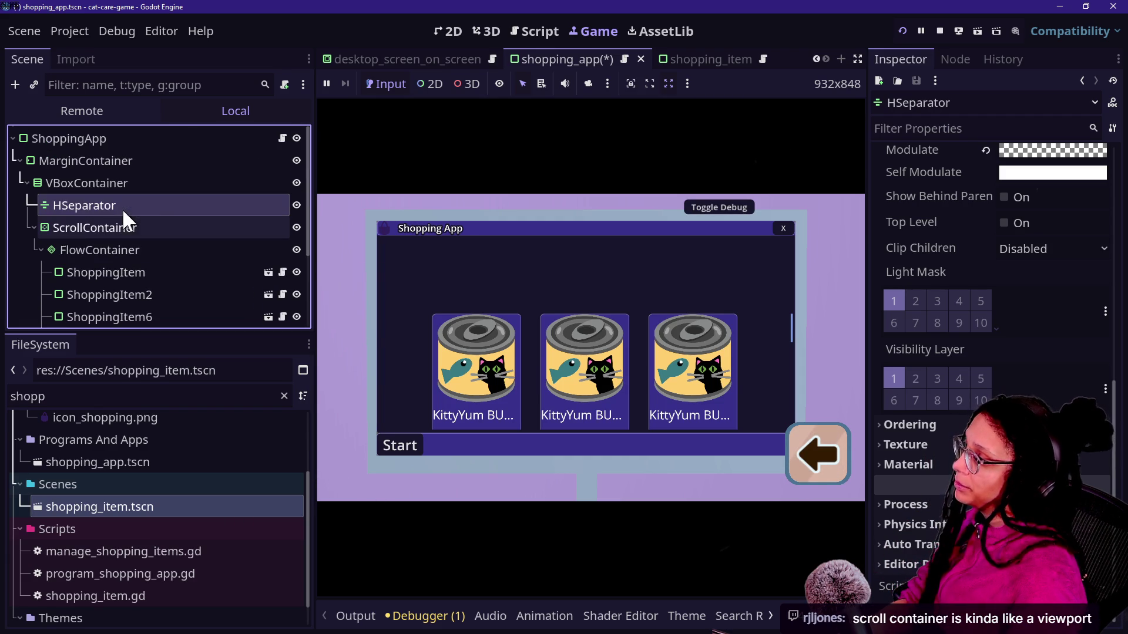
pyautogui.click(154, 273)
pyautogui.moveTo(153, 273); pyautogui.dragTo(143, 145)
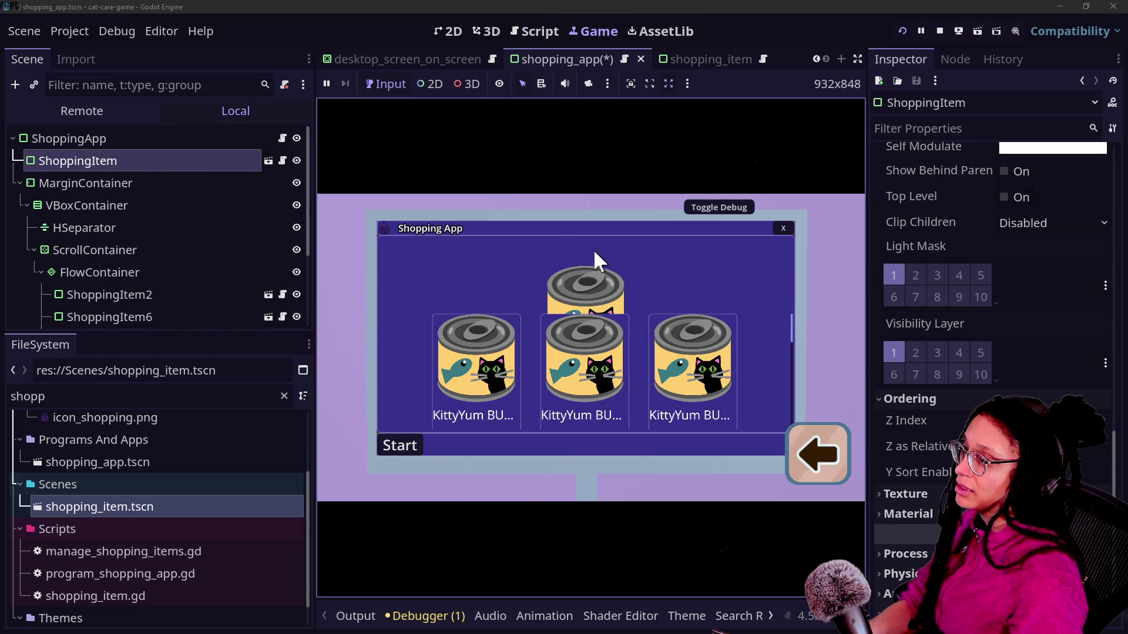
pyautogui.click(213, 207)
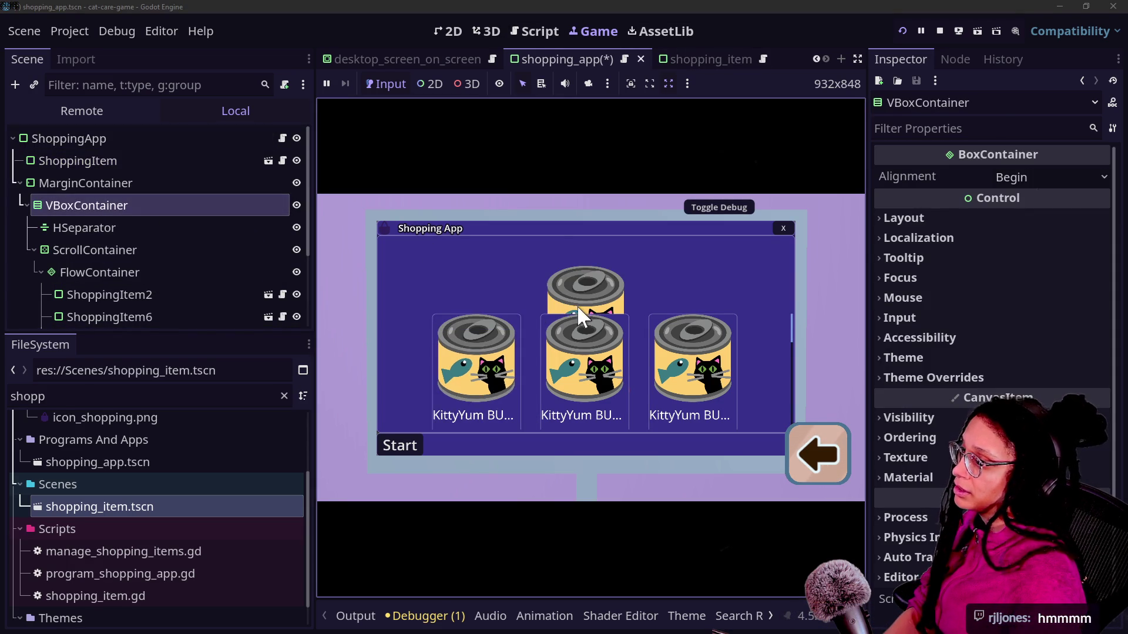
pyautogui.hotkey('ctrl', 'z')
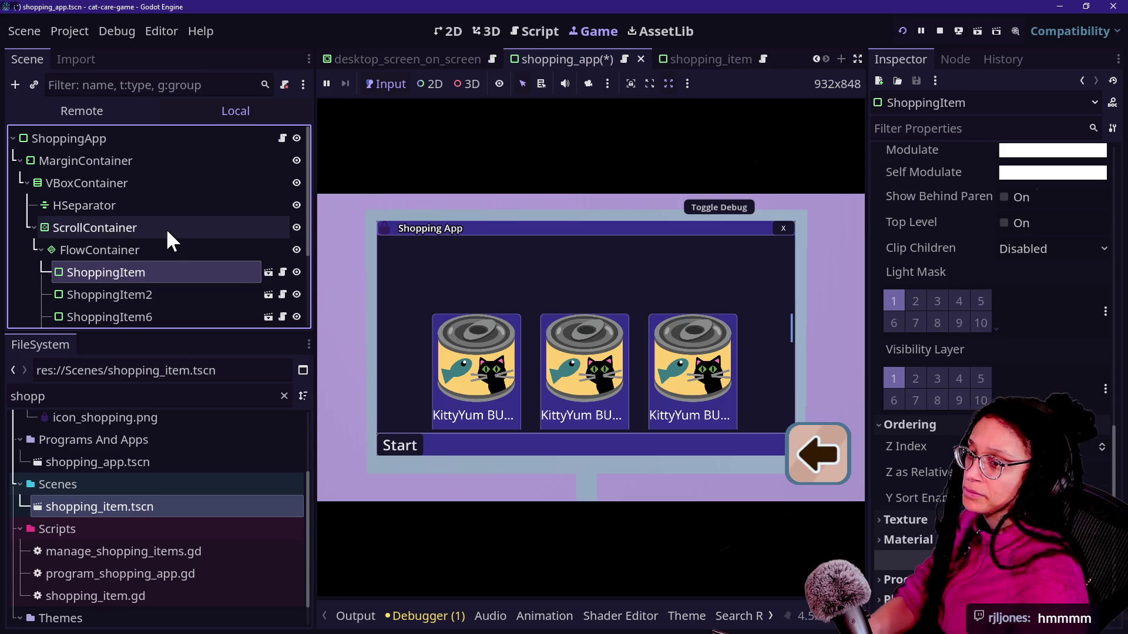
# Try reordering ShoppingItem in the grid, then review FlowContainer spacing and ScrollContainer settings.
pyautogui.moveTo(143, 272)
pyautogui.mouseDown()
pyautogui.moveTo(209, 395)
pyautogui.moveTo(139, 305)
pyautogui.moveTo(143, 320)
pyautogui.moveTo(156, 329)
pyautogui.moveTo(109, 158)
pyautogui.mouseUp()
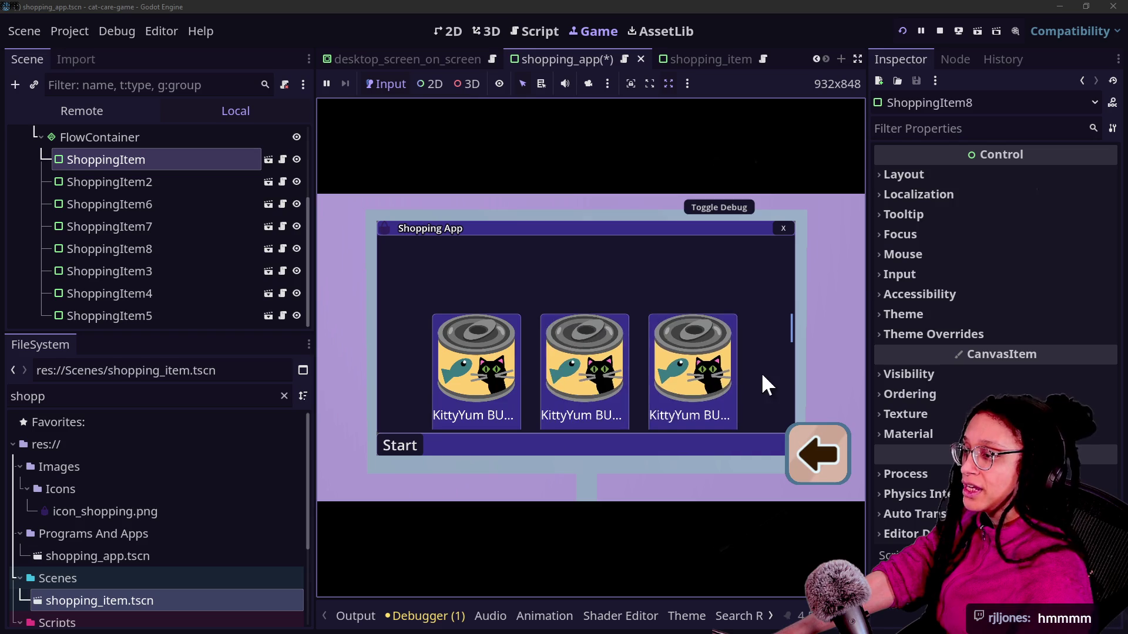
pyautogui.click(100, 140)
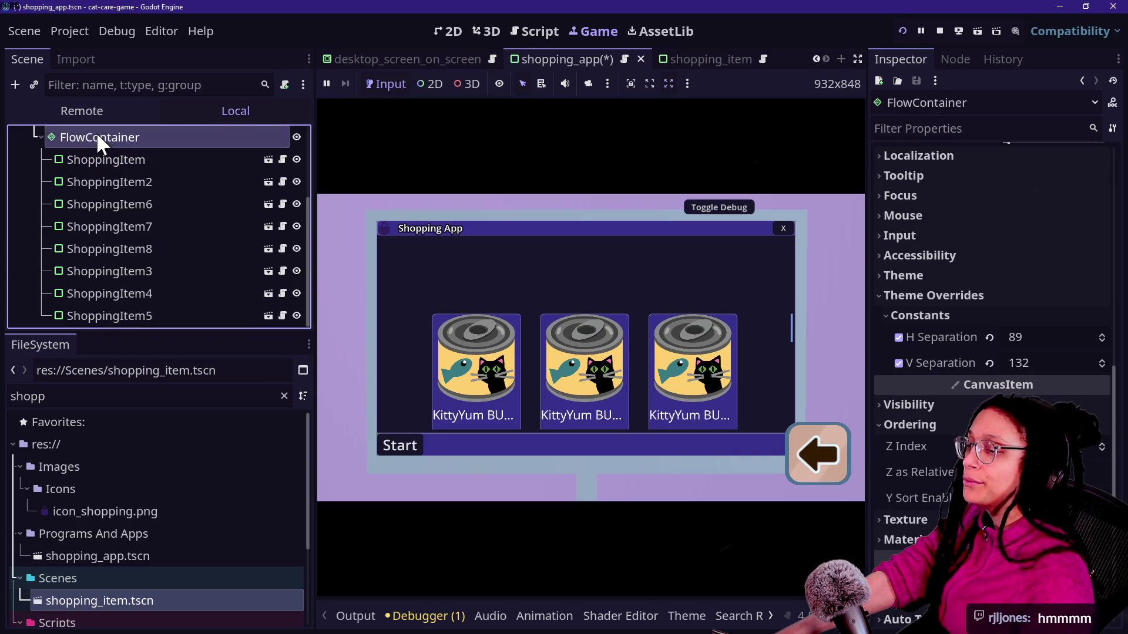
pyautogui.scroll(1, 97, 132)
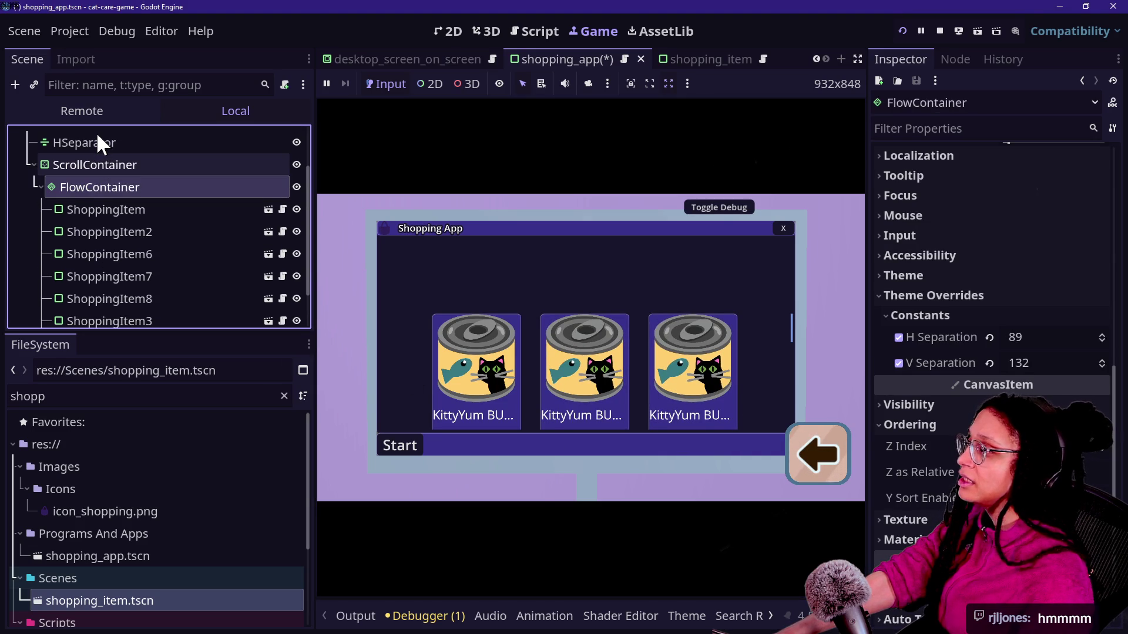
pyautogui.click(69, 162)
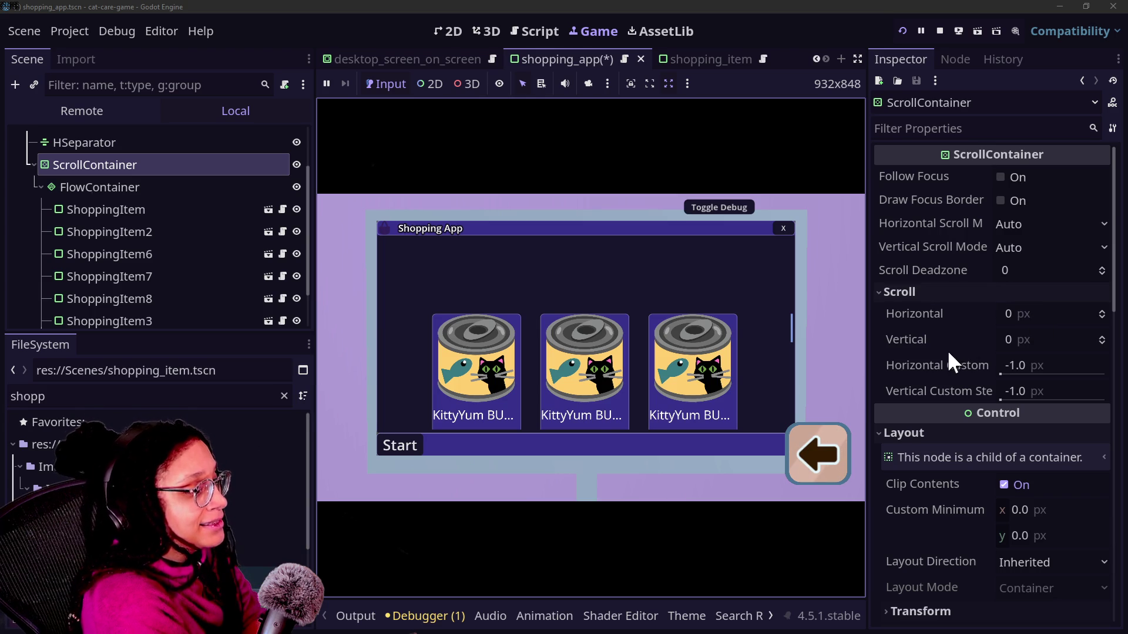
# Uncheck Clip Contents on the ScrollContainer so enlarged cards, prices and SALE tags aren't cut off.
pyautogui.scroll(-3, 948, 365)
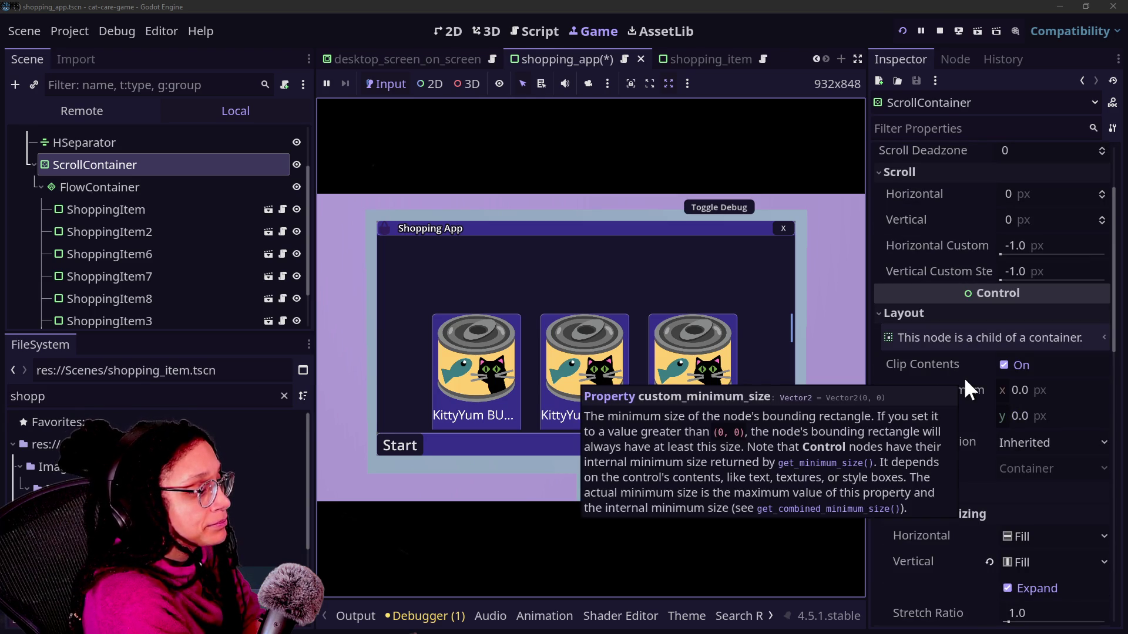
pyautogui.click(1004, 365)
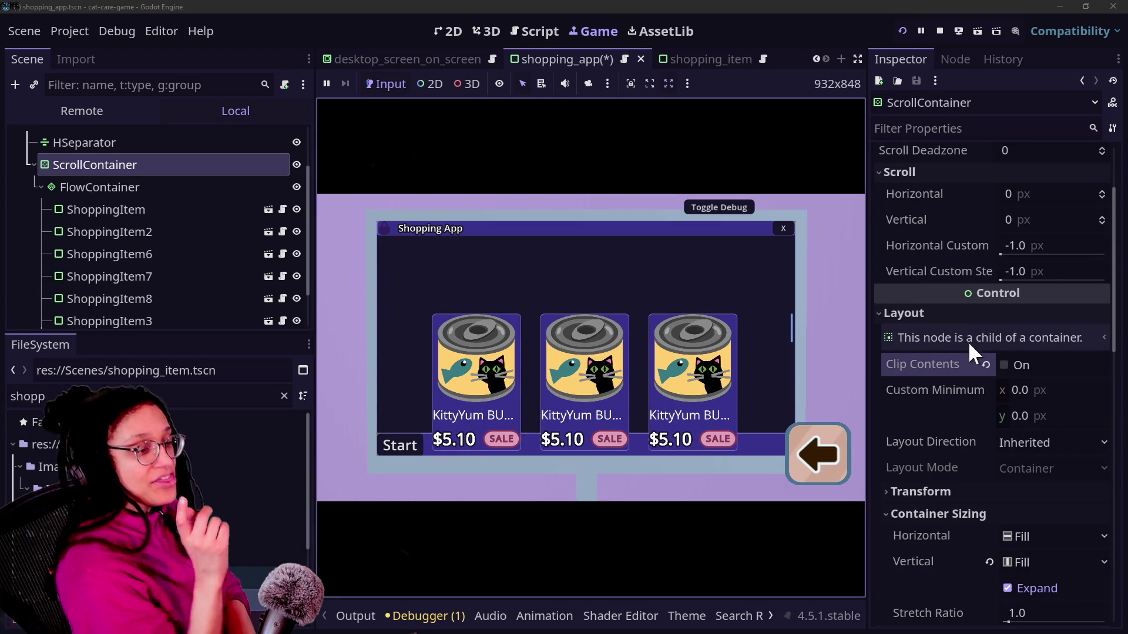
pyautogui.click(1002, 362)
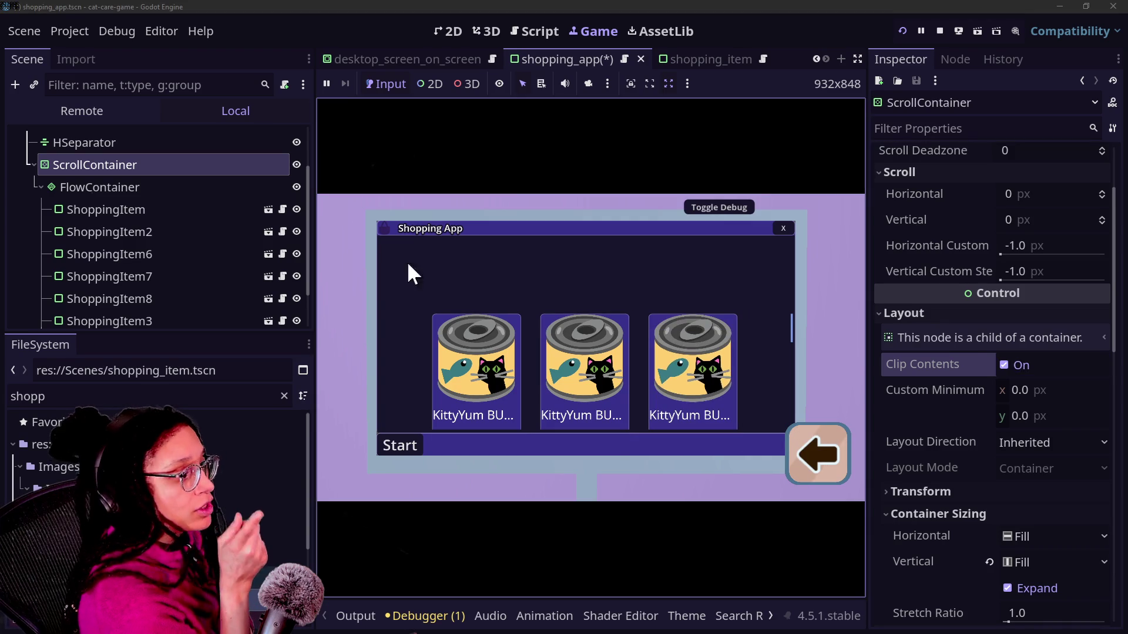
pyautogui.click(73, 229)
pyautogui.click(891, 174)
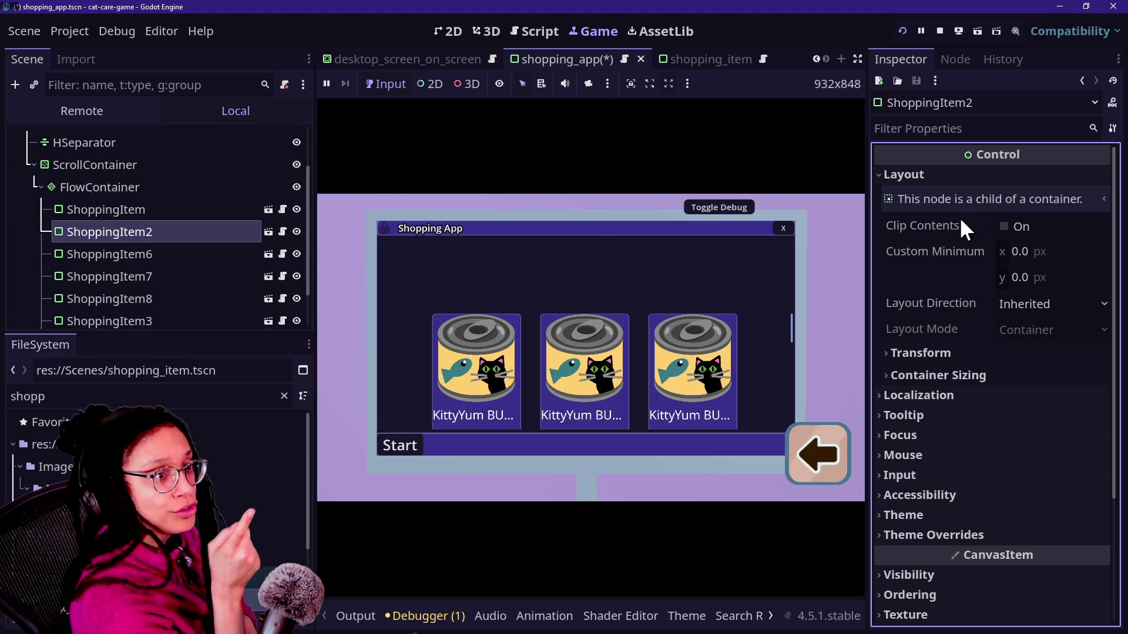
pyautogui.moveTo(961, 221)
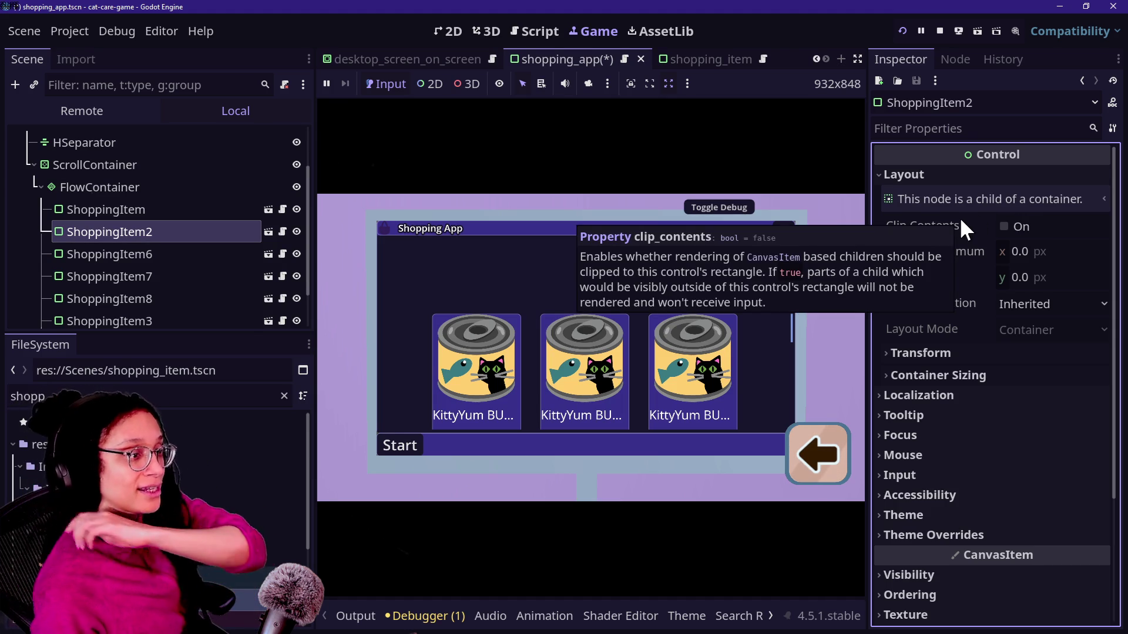
pyautogui.click(142, 162)
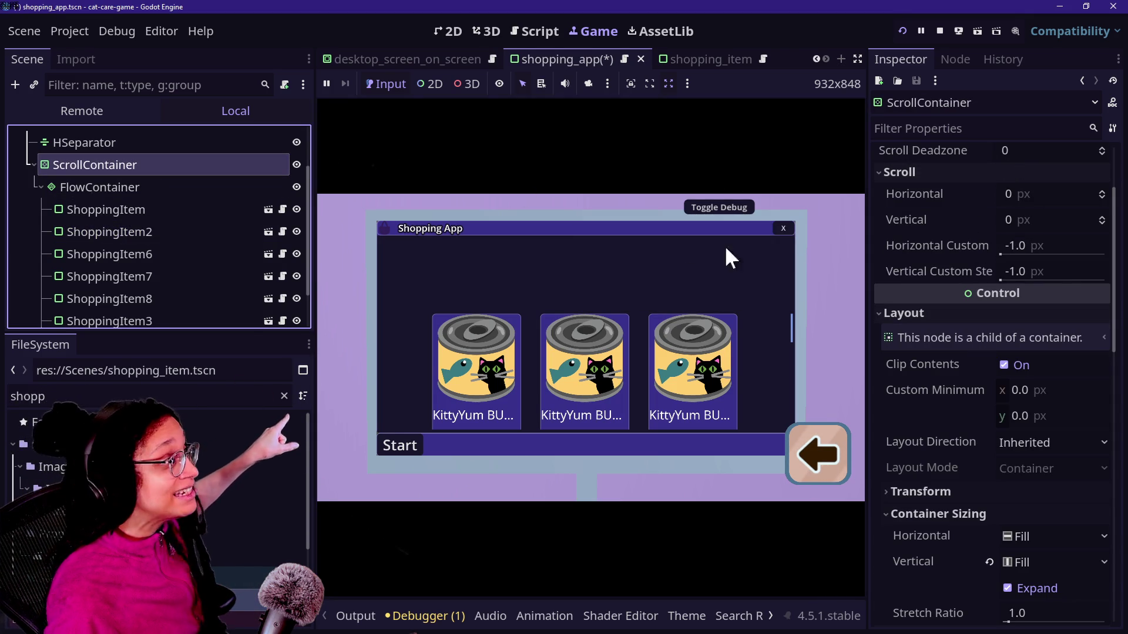
pyautogui.click(1003, 364)
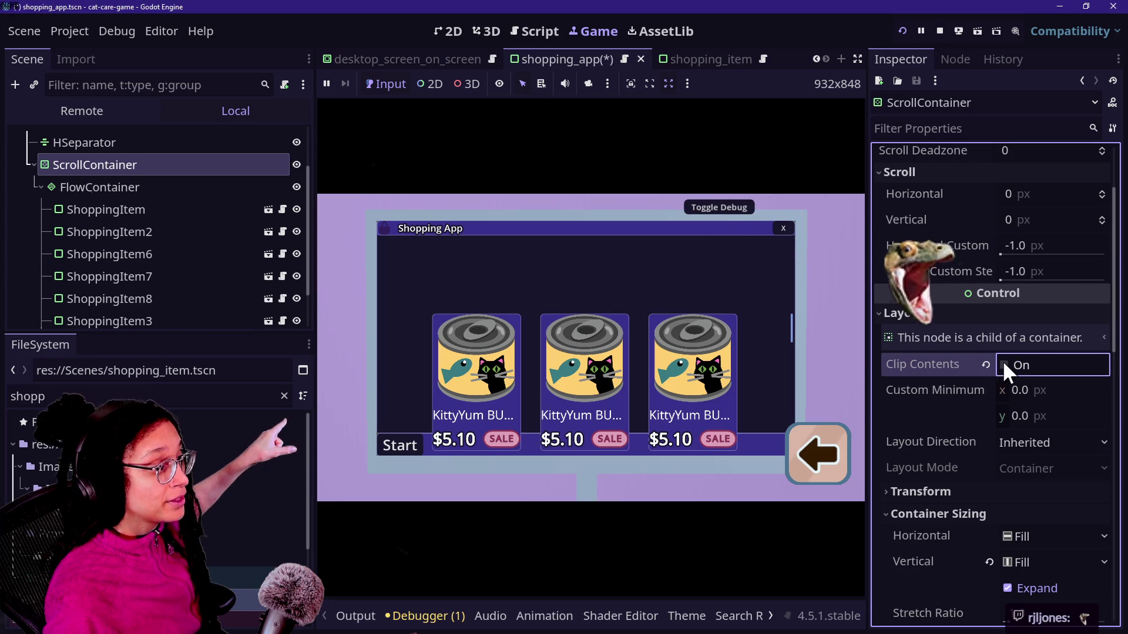
pyautogui.scroll(-3, 600, 364)
pyautogui.scroll(3, 600, 354)
pyautogui.scroll(-3, 600, 354)
pyautogui.scroll(1, 601, 354)
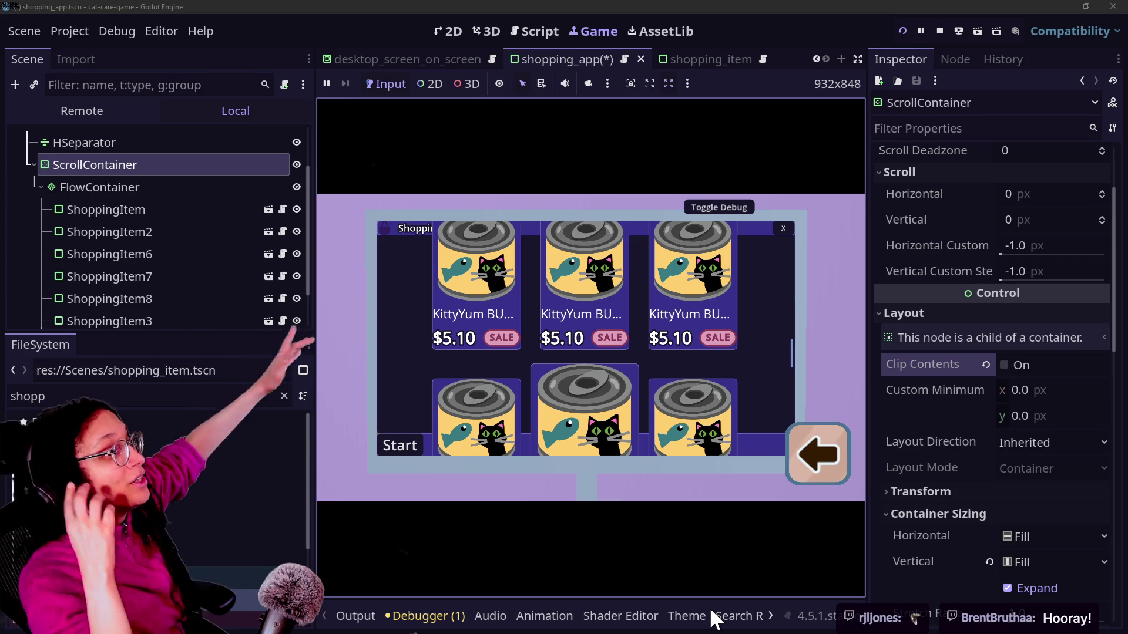
pyautogui.scroll(-2, 587, 364)
pyautogui.scroll(3, 587, 365)
pyautogui.scroll(1, 586, 365)
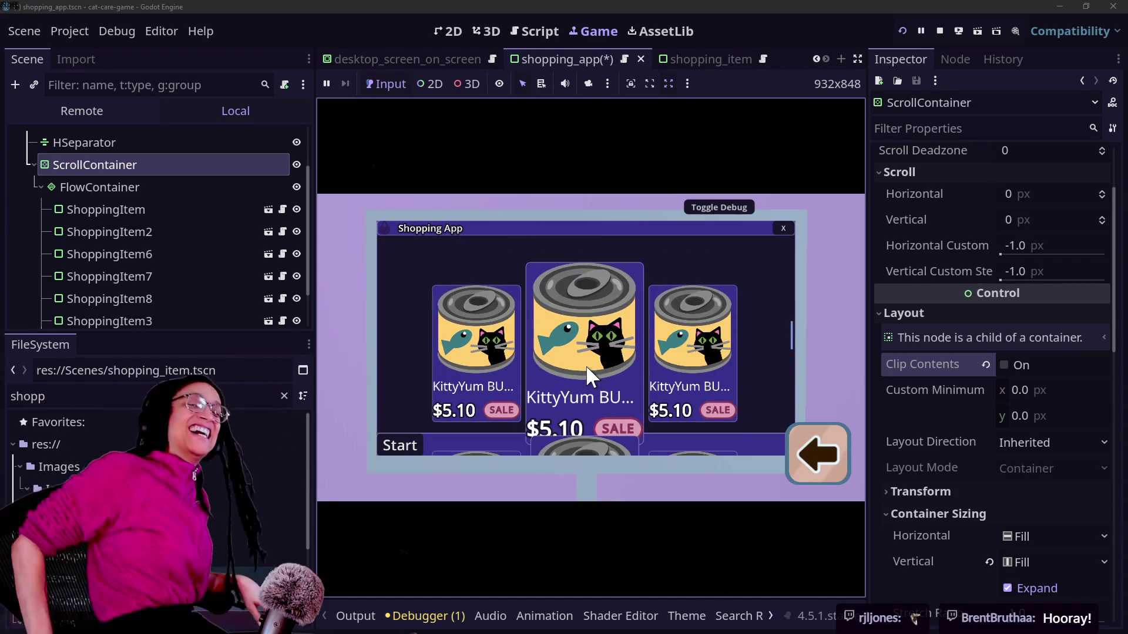
pyautogui.scroll(-2, 586, 365)
pyautogui.scroll(2, 586, 365)
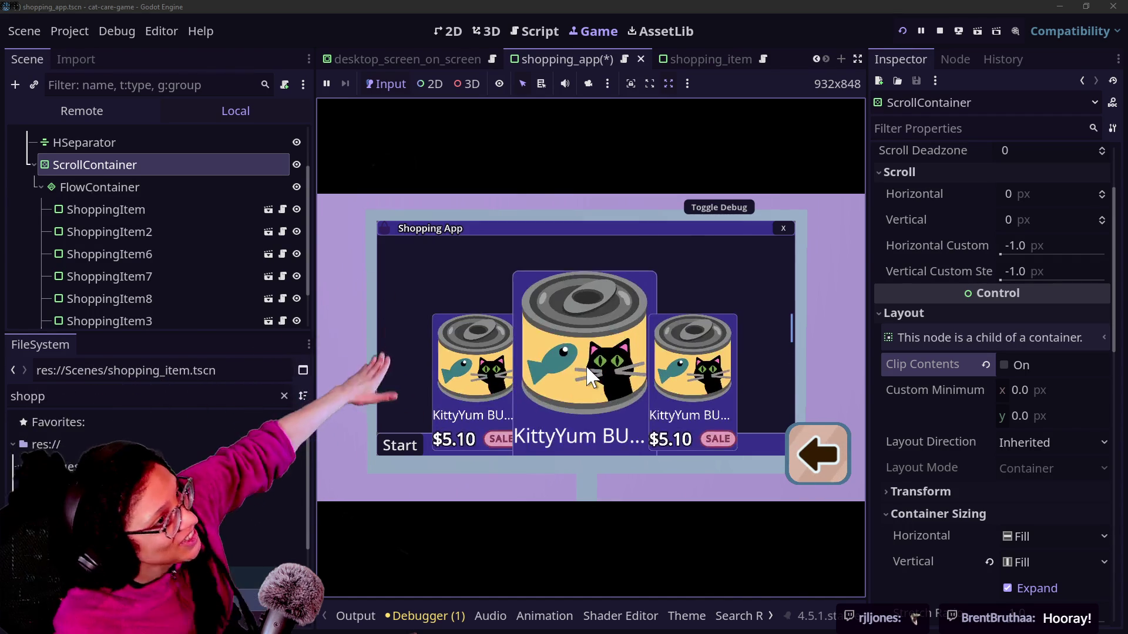
pyautogui.scroll(-3, 586, 365)
pyautogui.scroll(3, 586, 365)
pyautogui.scroll(-3, 587, 365)
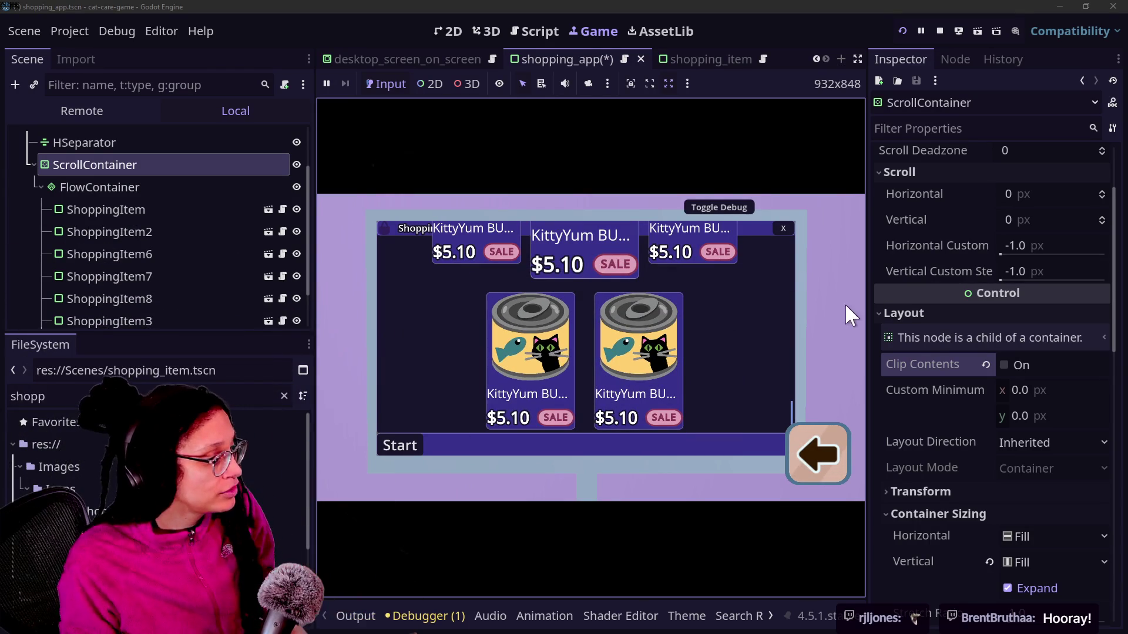
pyautogui.scroll(-5, 967, 460)
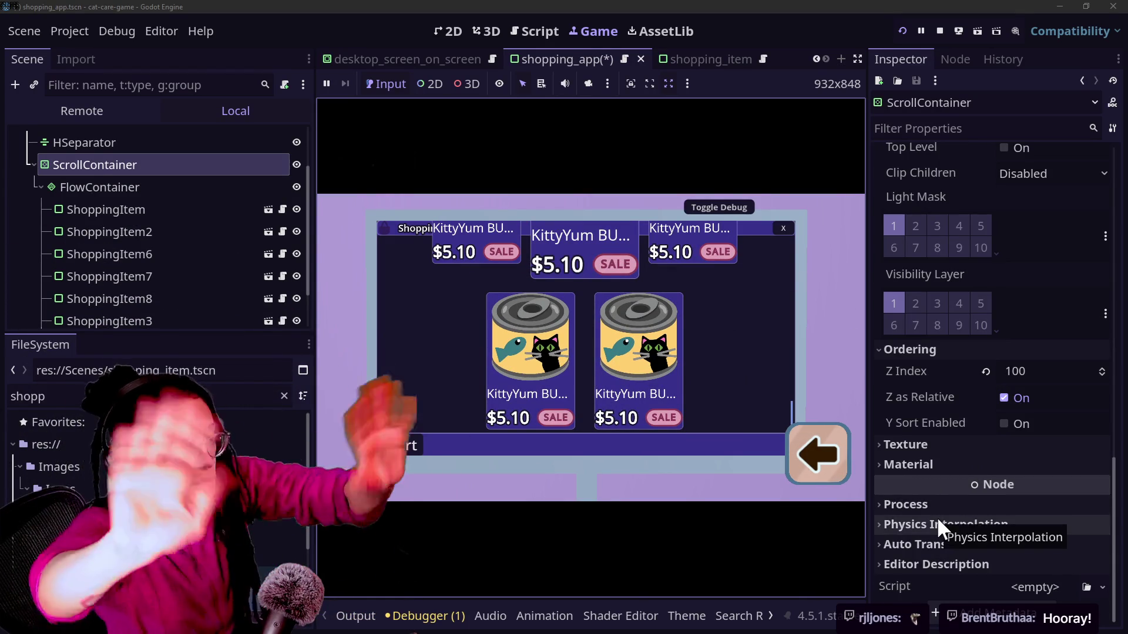
# Revert the ScrollContainer's Z Index from 100 to 0, leaving Z as Relative enabled.
pyautogui.click(986, 372)
pyautogui.click(1013, 399)
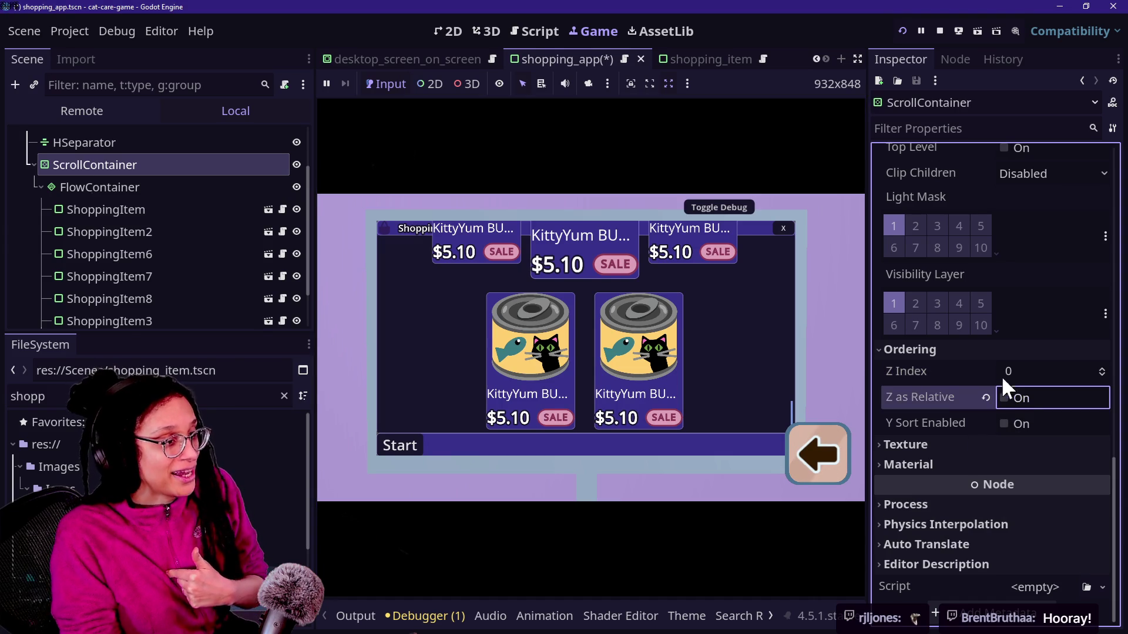
pyautogui.click(1000, 399)
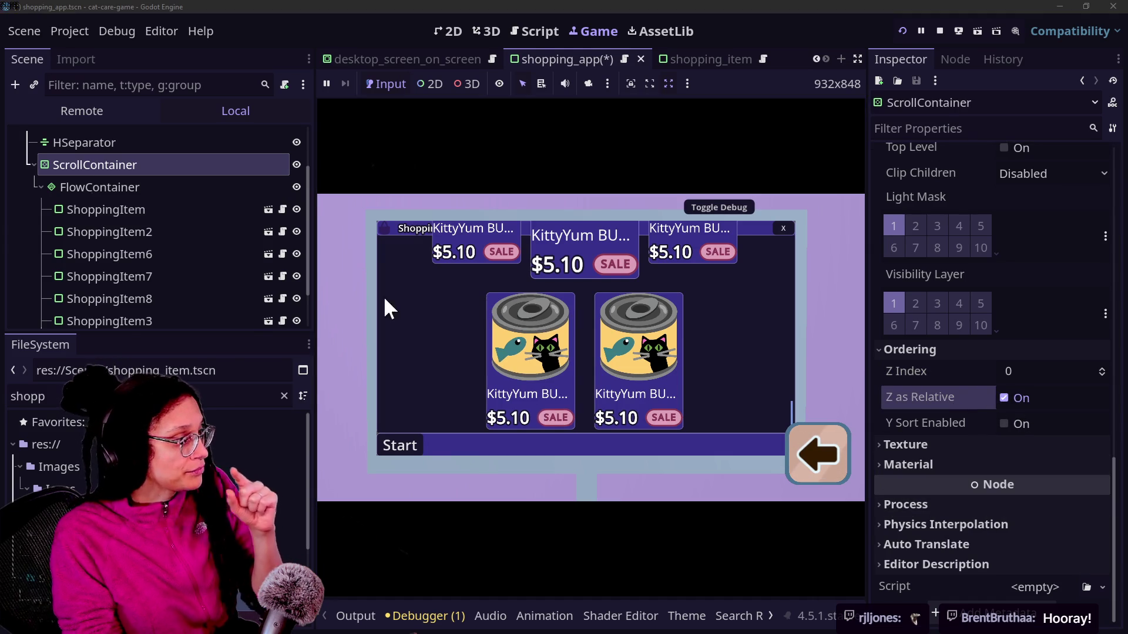
pyautogui.scroll(2, 101, 311)
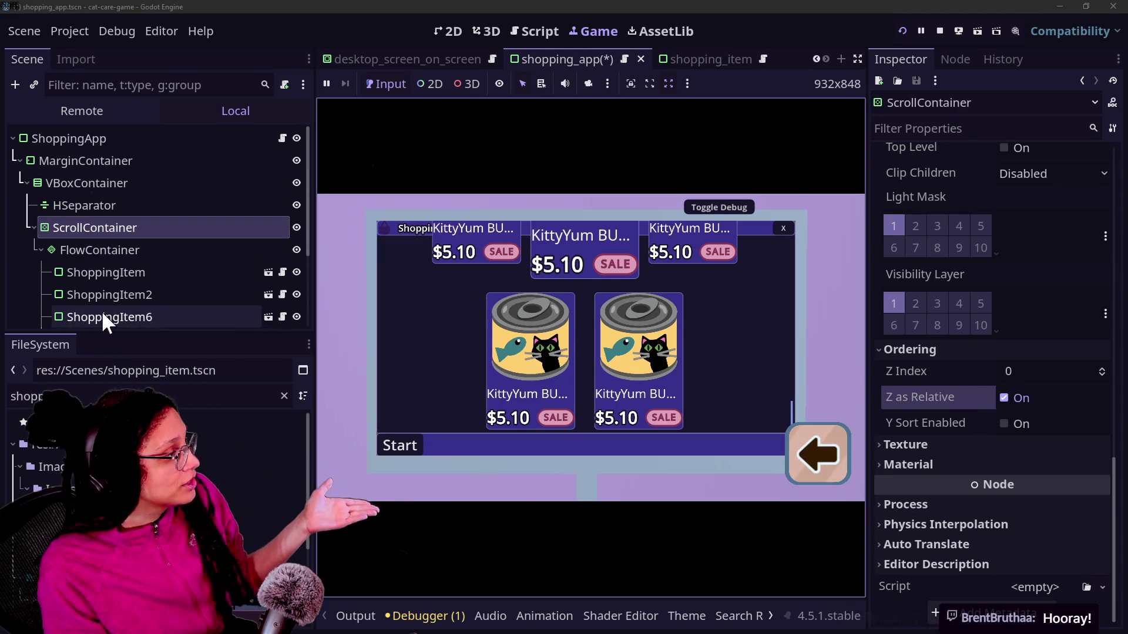
pyautogui.scroll(3, 872, 258)
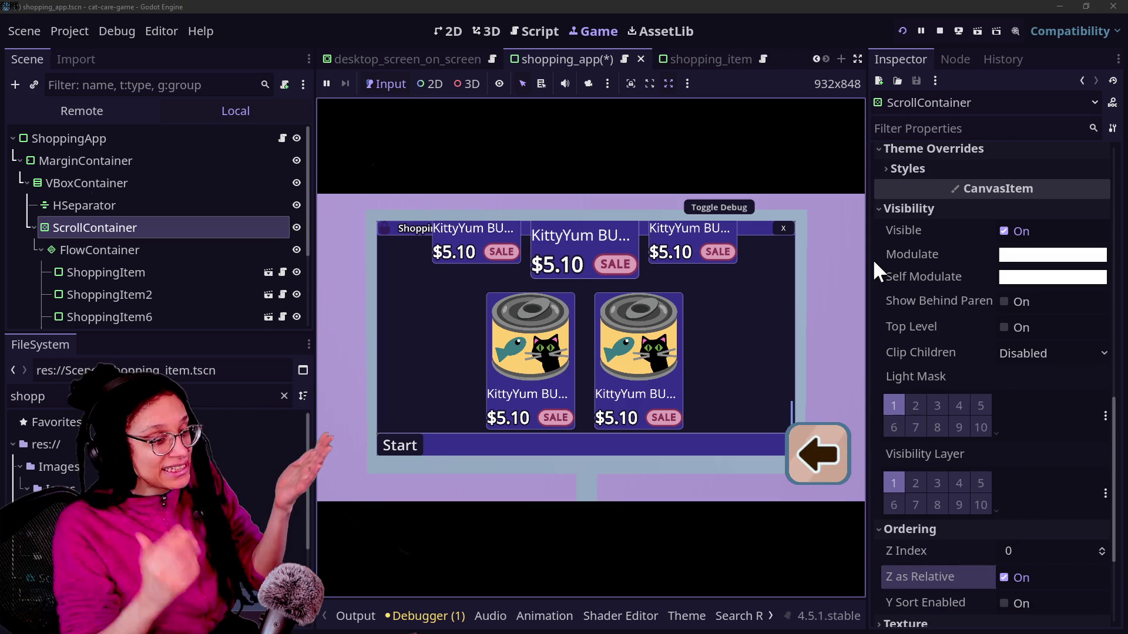
pyautogui.scroll(-1, 906, 281)
pyautogui.scroll(8, 940, 251)
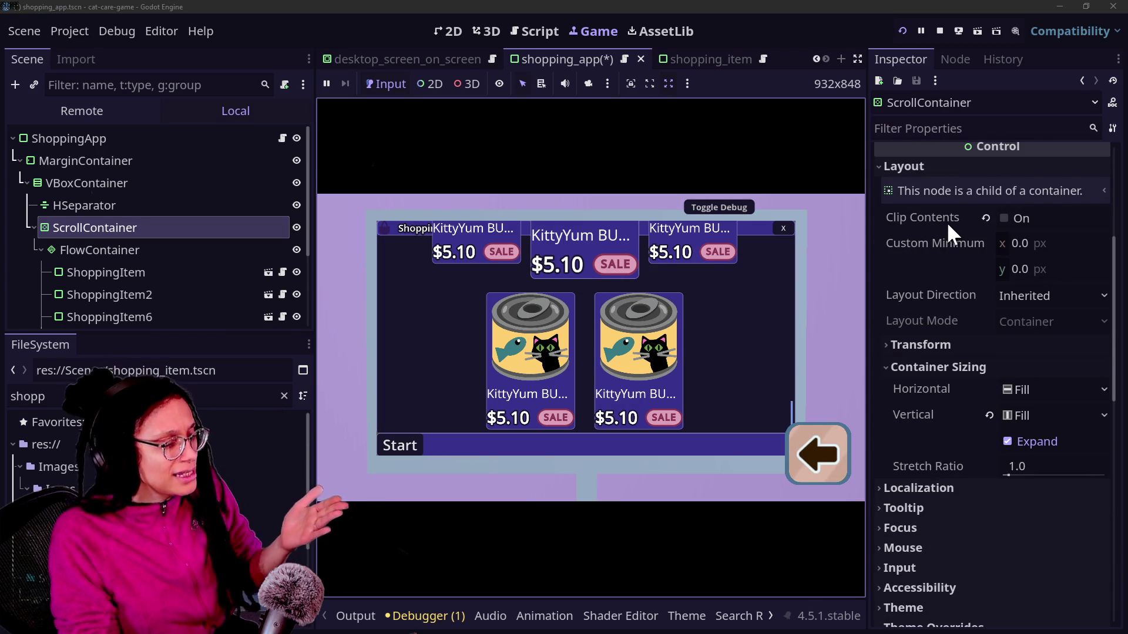
pyautogui.moveTo(946, 221)
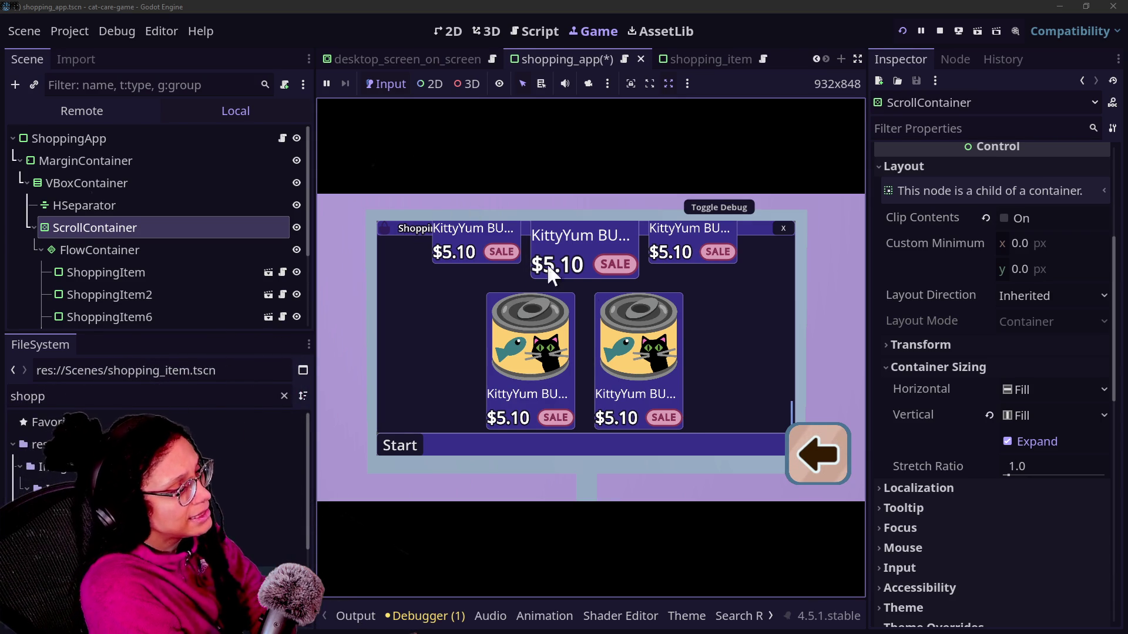
pyautogui.scroll(3, 612, 309)
pyautogui.scroll(2, 769, 294)
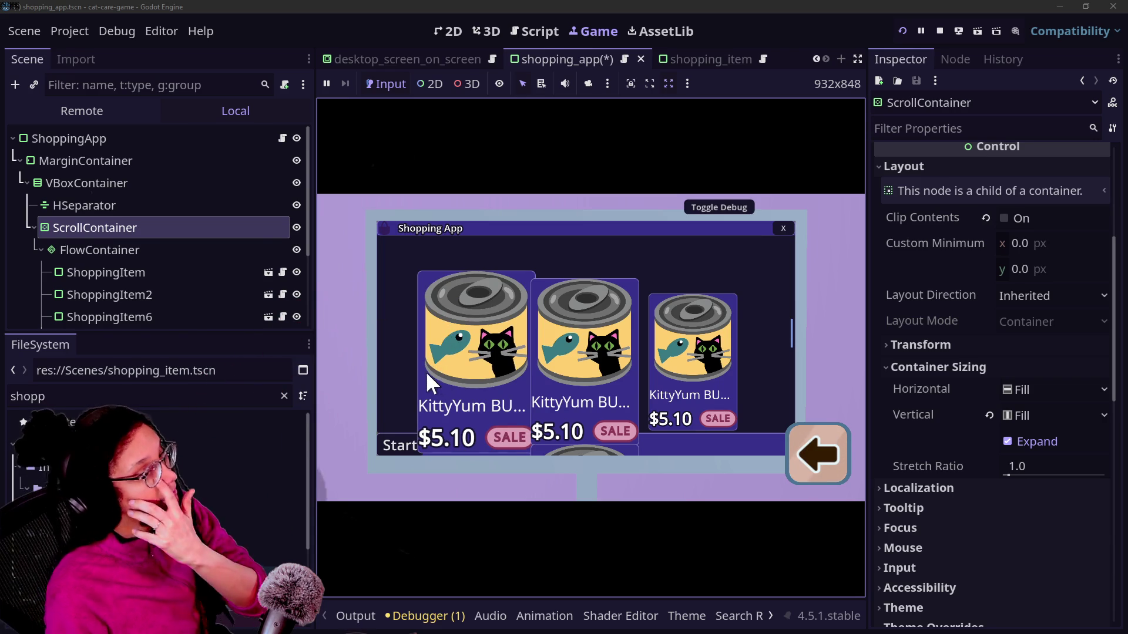
pyautogui.click(135, 252)
pyautogui.click(159, 225)
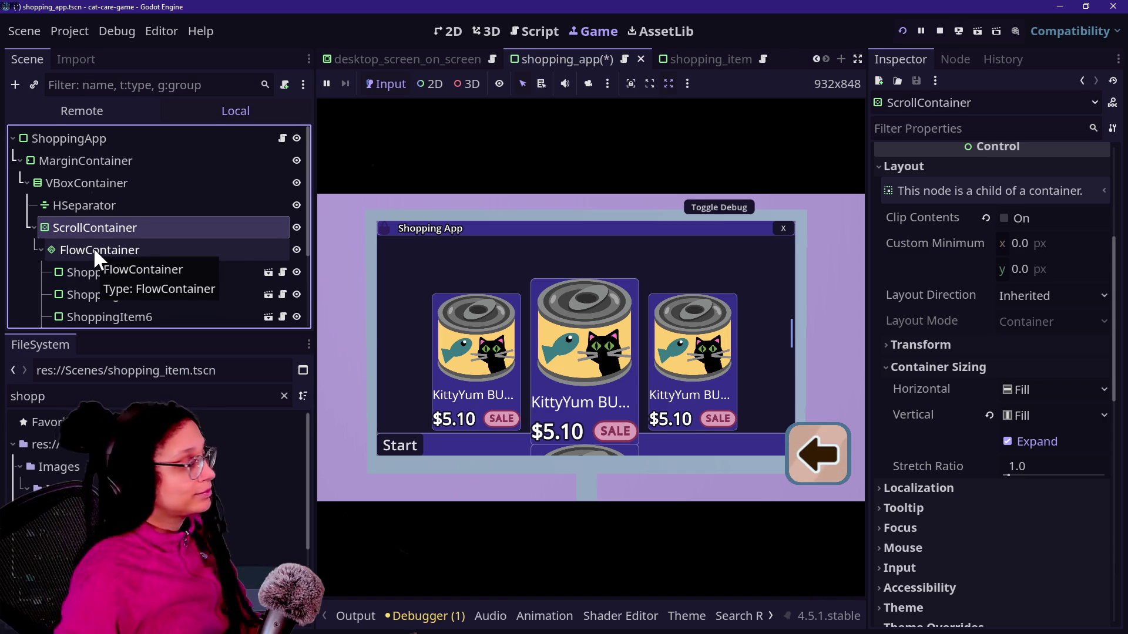
# Check the shopping_app nodes' settings and reset the FlowContainer's Z Index to 0.
pyautogui.click(80, 205)
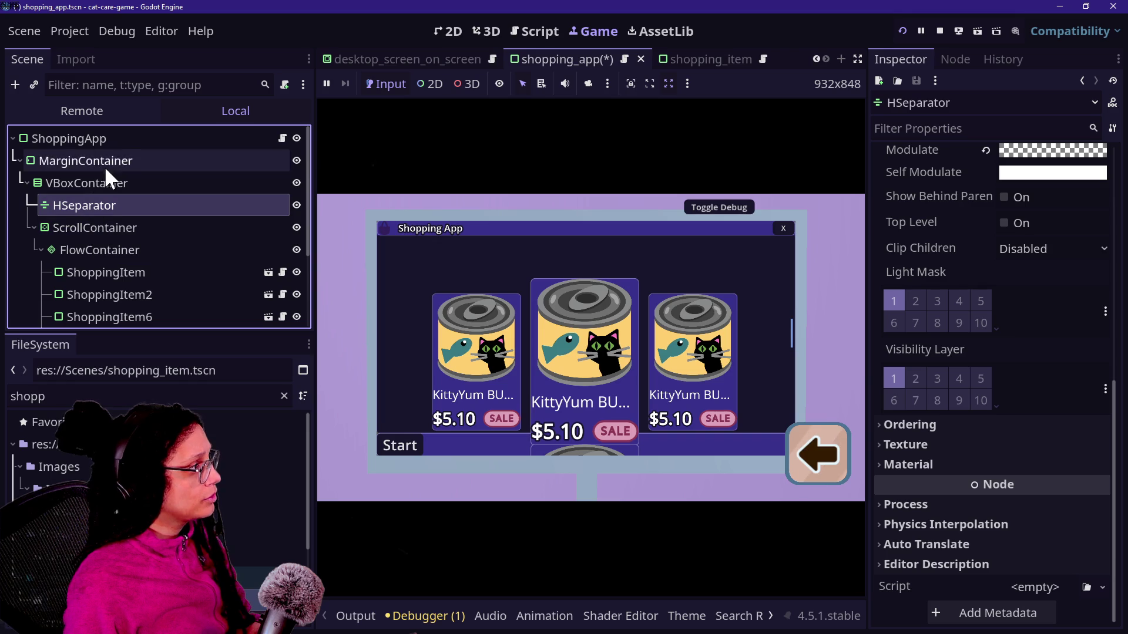
pyautogui.click(108, 143)
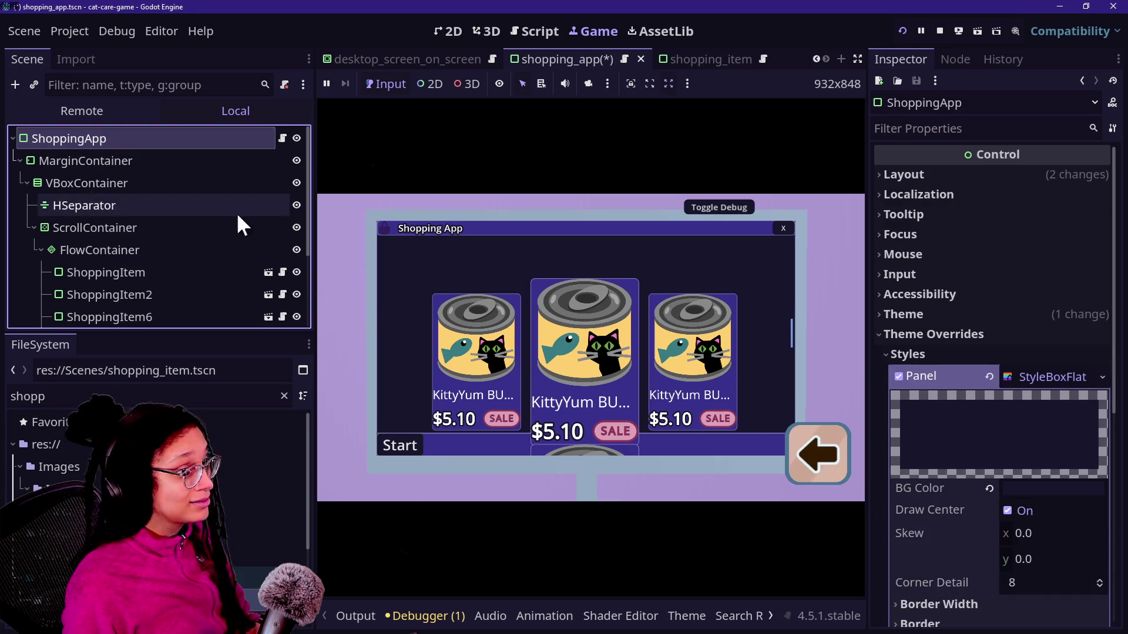
pyautogui.scroll(-5, 873, 410)
pyautogui.click(903, 404)
pyautogui.click(903, 405)
pyautogui.click(124, 161)
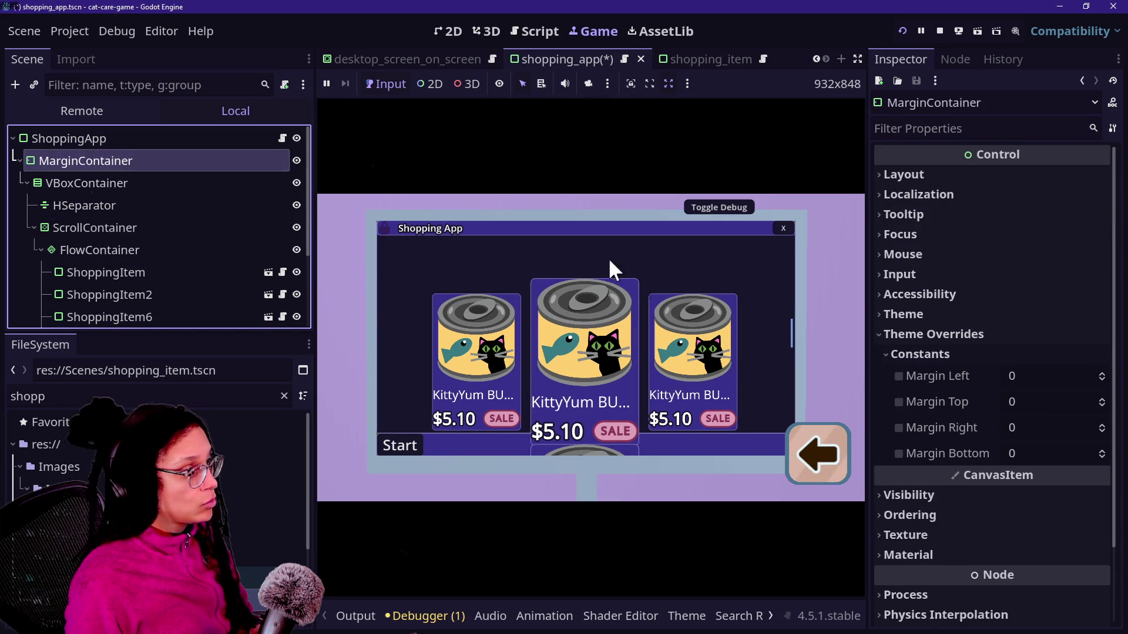
pyautogui.scroll(-3, 1063, 403)
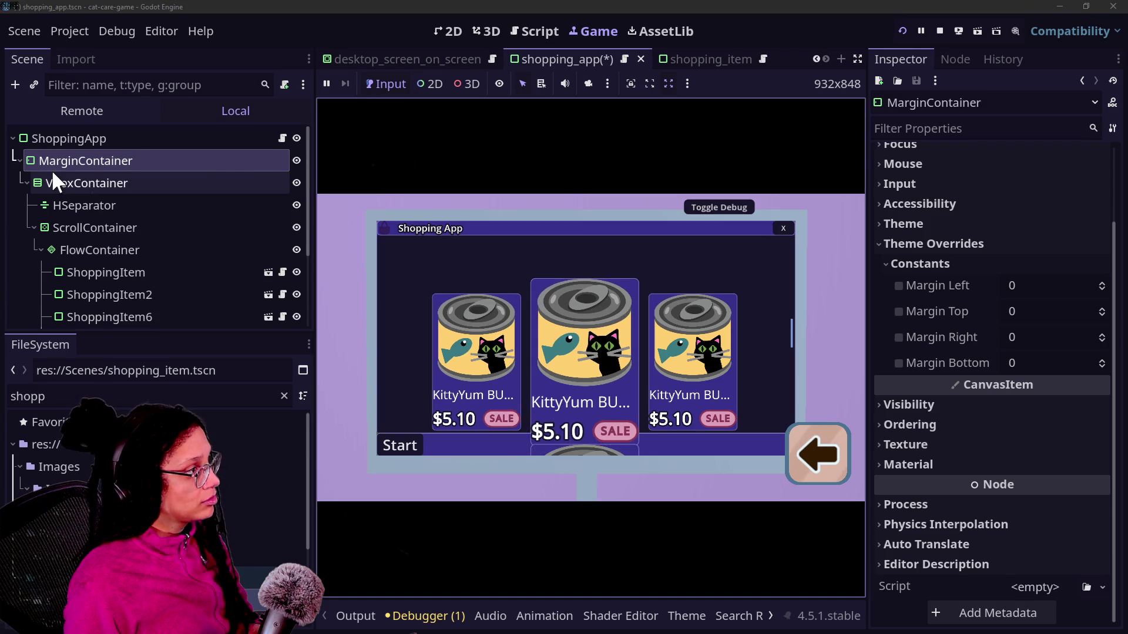
pyautogui.click(53, 181)
pyautogui.scroll(-1, 904, 322)
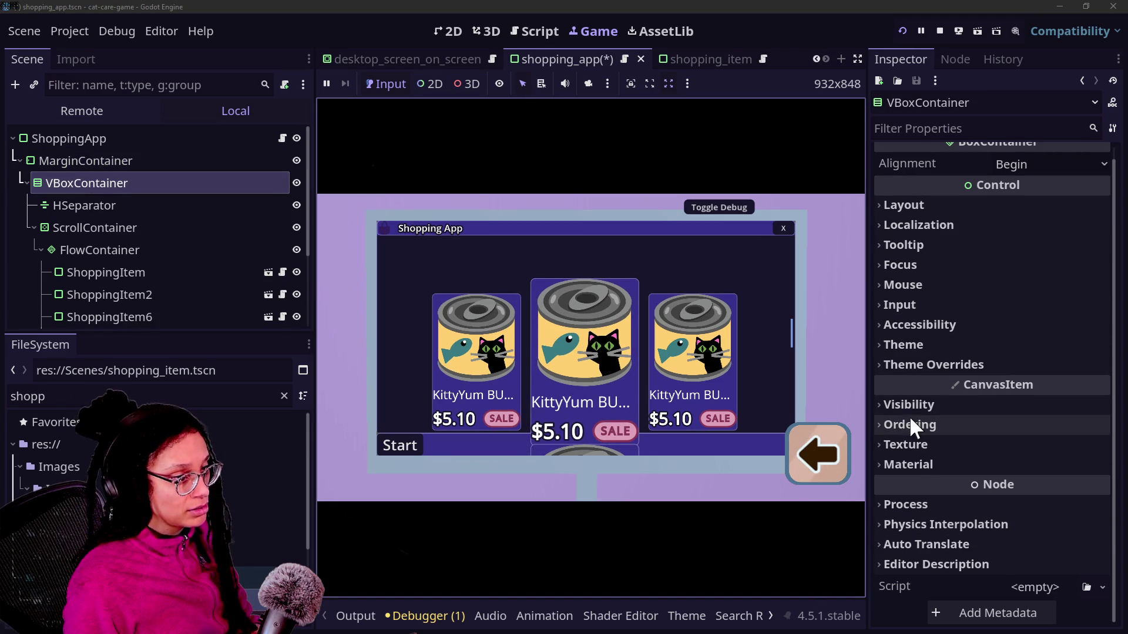
pyautogui.click(156, 227)
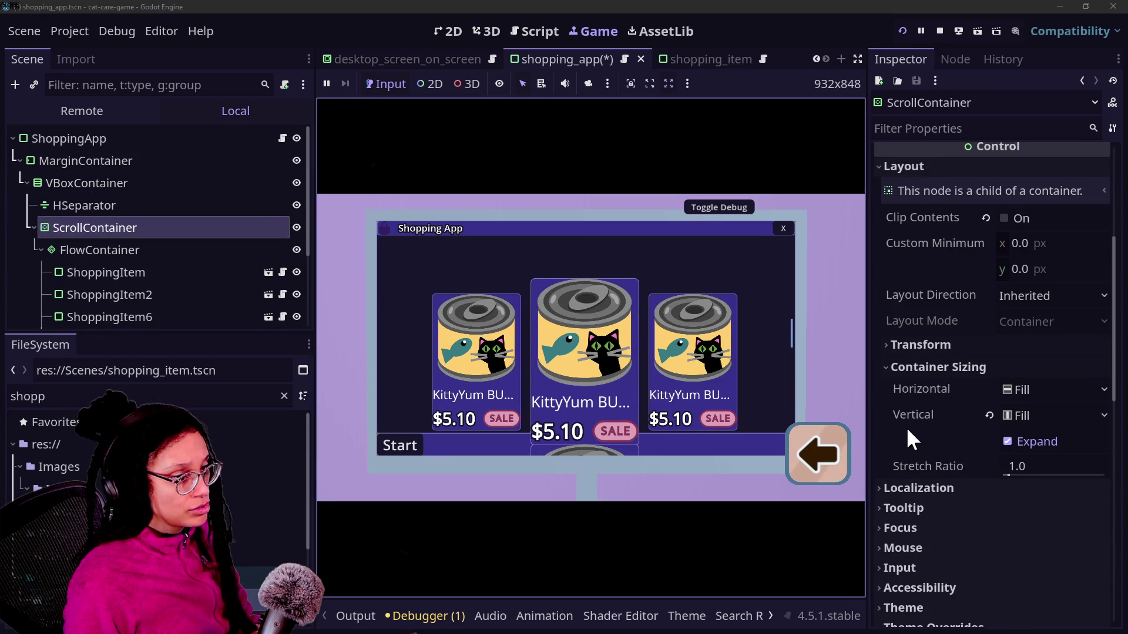
pyautogui.scroll(-10, 940, 440)
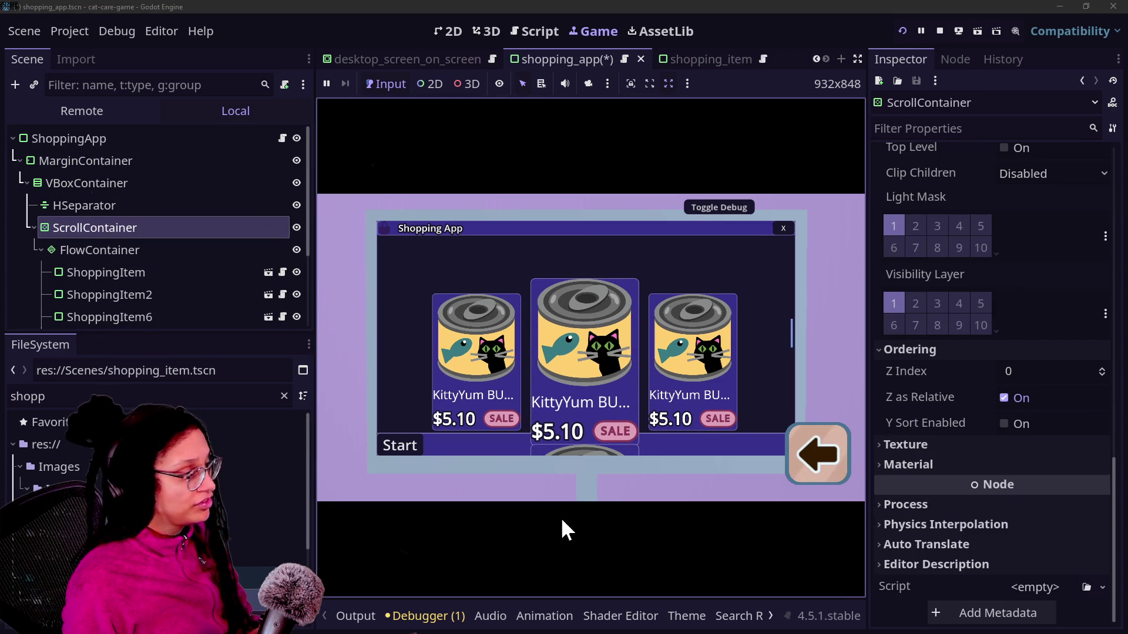
pyautogui.click(100, 250)
pyautogui.click(986, 447)
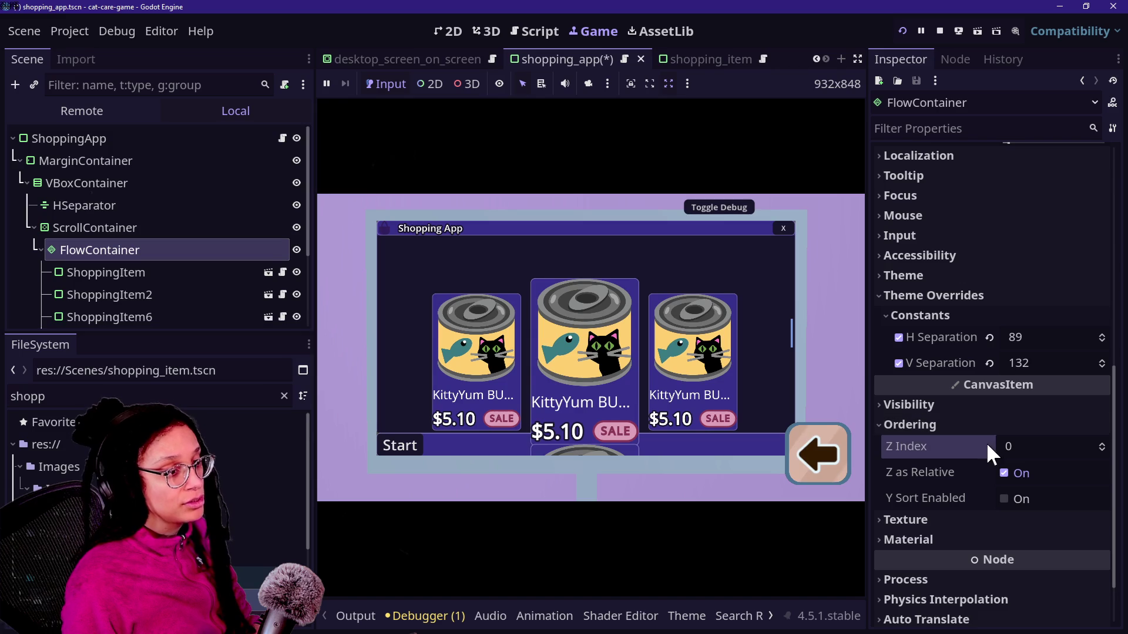
# In the shopping_item scene, reset the root ShoppingItem's Z Index to 0 and save.
pyautogui.click(77, 272)
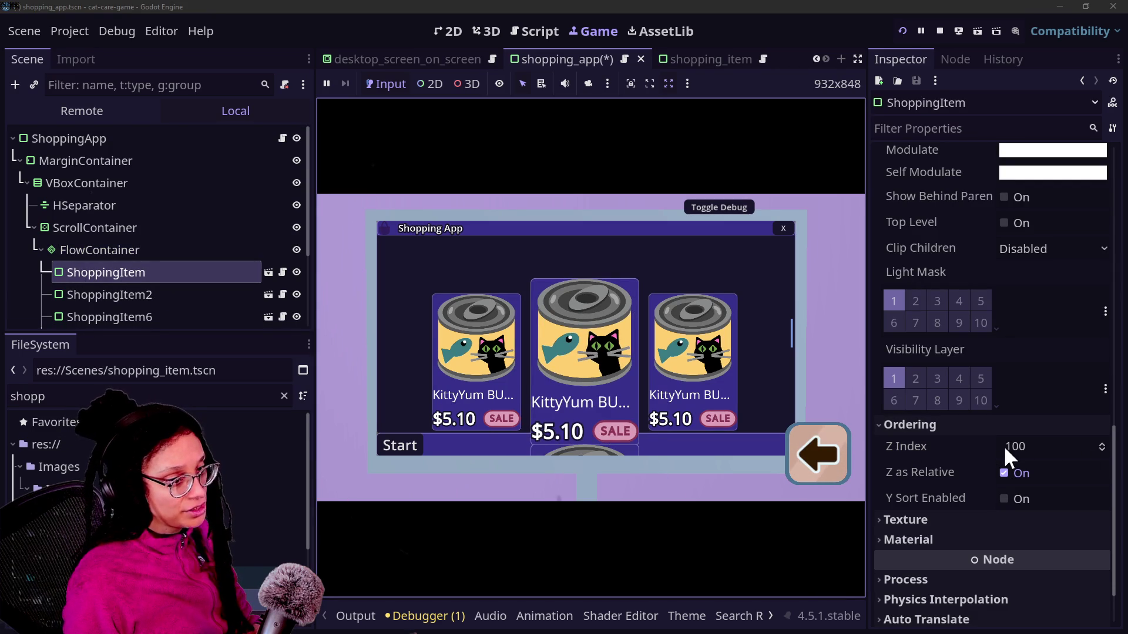
pyautogui.click(693, 59)
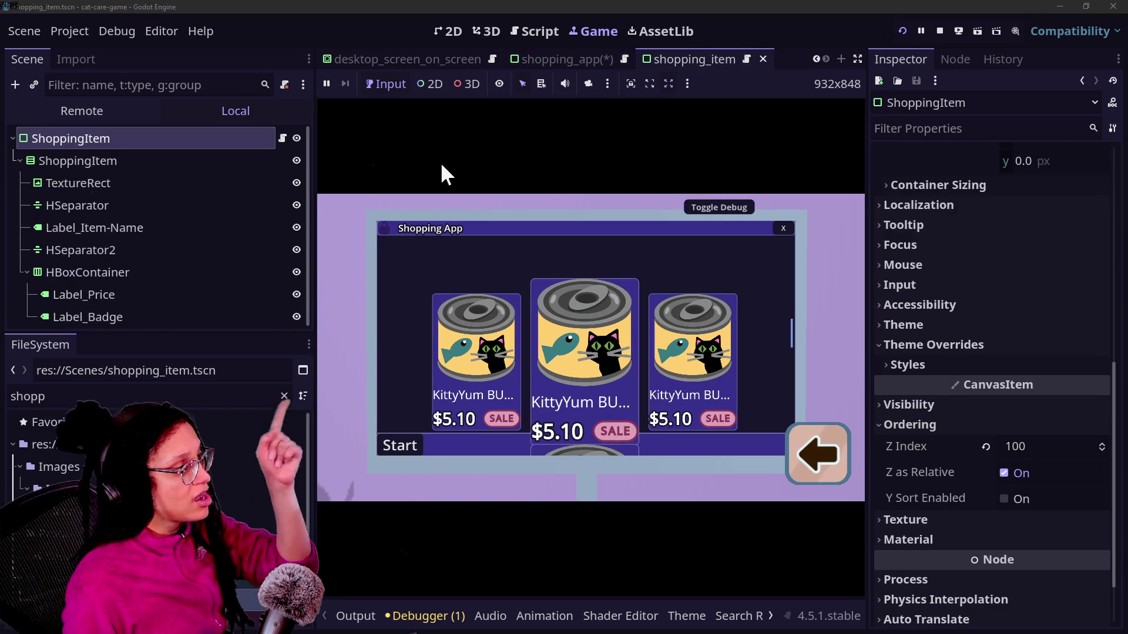
pyautogui.click(169, 160)
pyautogui.click(1002, 403)
pyautogui.click(1002, 403)
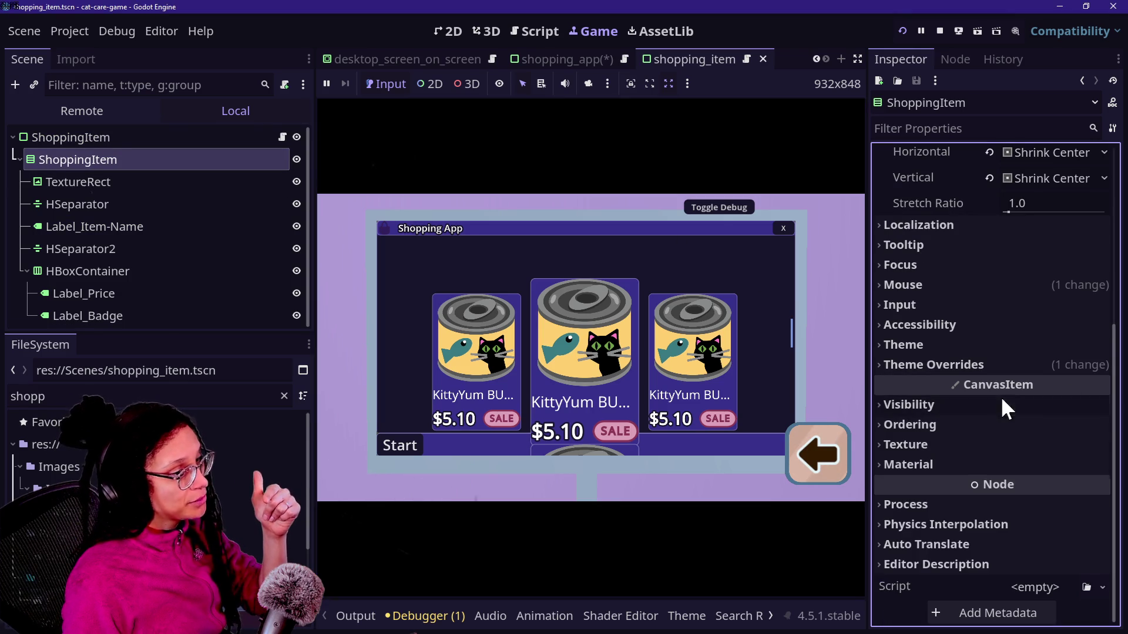
pyautogui.click(108, 138)
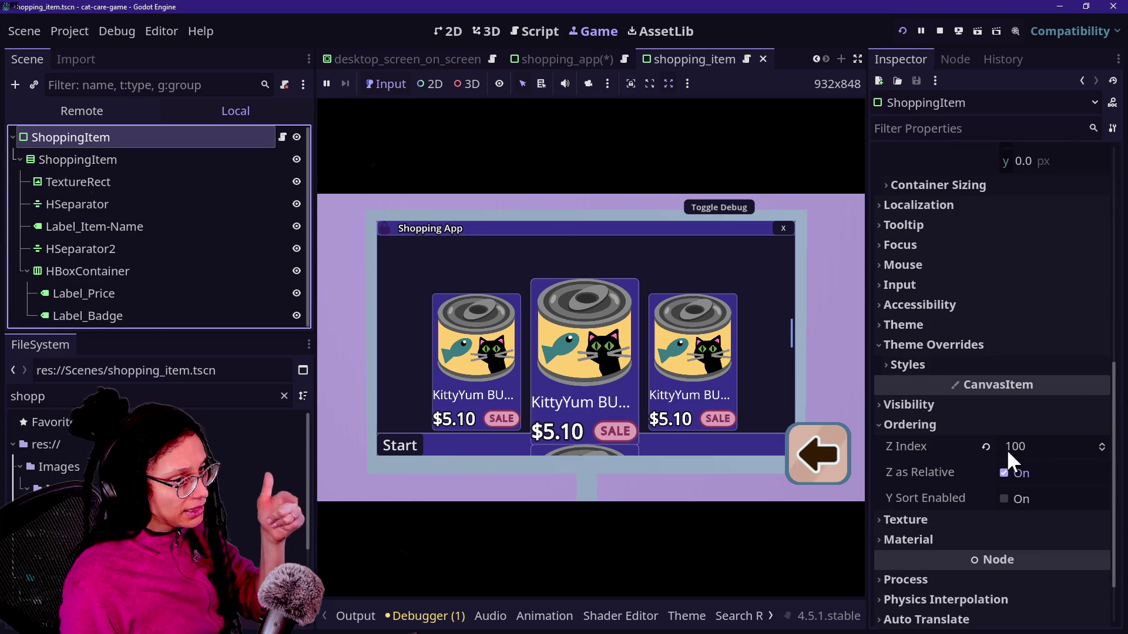
pyautogui.click(985, 446)
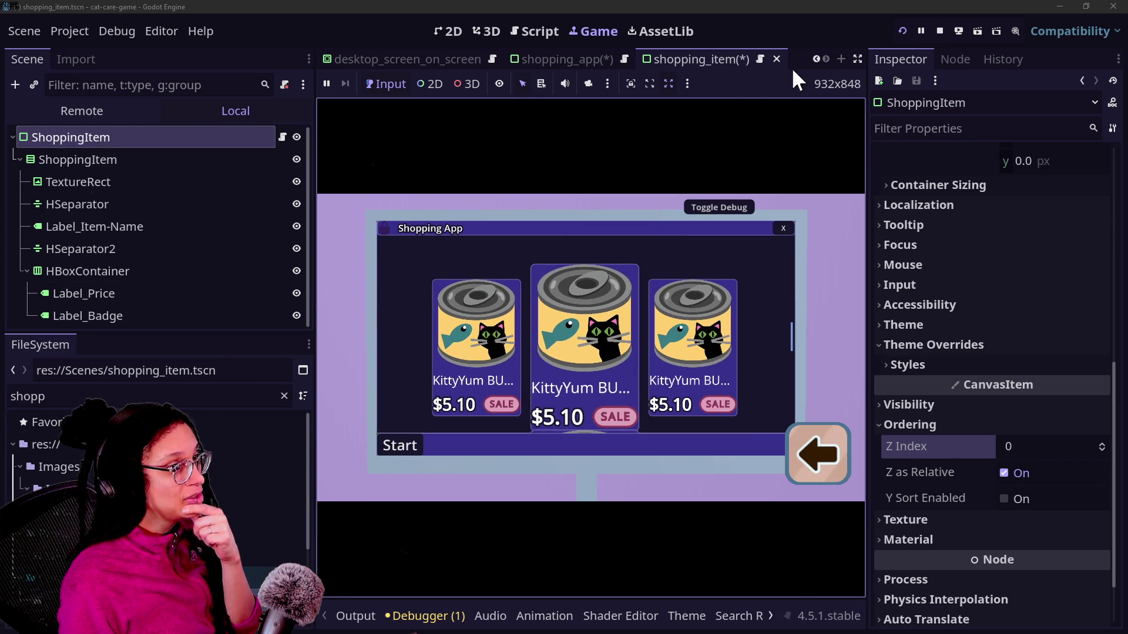
pyautogui.hotkey('ctrl', 's')
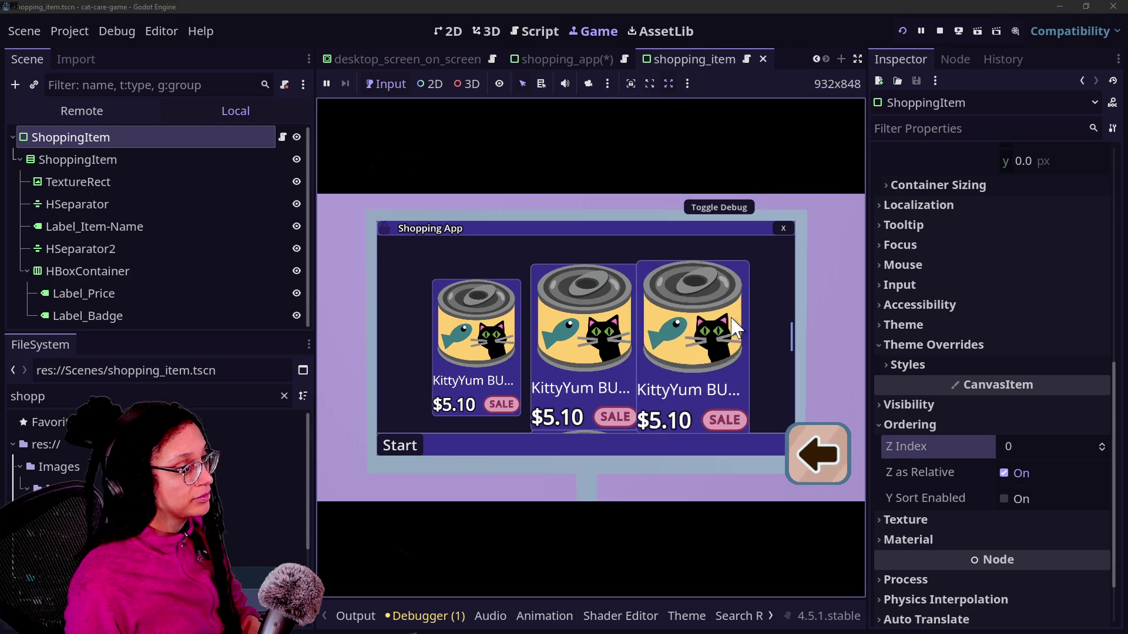
# Stop the running game with F8 and relaunch it with F5.
pyautogui.scroll(-2, 730, 315)
pyautogui.scroll(2, 729, 315)
pyautogui.scroll(-2, 522, 342)
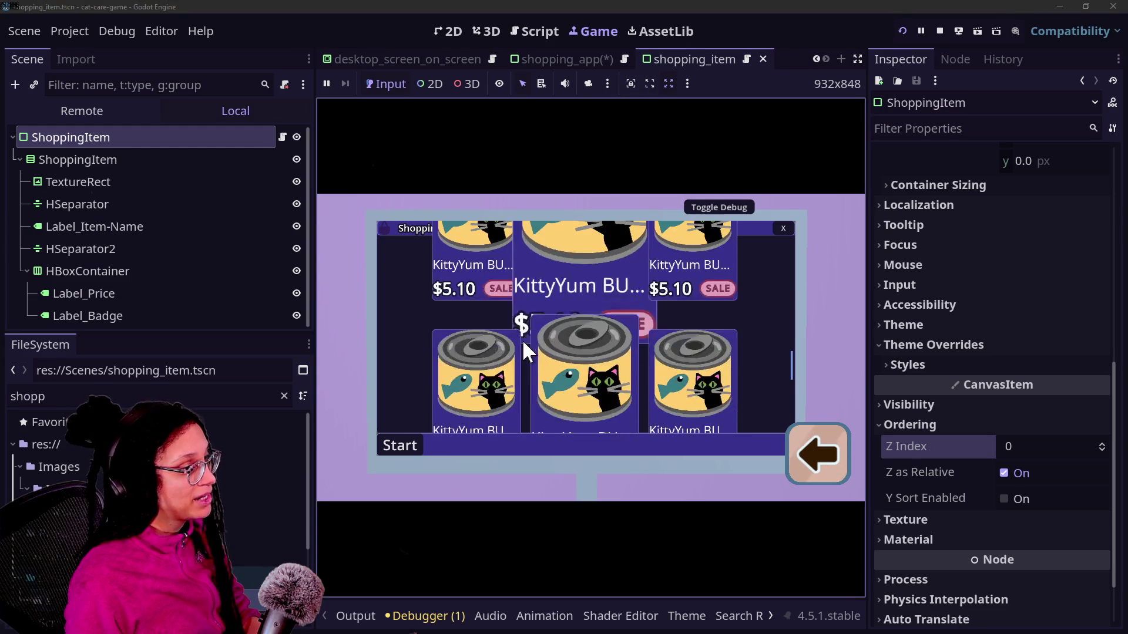
pyautogui.scroll(-2, 776, 344)
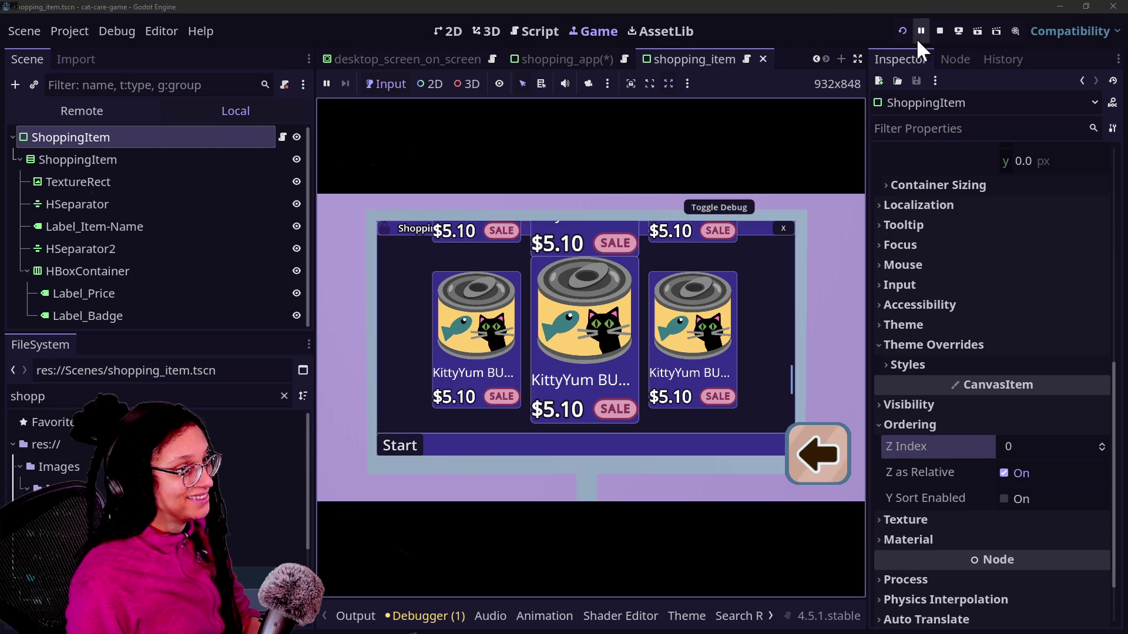
pyautogui.press('F8')
pyautogui.press('F5')
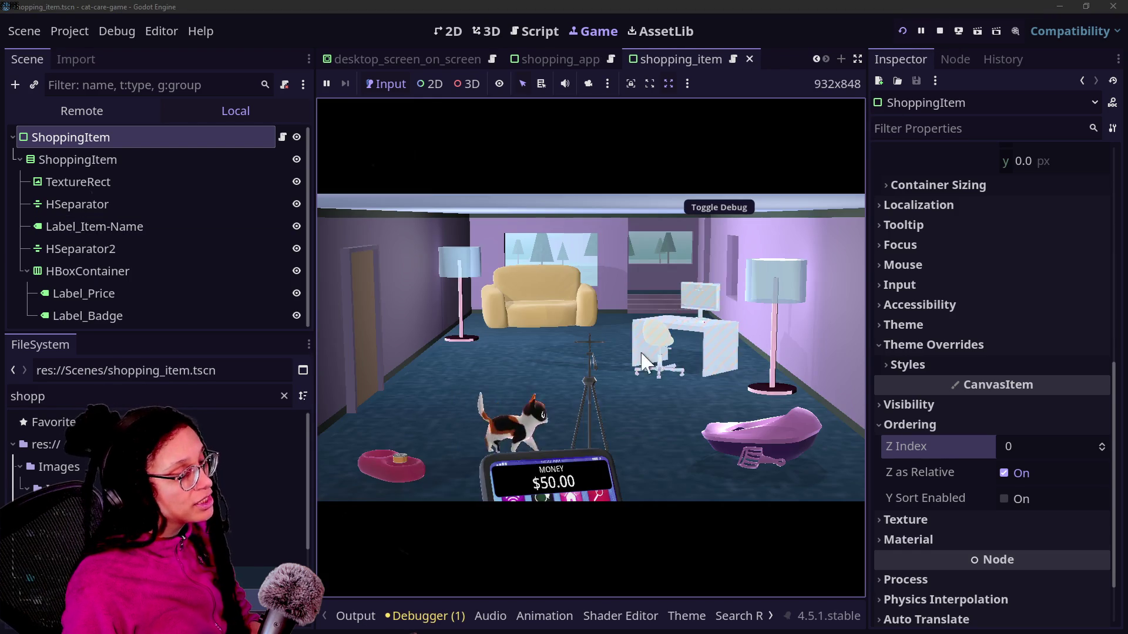
# Open the Shopping App from the desk computer and scroll through the KittyYum cards.
pyautogui.click(608, 333)
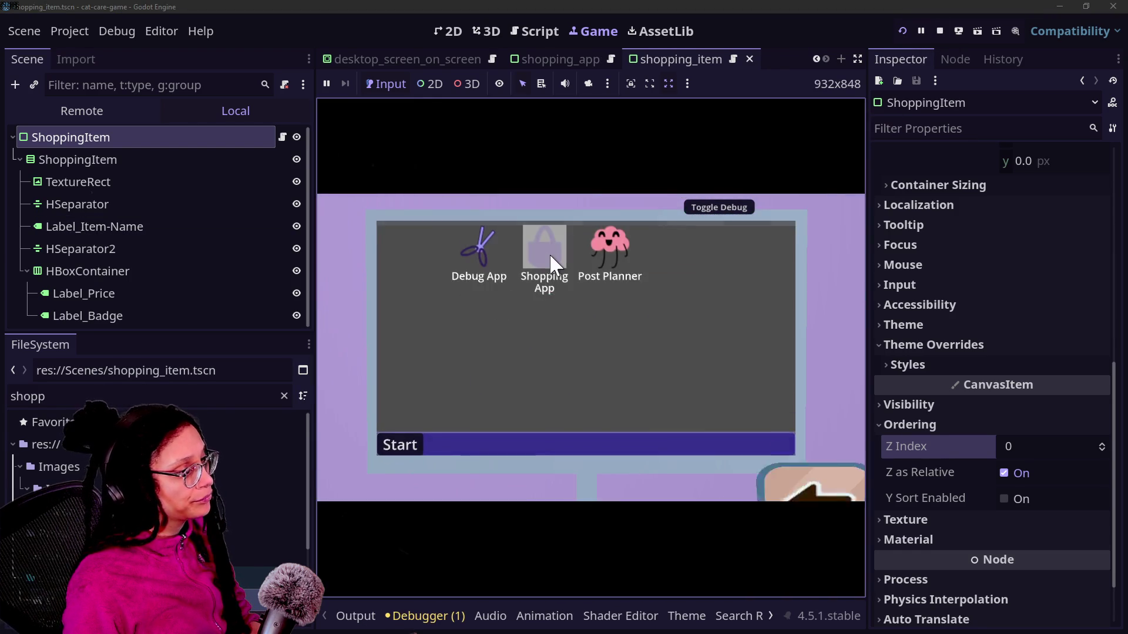
pyautogui.click(551, 256)
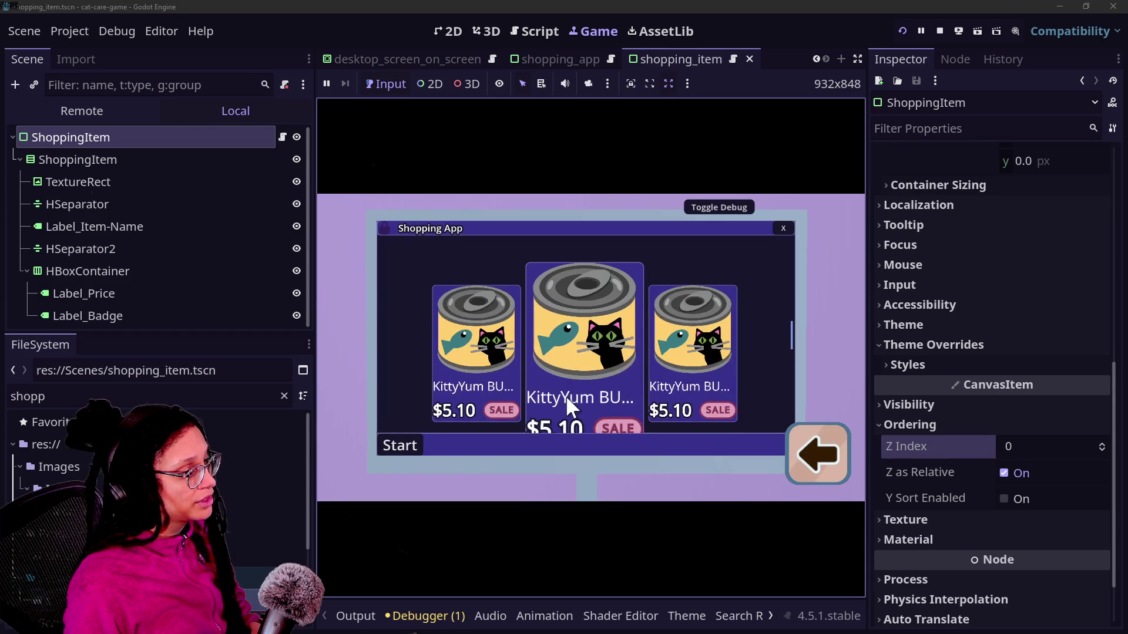
pyautogui.scroll(-2, 565, 396)
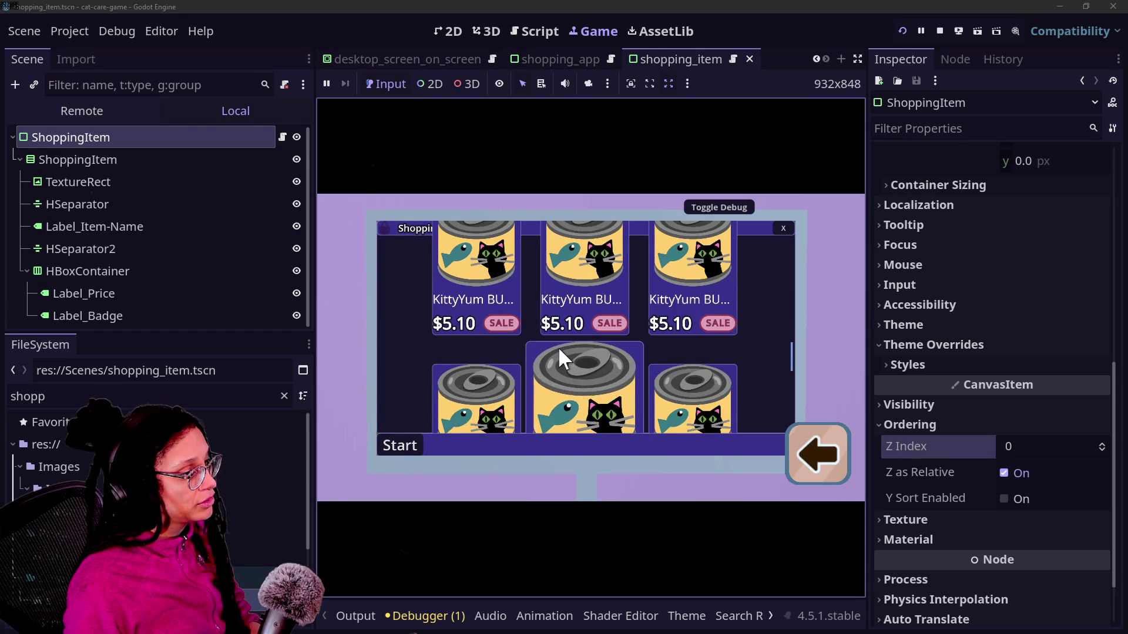
pyautogui.scroll(-3, 572, 385)
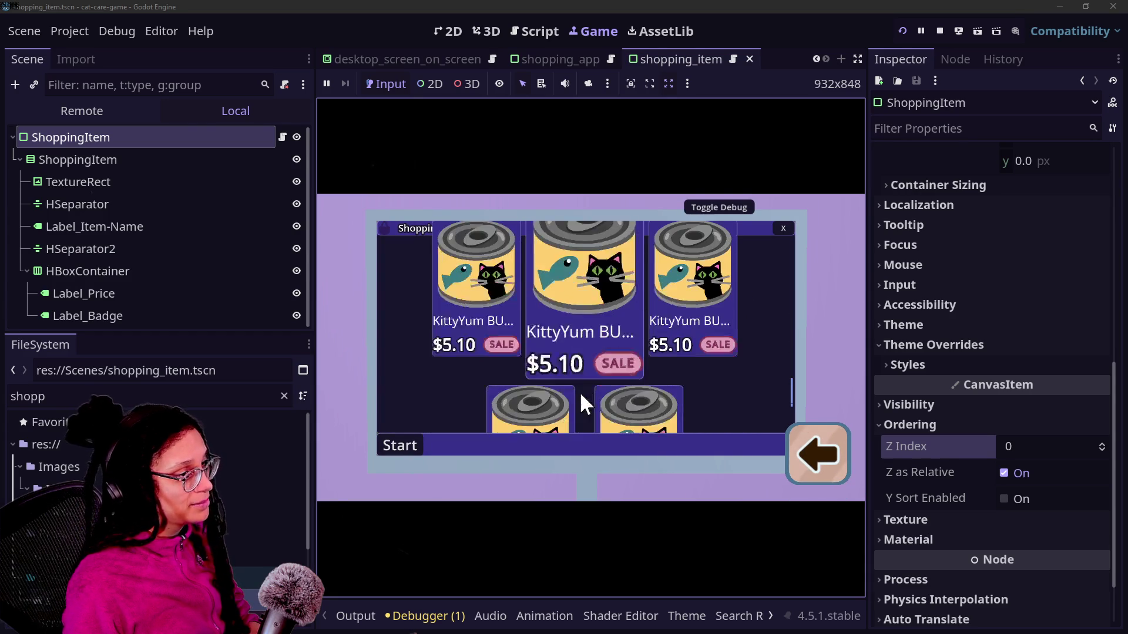
pyautogui.scroll(-1, 626, 425)
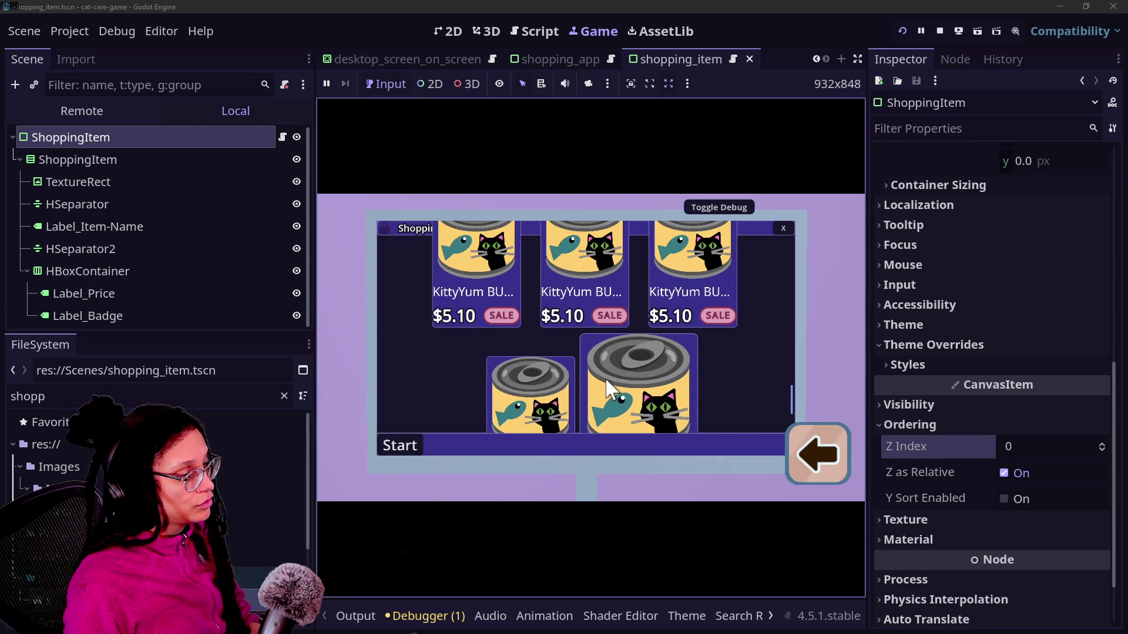
pyautogui.scroll(-1, 587, 375)
pyautogui.scroll(2, 576, 351)
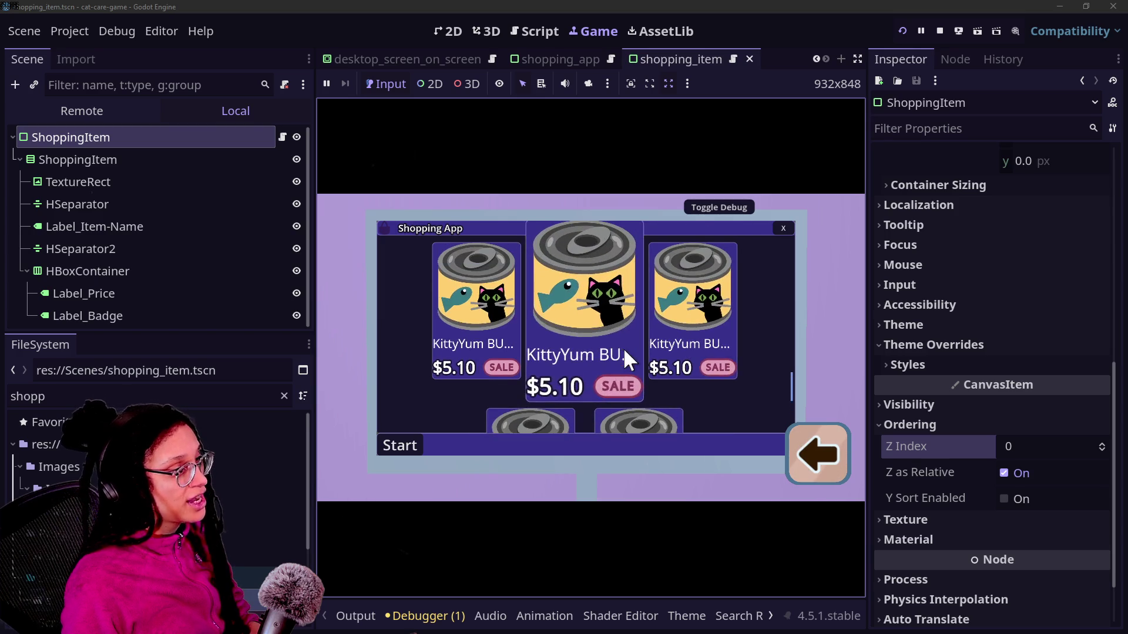
pyautogui.scroll(-3, 624, 351)
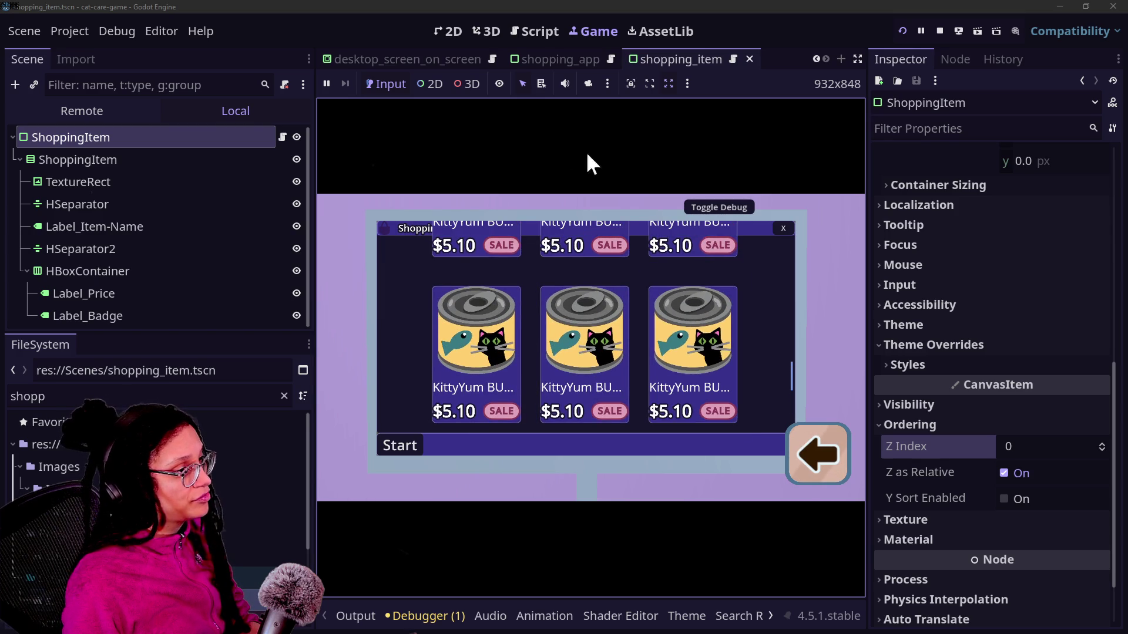
pyautogui.click(90, 182)
# Check the shopping_item scene's ShoppingItem and TextureRect nodes, then return to shopping_app.
pyautogui.click(93, 159)
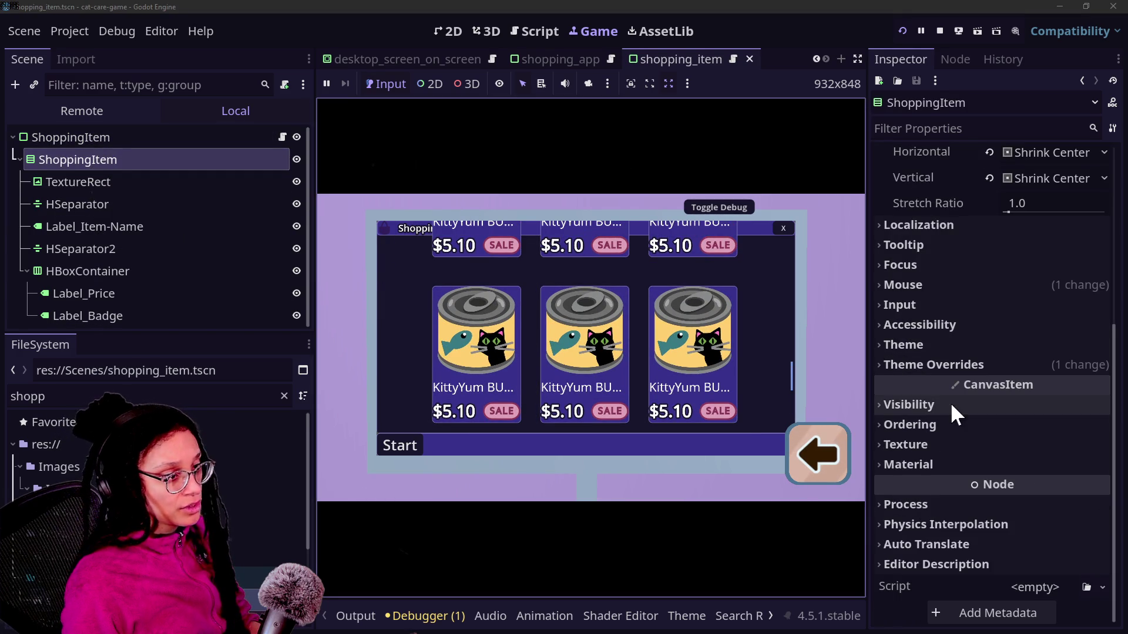
pyautogui.click(76, 182)
pyautogui.click(67, 138)
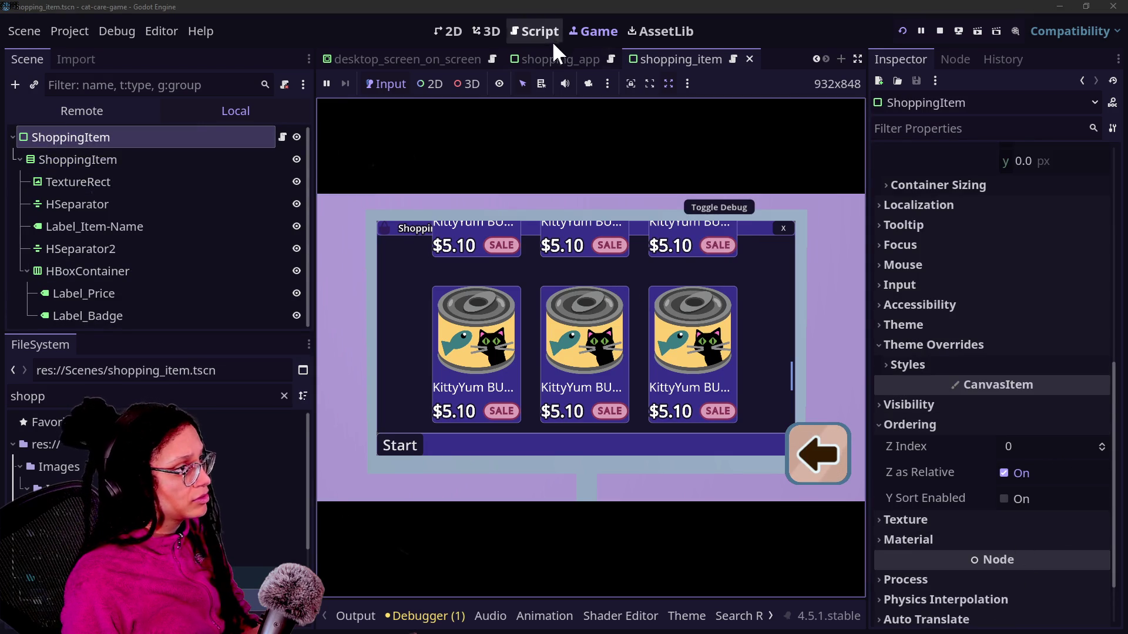
pyautogui.click(555, 58)
# Walk up the tree from FlowContainer to the root ShoppingApp and view its properties.
pyautogui.click(112, 250)
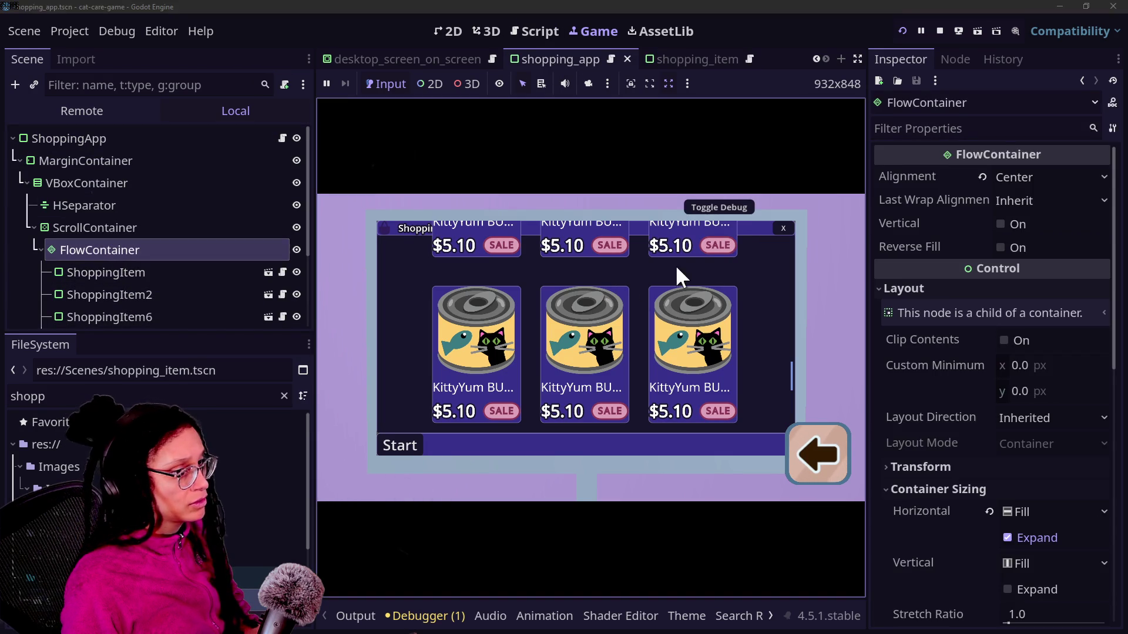
pyautogui.scroll(-10, 949, 400)
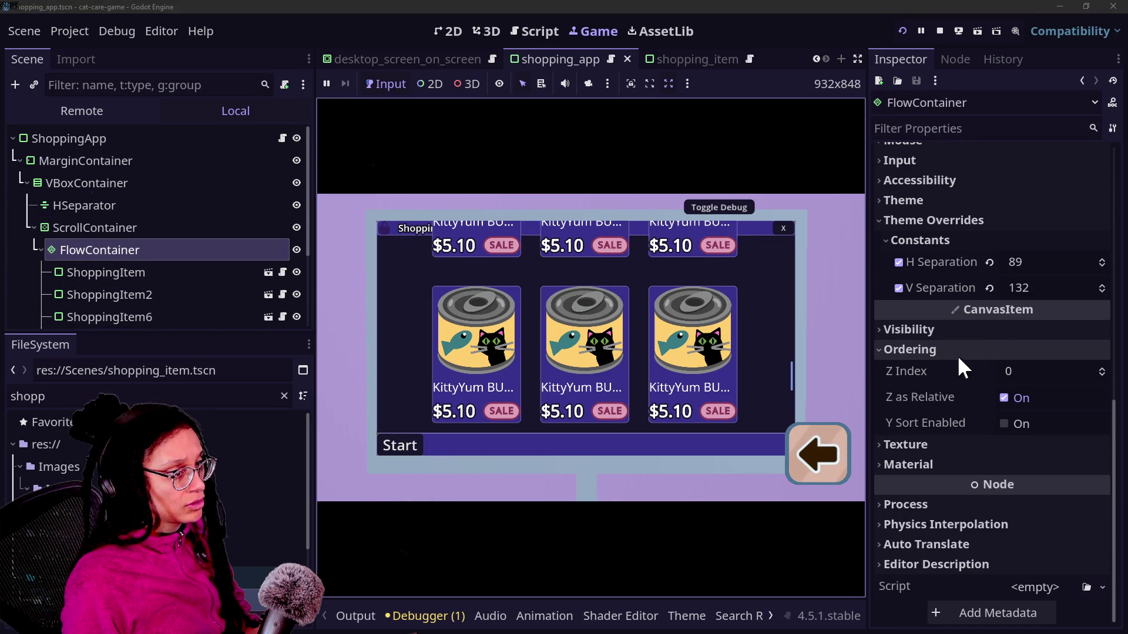
pyautogui.click(177, 176)
pyautogui.click(179, 194)
pyautogui.click(176, 183)
pyautogui.click(175, 157)
pyautogui.click(194, 137)
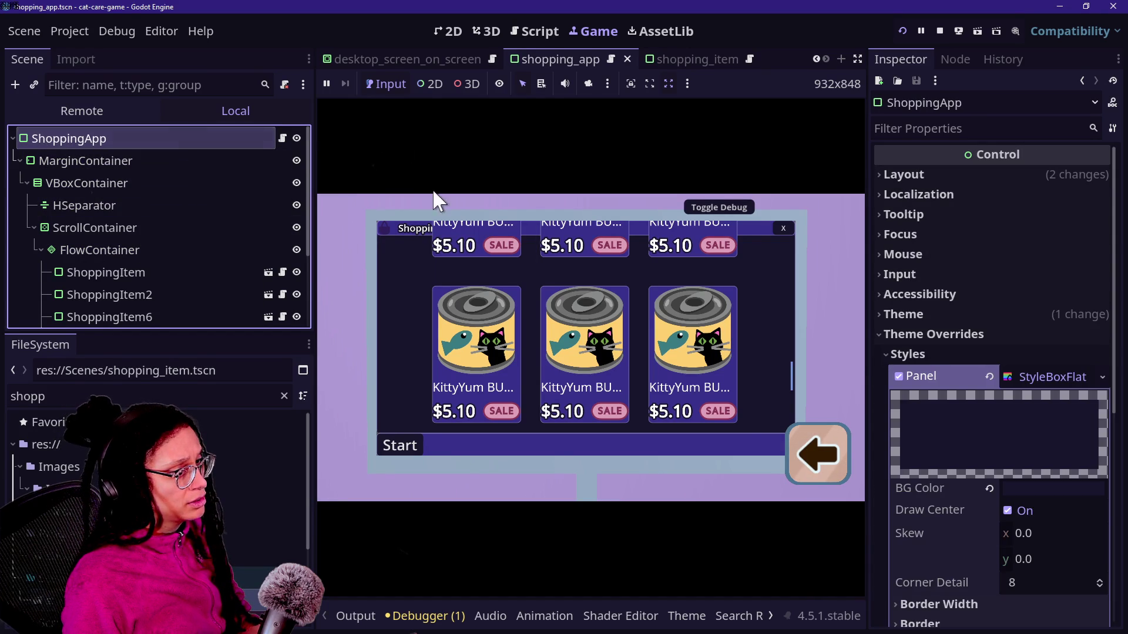
pyautogui.scroll(-5, 946, 483)
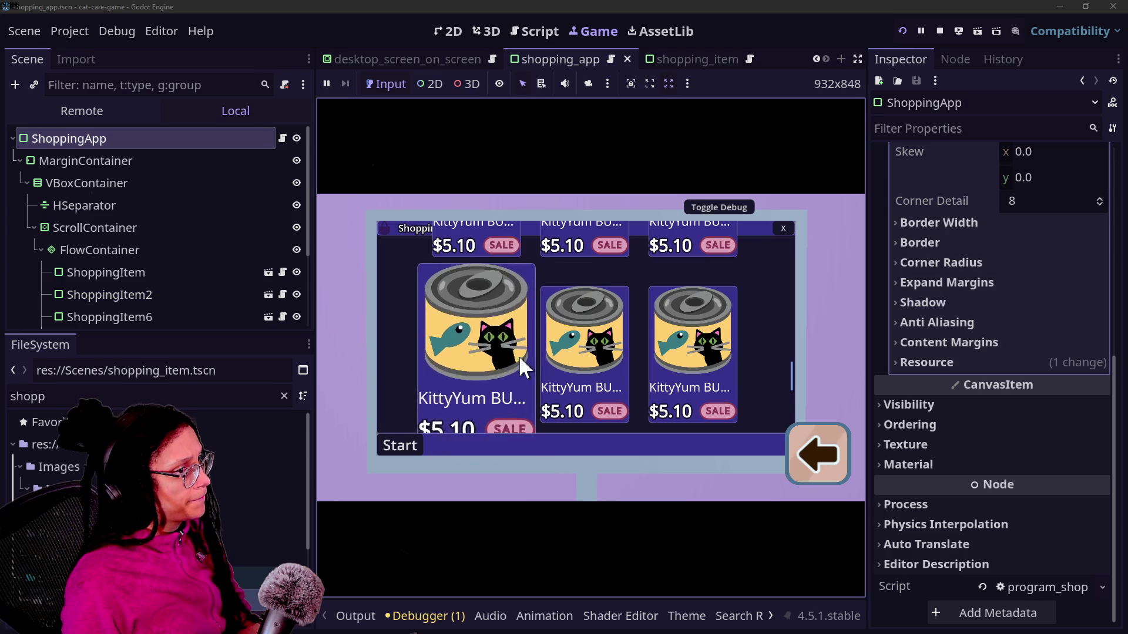
pyautogui.click(545, 58)
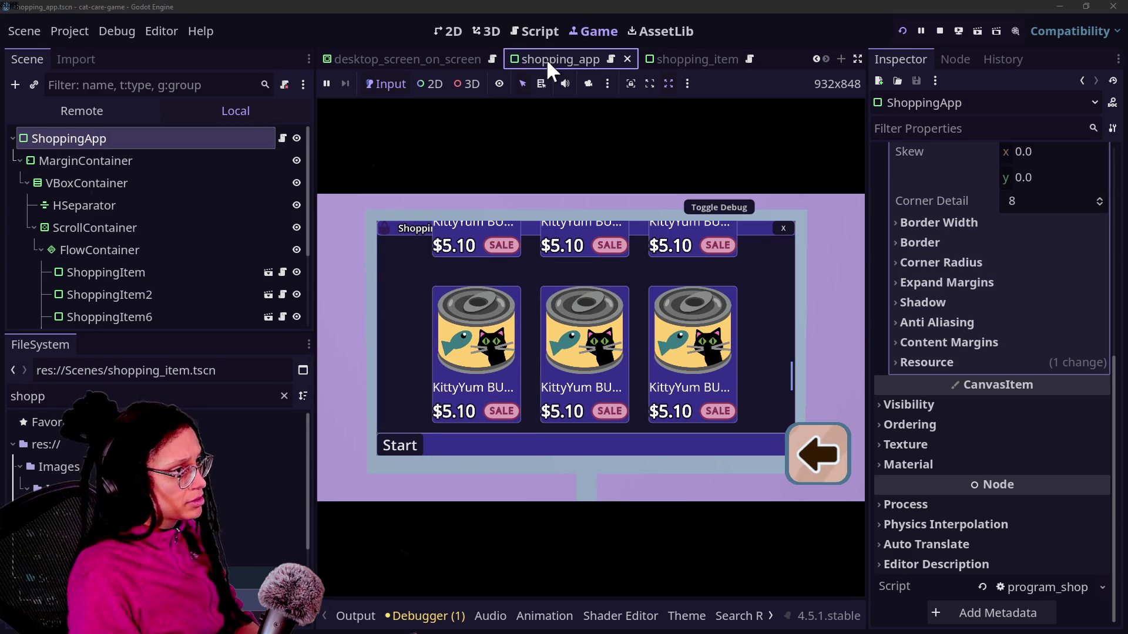
# Open program_window.tscn through the quick file search.
pyautogui.hotkey('shift', 'alt', 'o')
pyautogui.write('program')
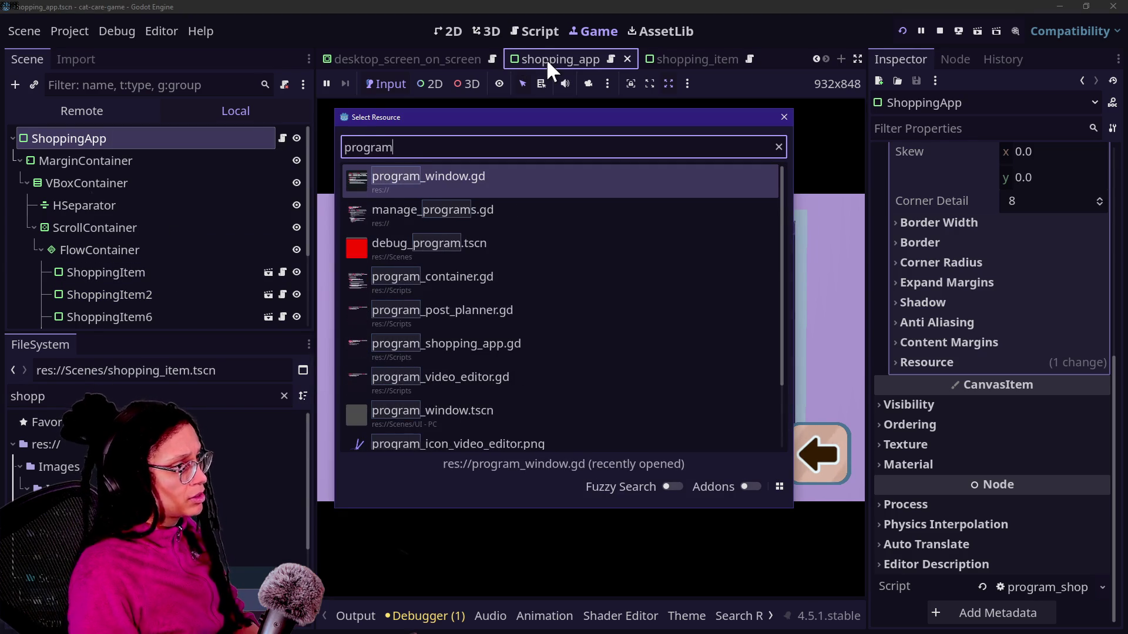
pyautogui.press('Down')
pyautogui.press('Down')
pyautogui.press('Down')
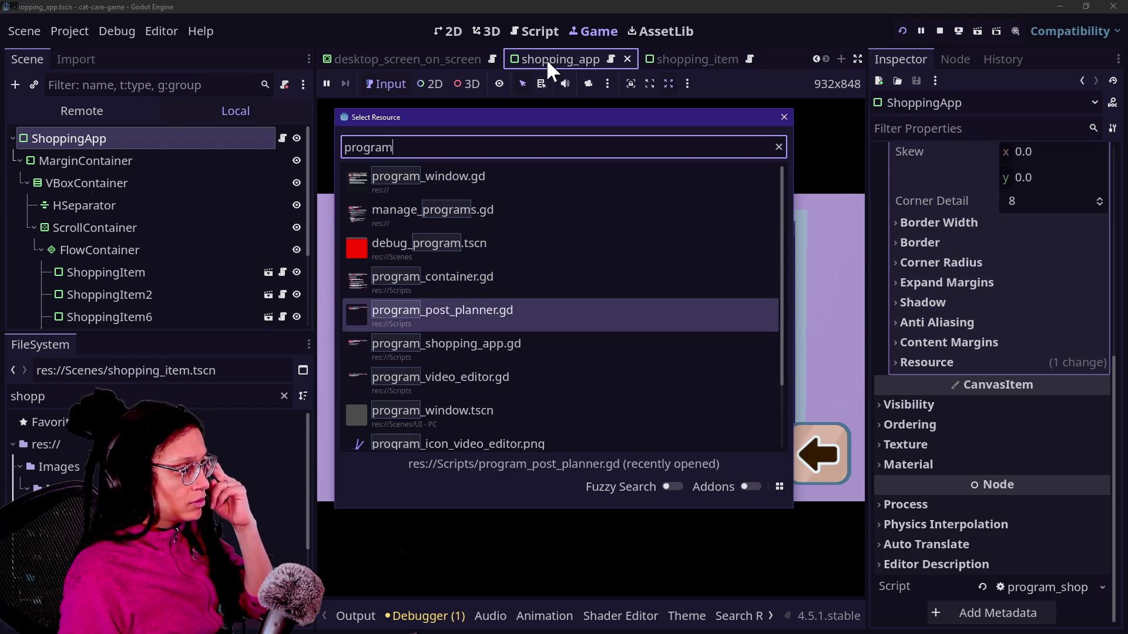
pyautogui.press('Return')
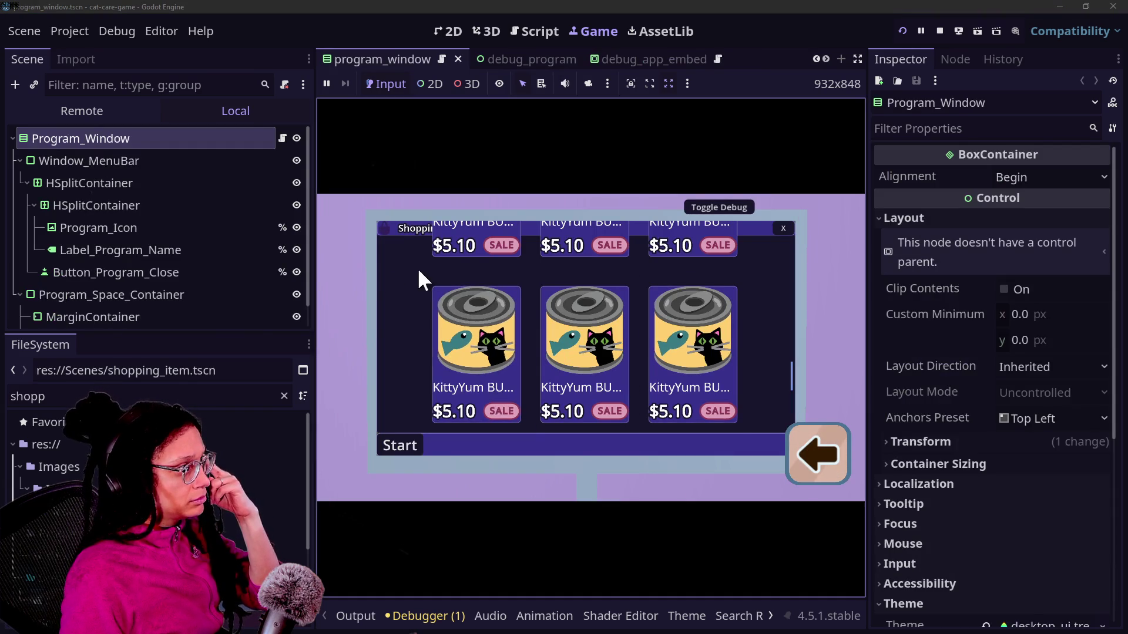
pyautogui.click(456, 34)
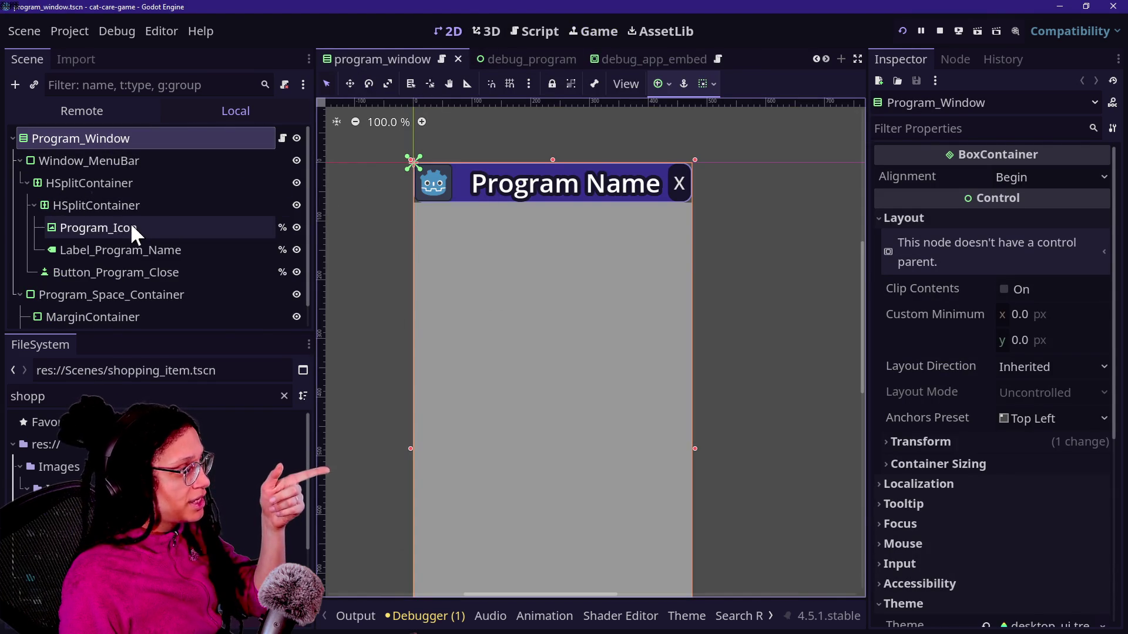
# Set Window_MenuBar's Z Index to 1000 under Ordering.
pyautogui.click(75, 161)
pyautogui.click(94, 185)
pyautogui.click(91, 162)
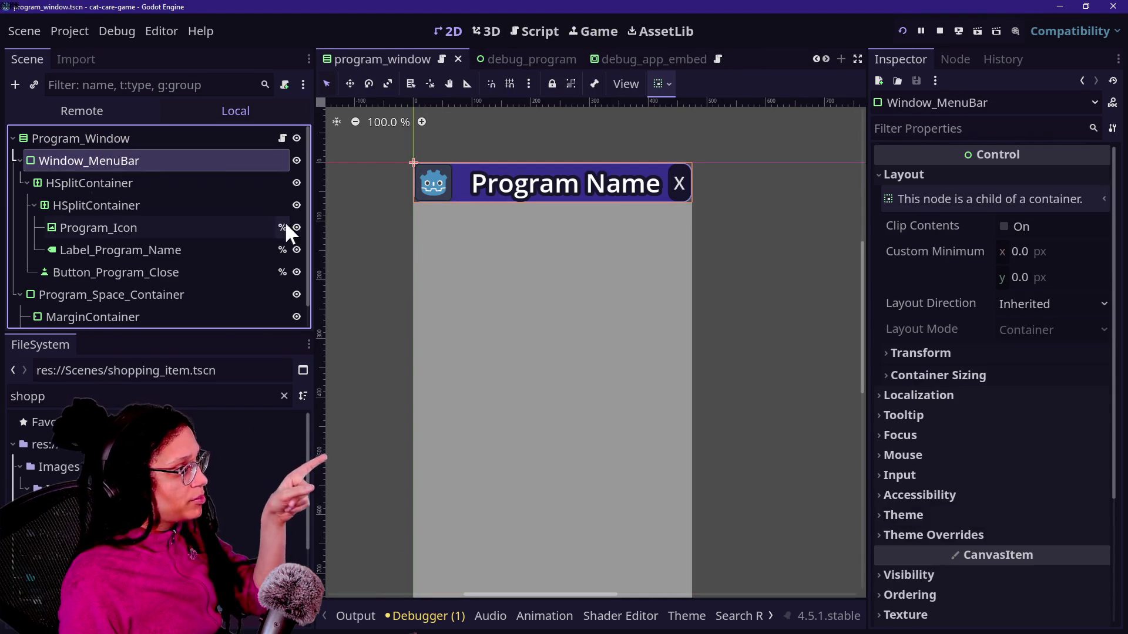
pyautogui.scroll(-3, 1044, 416)
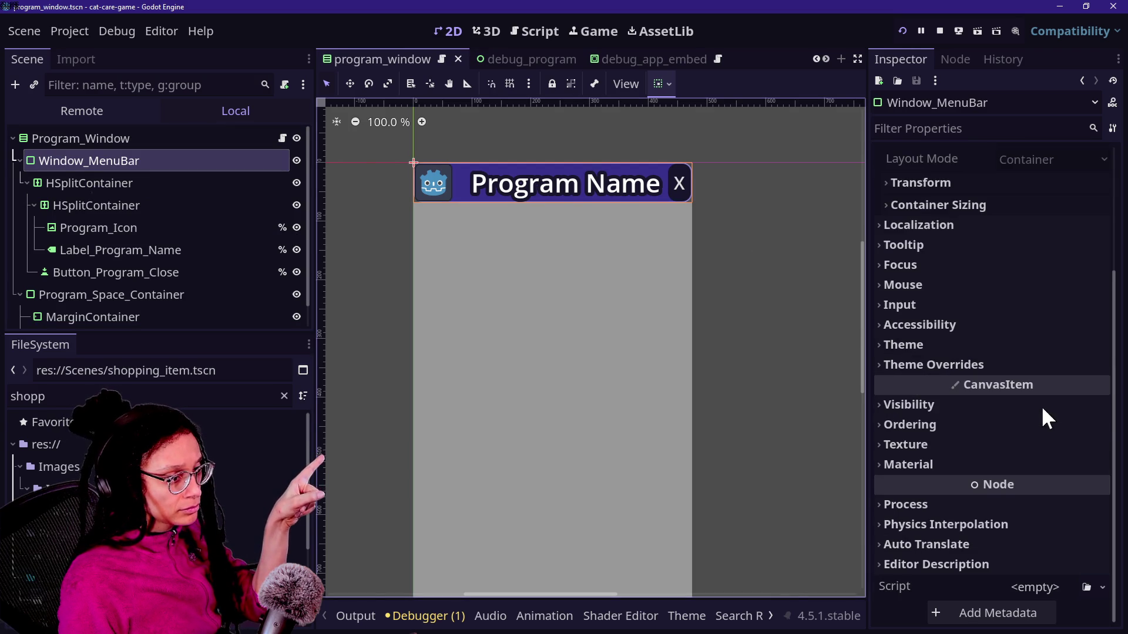
pyautogui.click(998, 421)
pyautogui.click(1013, 405)
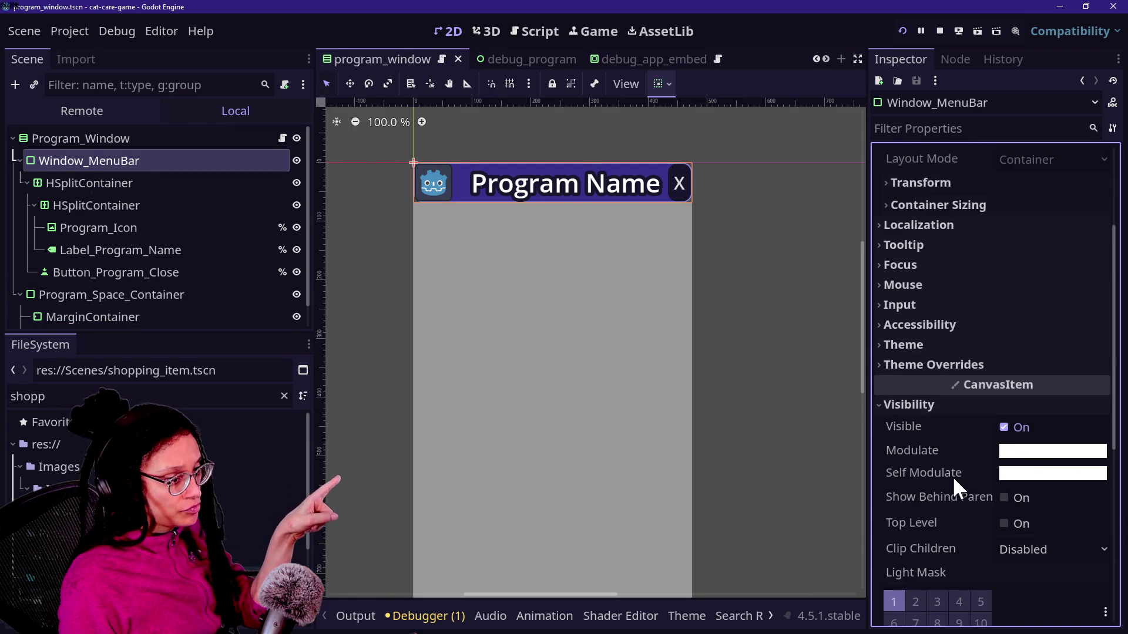
pyautogui.scroll(-2, 956, 484)
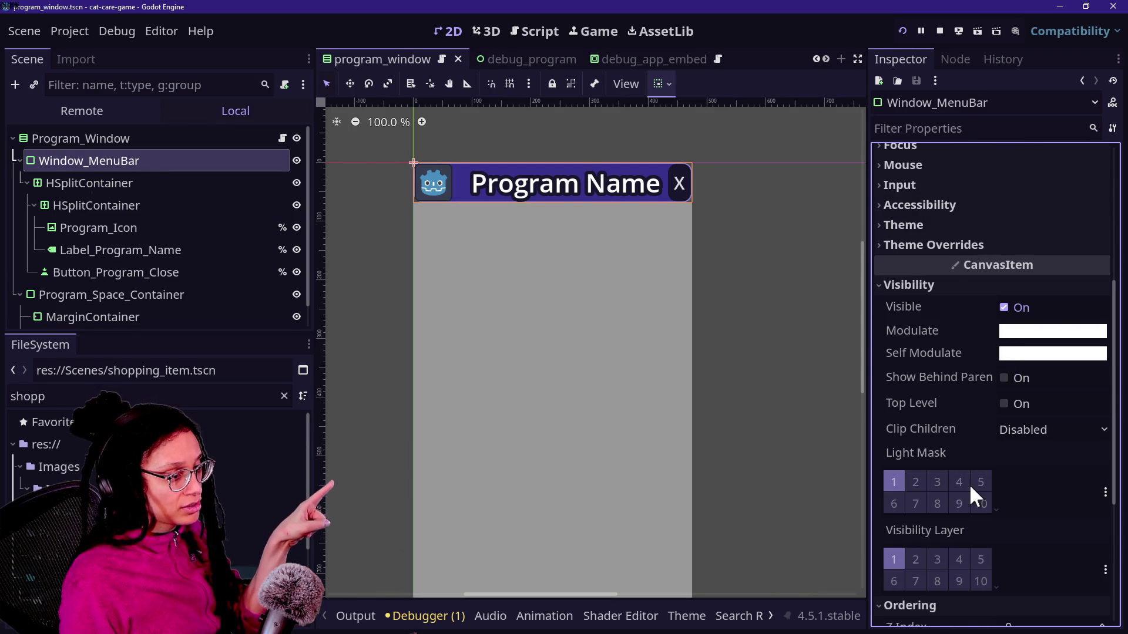
pyautogui.scroll(-4, 967, 484)
pyautogui.click(1028, 373)
pyautogui.write('234')
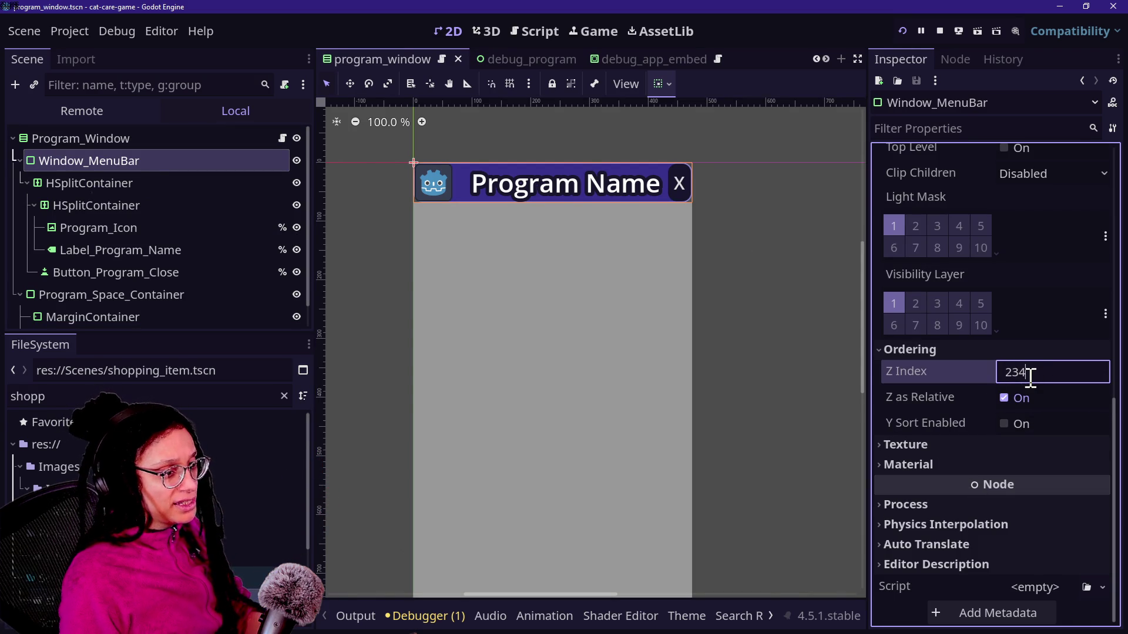
pyautogui.press('Return')
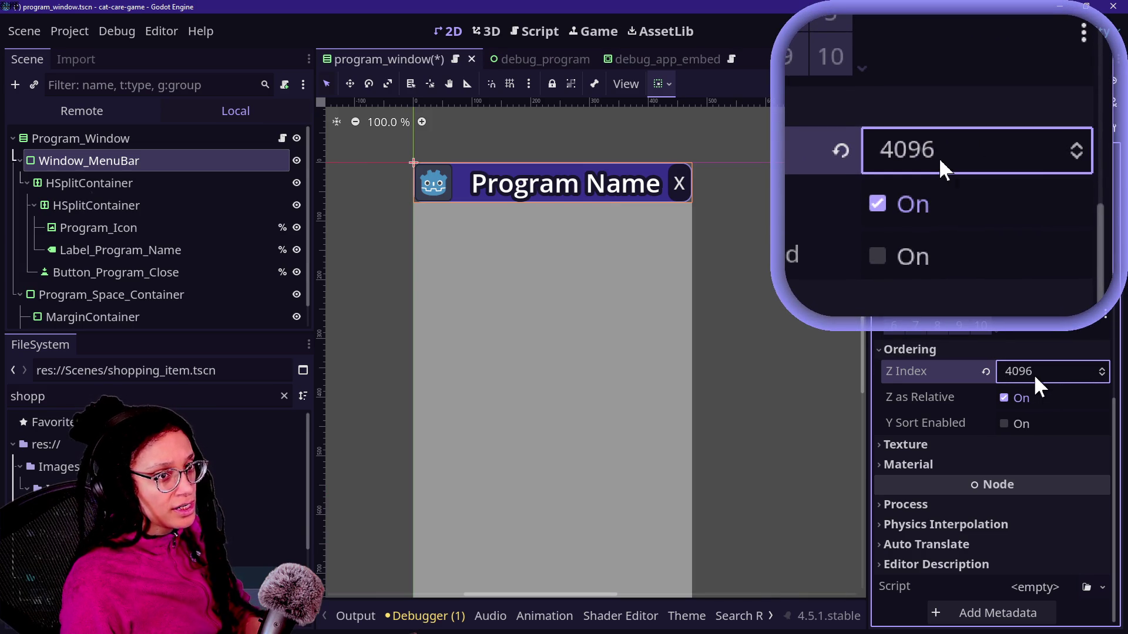
pyautogui.click(1034, 373)
pyautogui.write('1000')
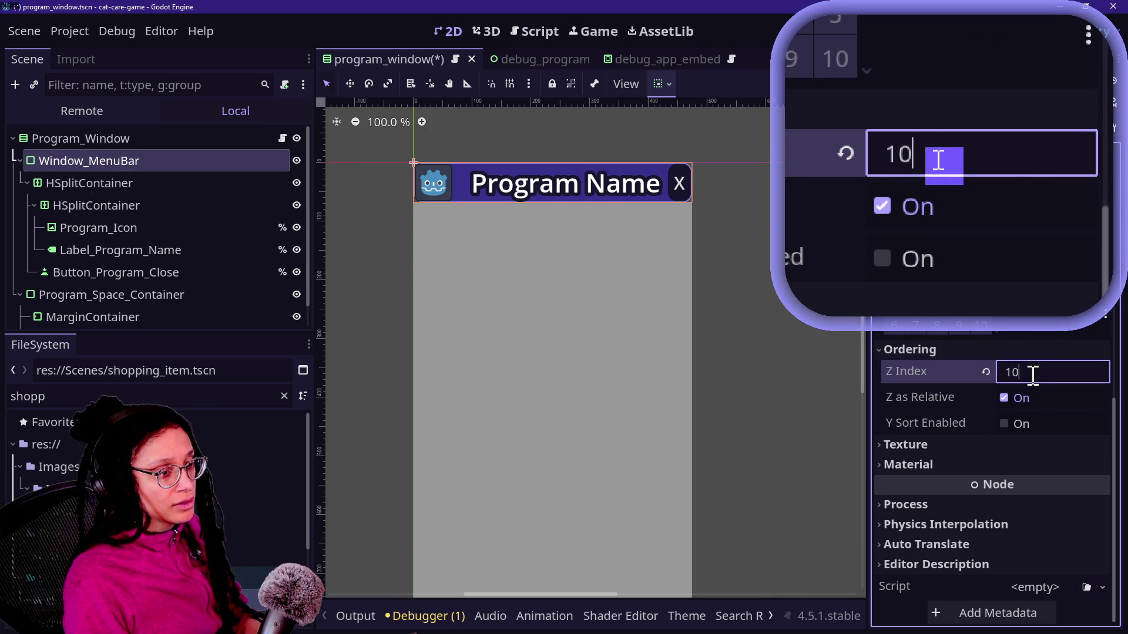
pyautogui.press('Return')
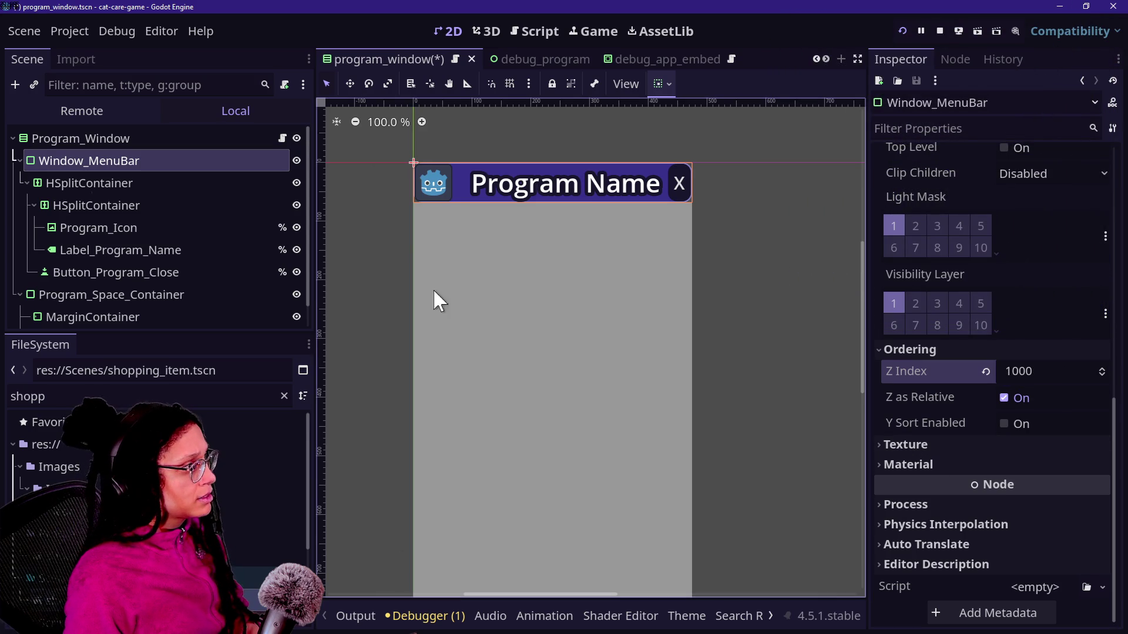
# Look over Program_Space_Container and Label_Program_Name, then save the program_window scene.
pyautogui.scroll(-1, 120, 248)
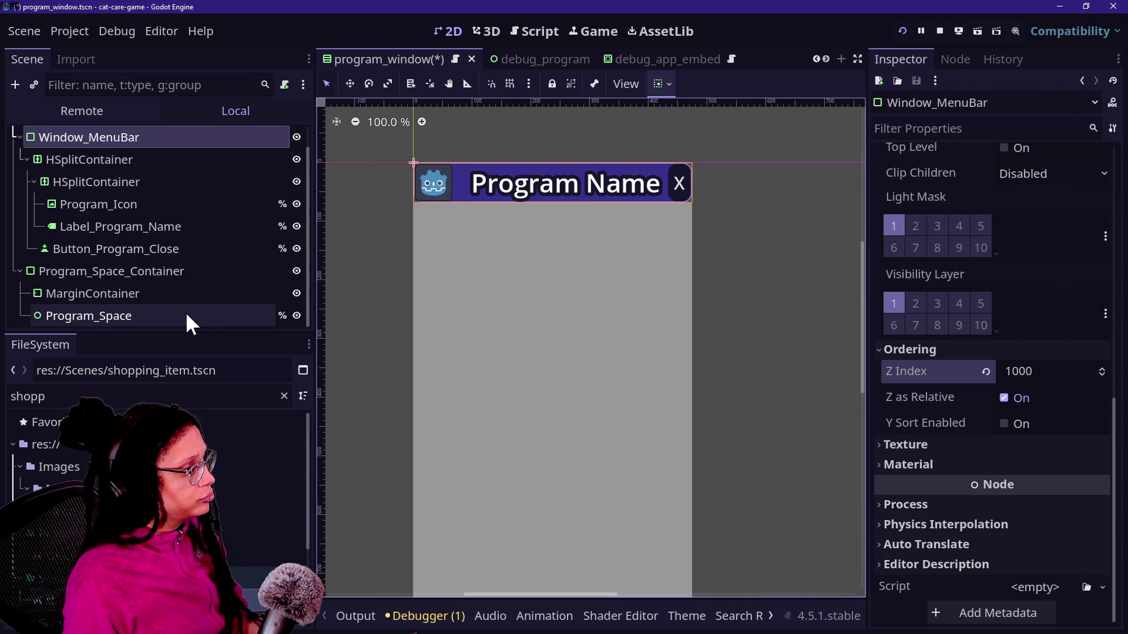
pyautogui.click(151, 276)
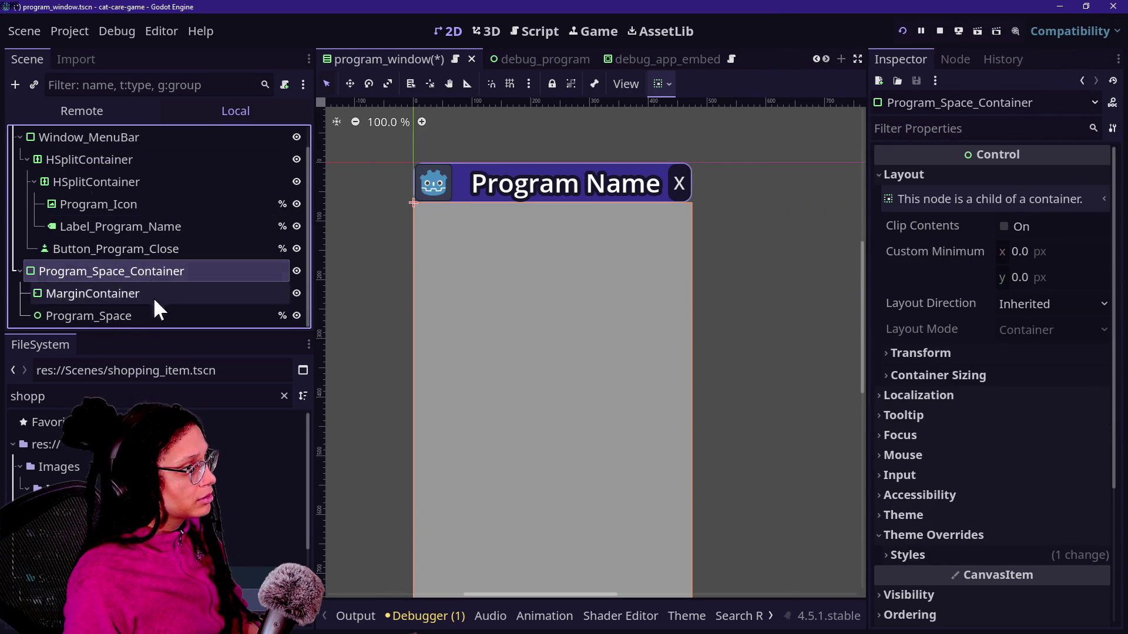
pyautogui.scroll(-10, 470, 304)
pyautogui.scroll(1, 470, 304)
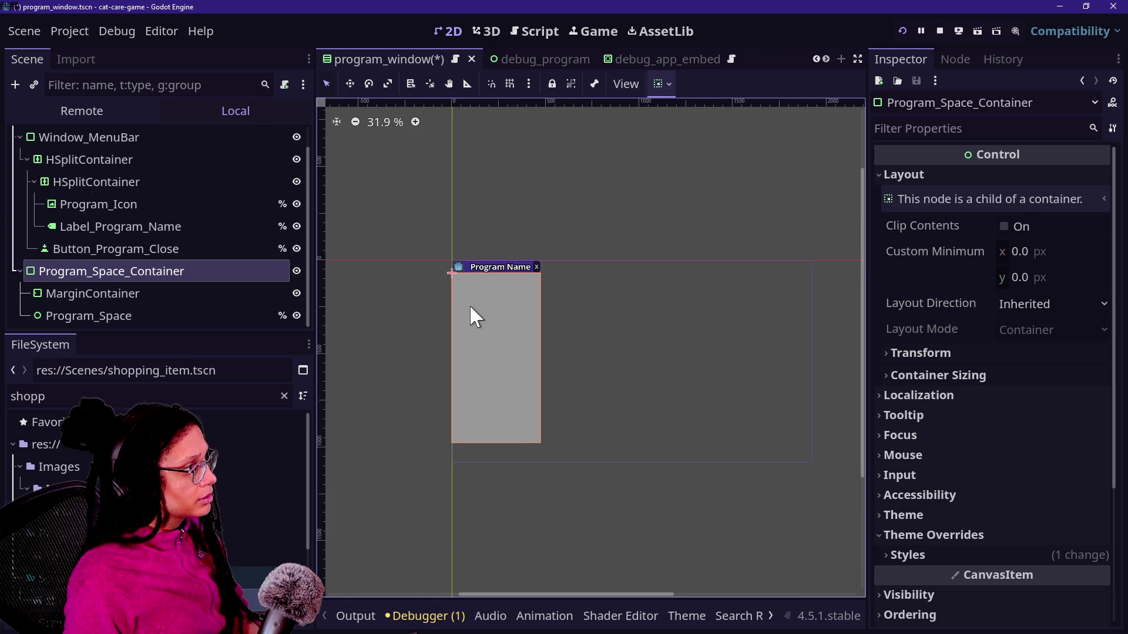
pyautogui.click(136, 229)
pyautogui.hotkey('ctrl', 's')
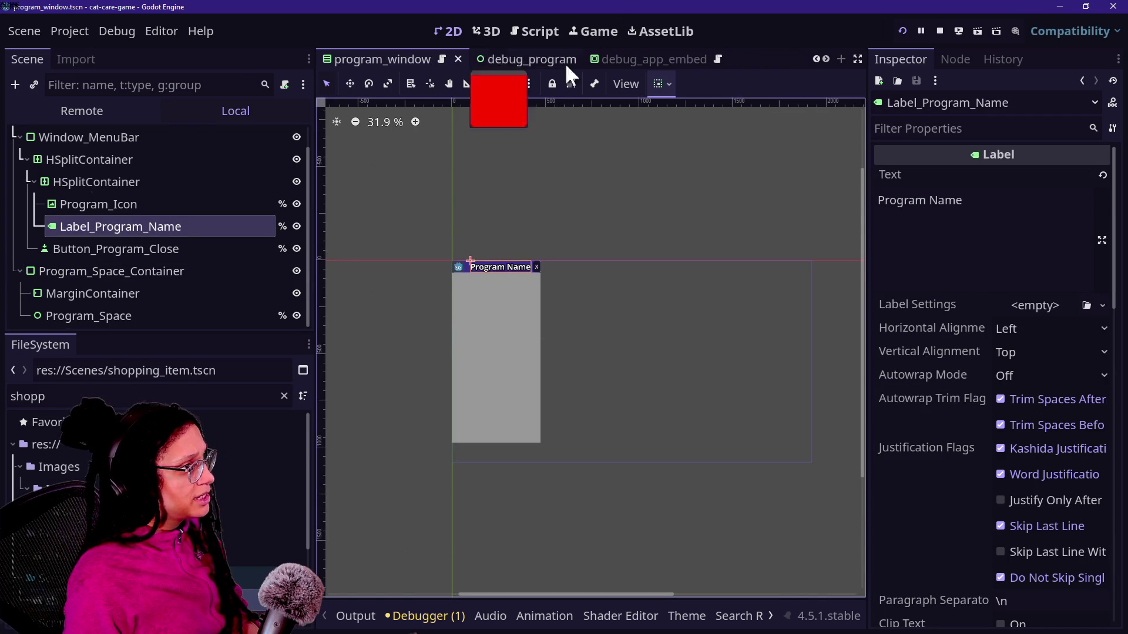
pyautogui.click(577, 33)
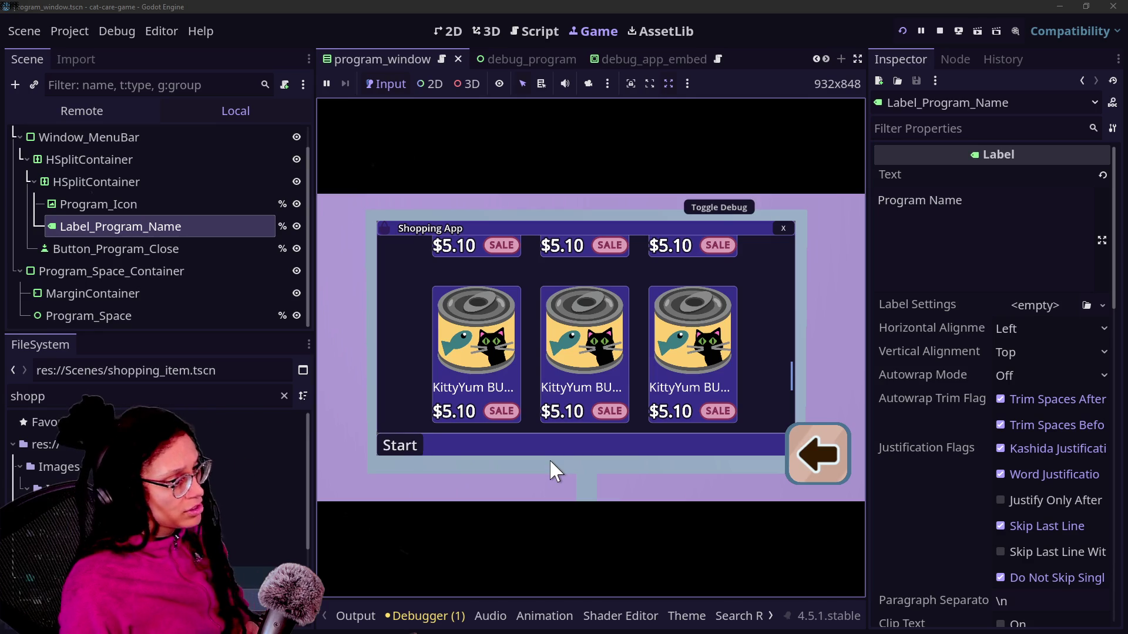
# Scroll the running Shopping App's card grid up and down to test the hover scale-up.
pyautogui.scroll(2, 576, 329)
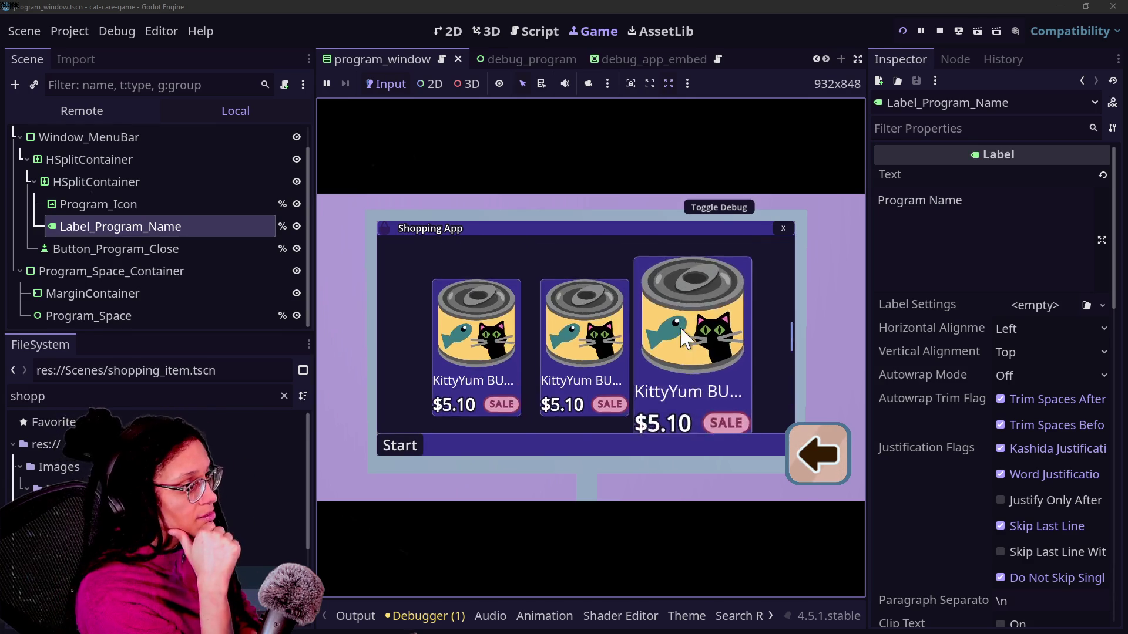
pyautogui.scroll(-3, 558, 335)
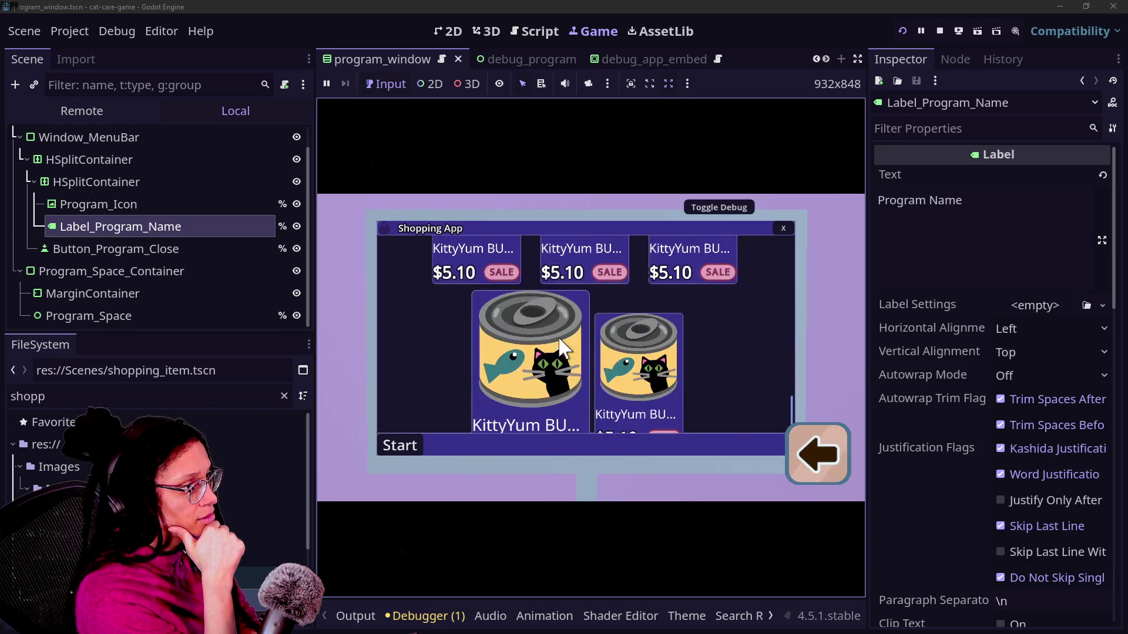
pyautogui.scroll(2, 576, 290)
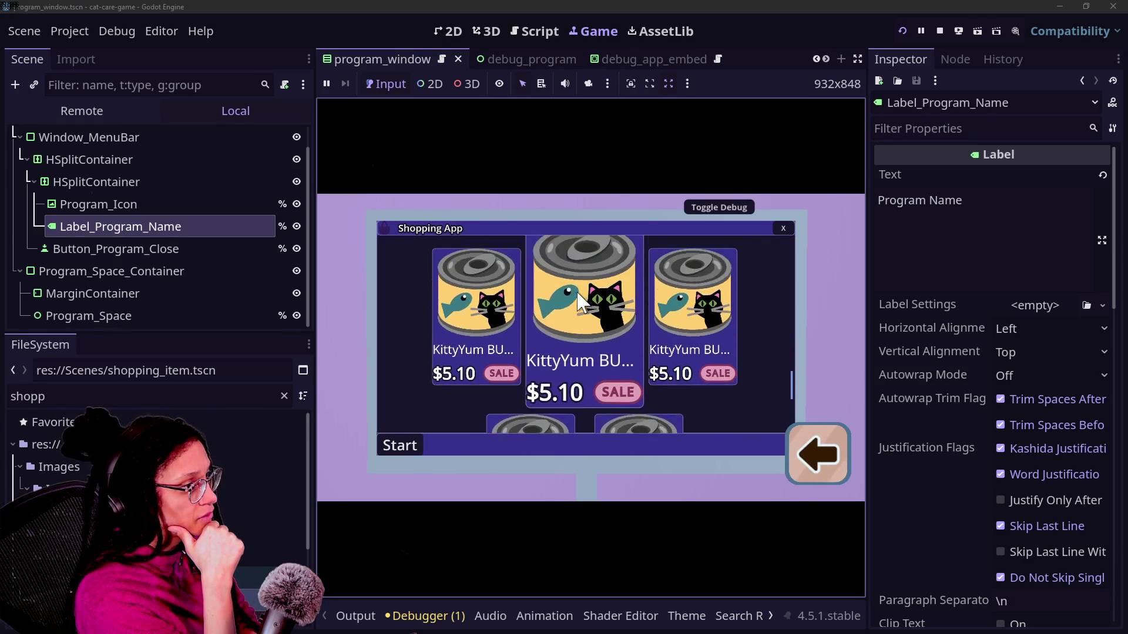
pyautogui.scroll(2, 716, 260)
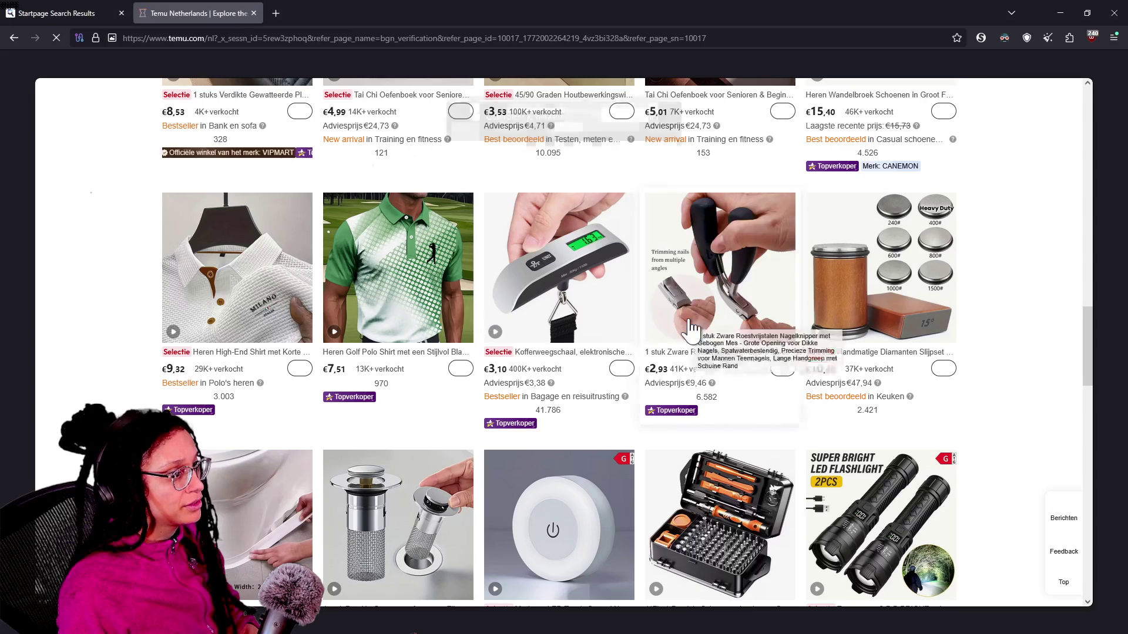
# Scroll through the Temu home page product grid for reference.
pyautogui.scroll(10, 692, 330)
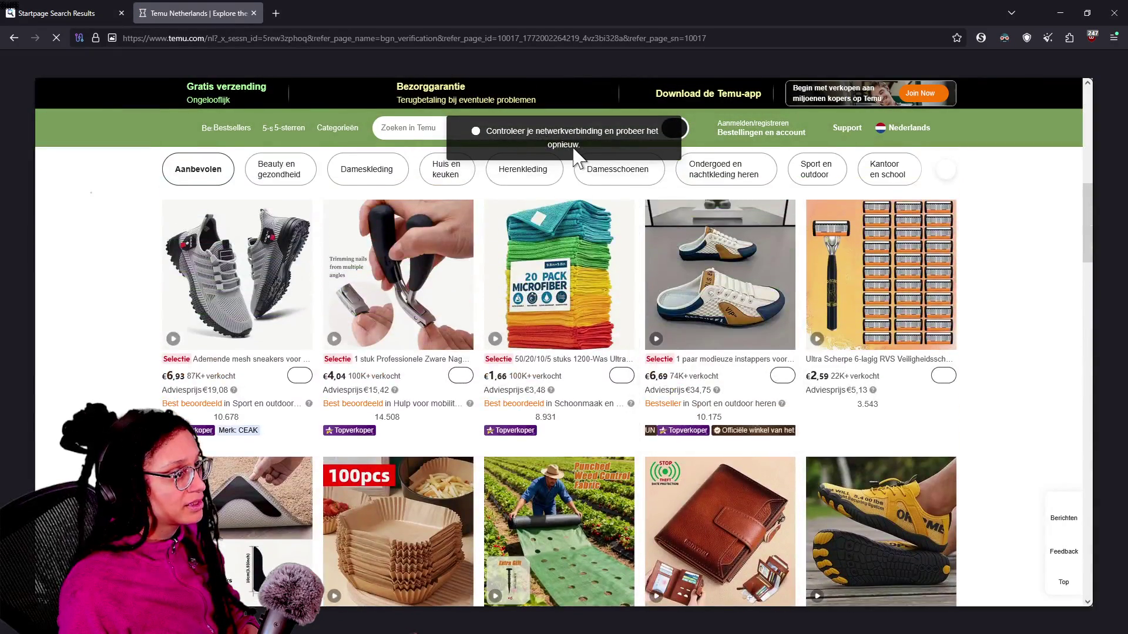
pyautogui.scroll(5, 886, 376)
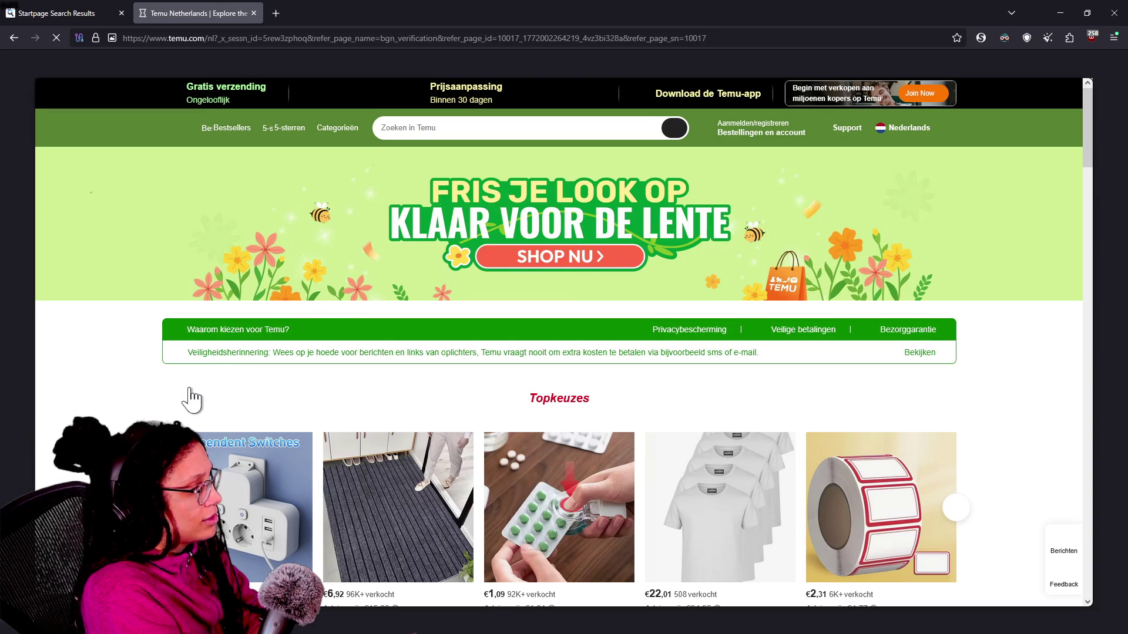
pyautogui.scroll(-2, 189, 391)
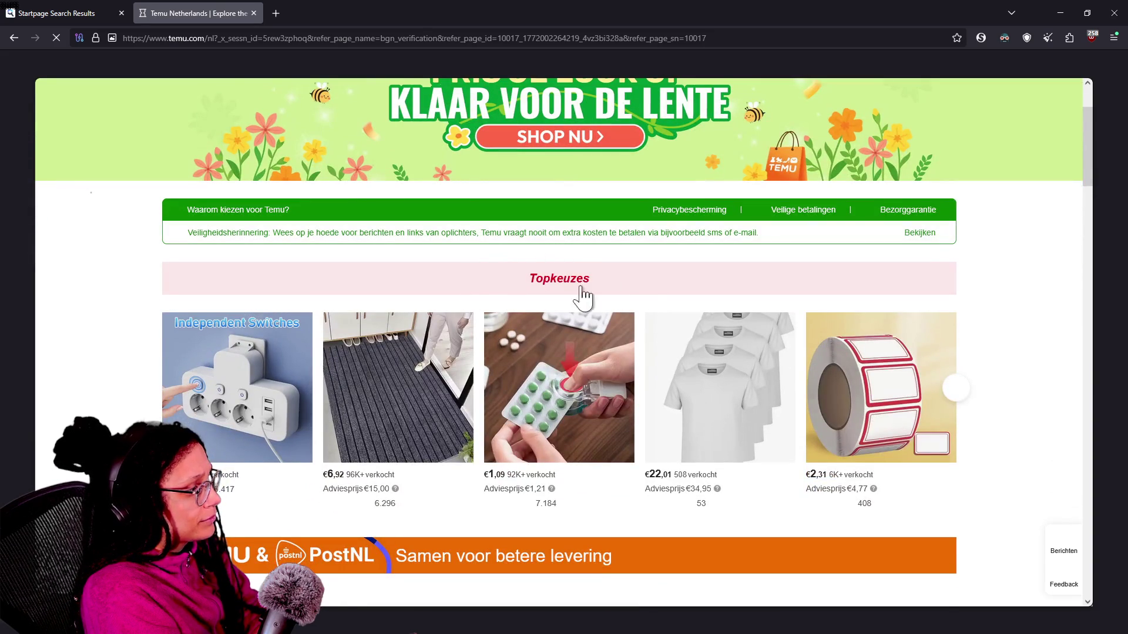
pyautogui.scroll(-5, 458, 327)
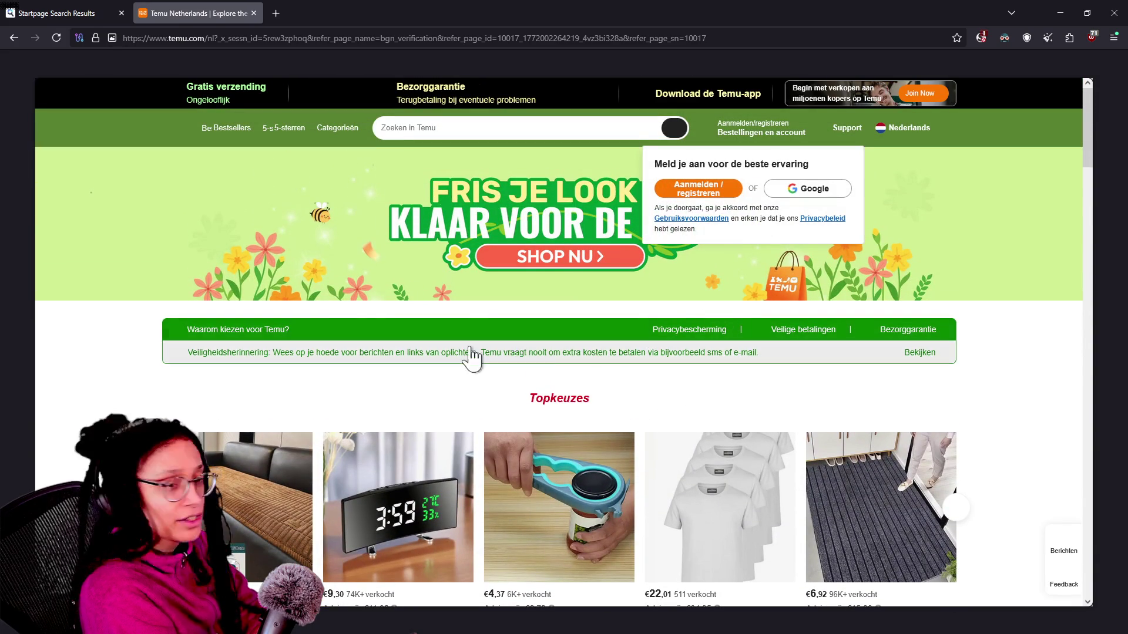
# Compare the Temu listings against the running Shopping App, ending back in Godot.
pyautogui.hotkey('alt', 'Tab')
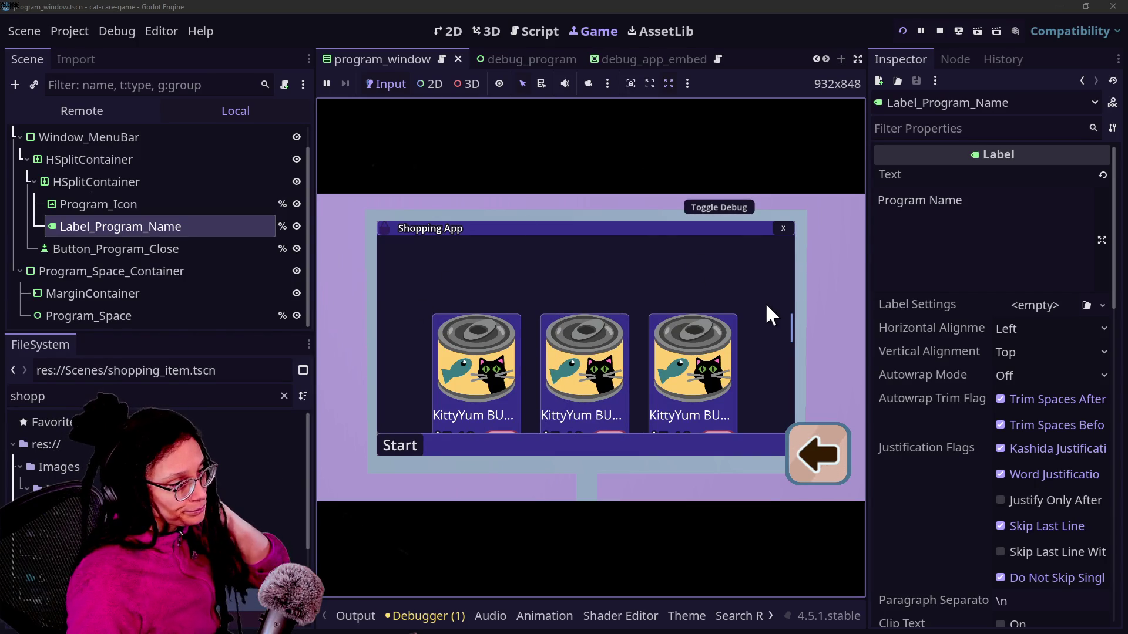
pyautogui.hotkey('alt', 'Tab')
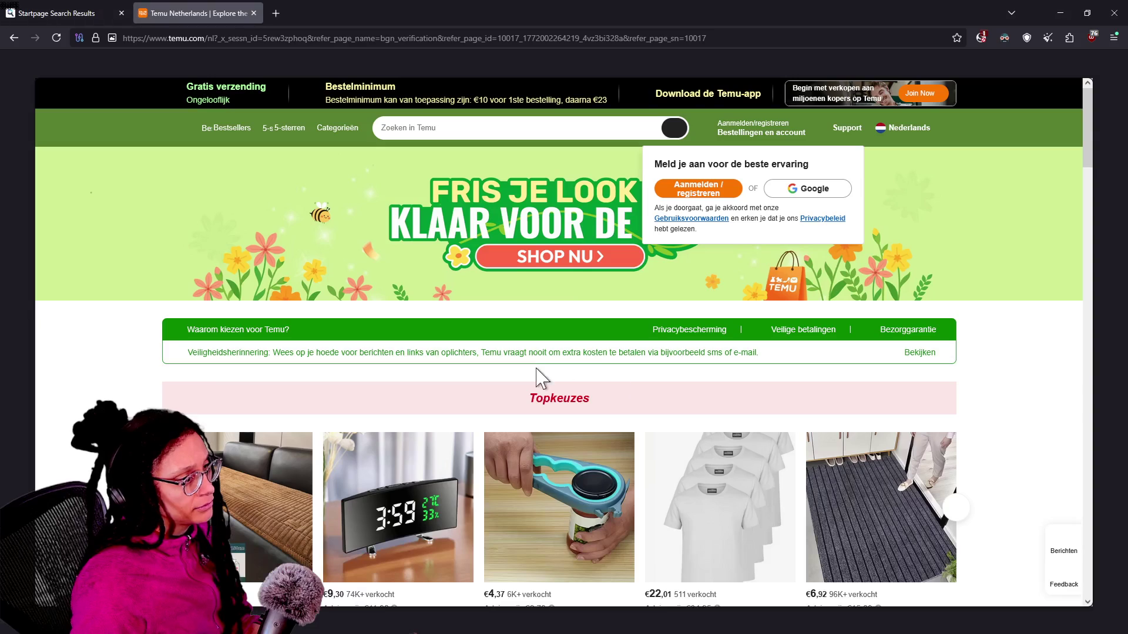
pyautogui.scroll(-3, 675, 458)
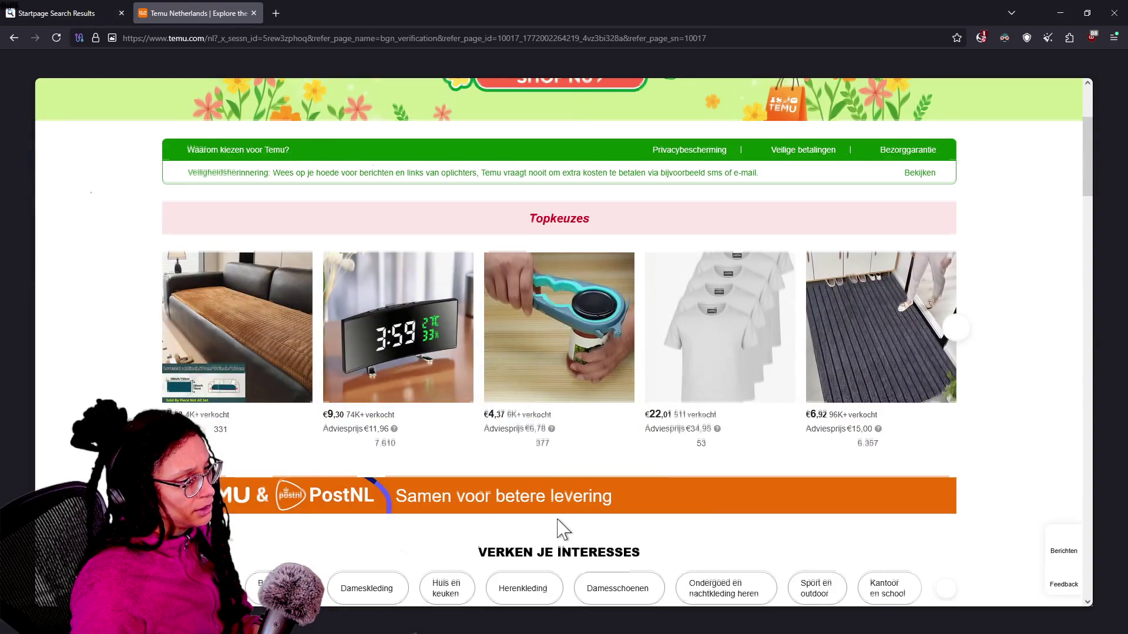
pyautogui.scroll(-5, 558, 529)
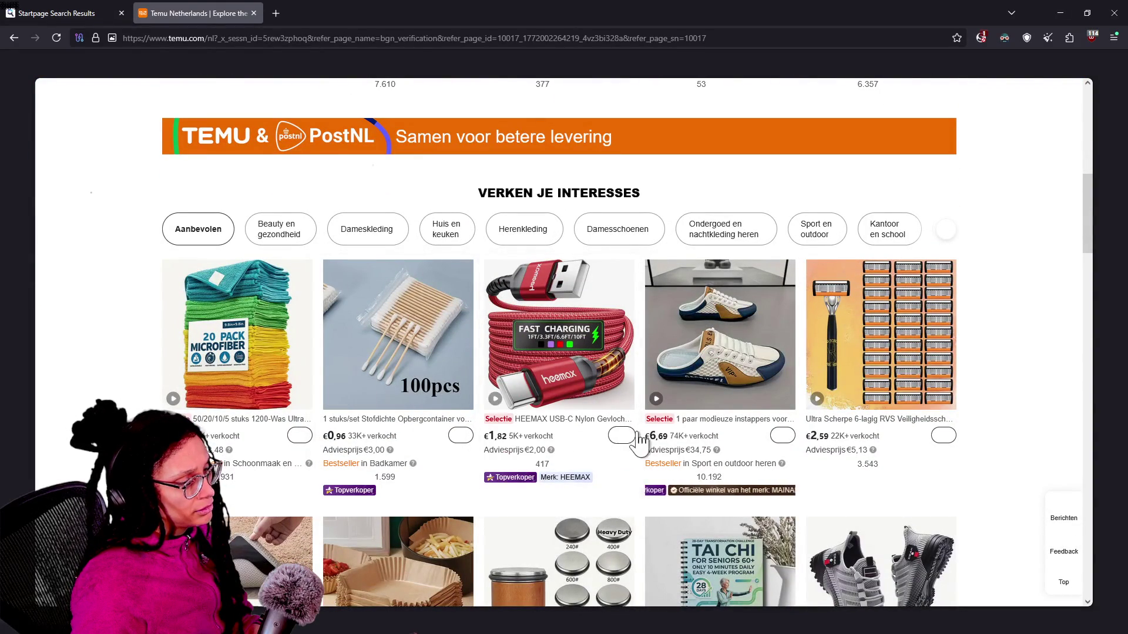
pyautogui.hotkey('alt', 'Tab')
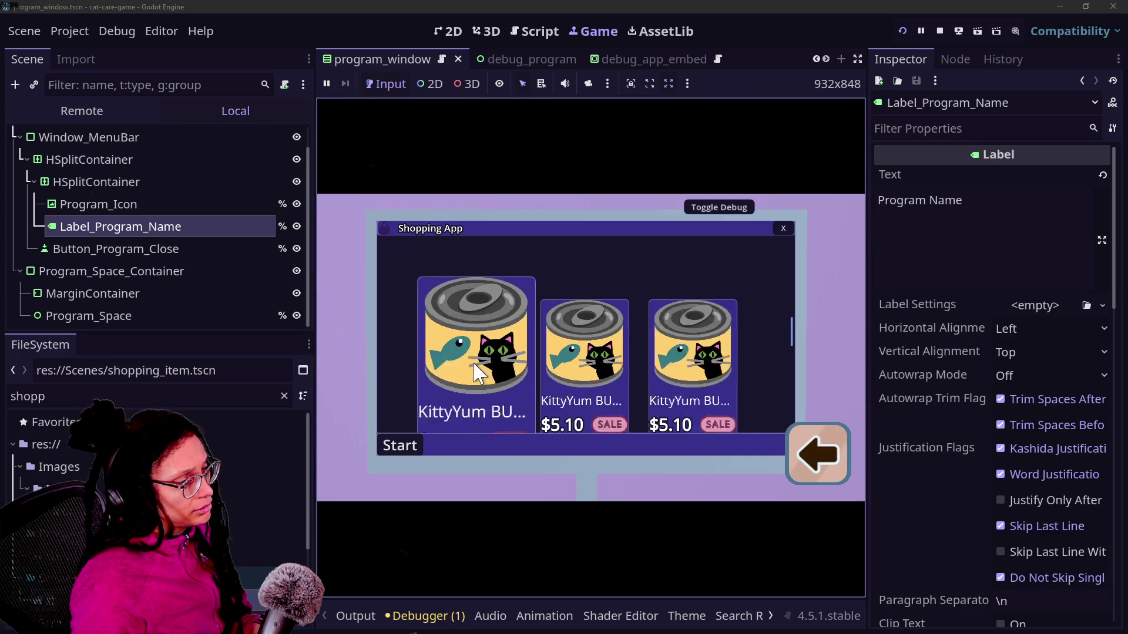
# Scroll the cat-food grid while hovering cards, then close the Shopping App with Escape.
pyautogui.scroll(-2, 790, 343)
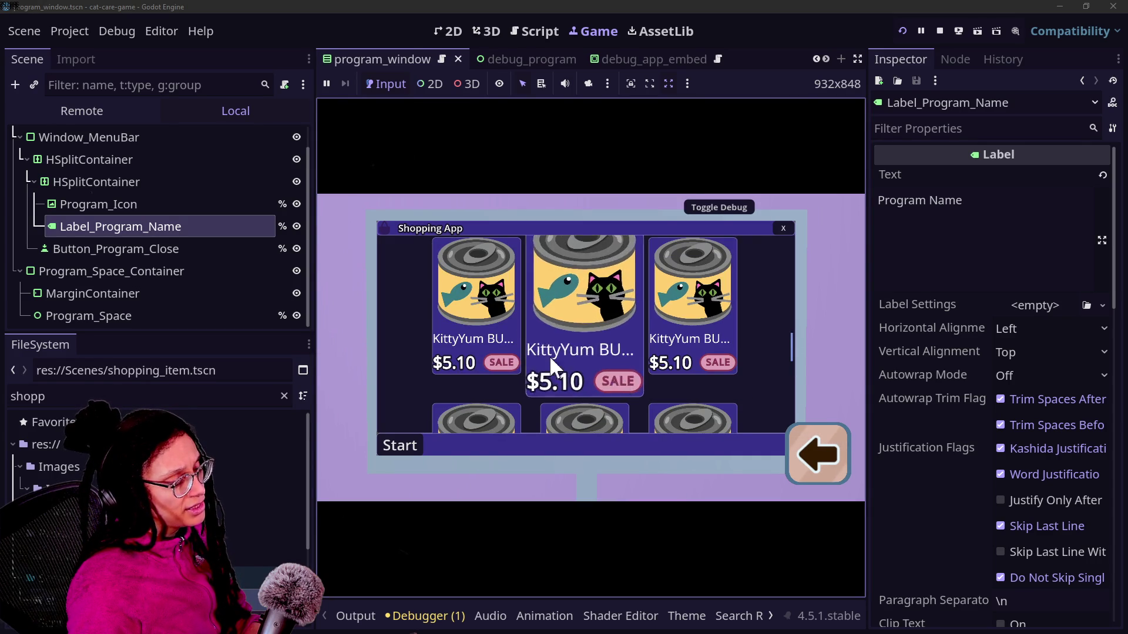
pyautogui.moveTo(787, 346); pyautogui.dragTo(791, 406)
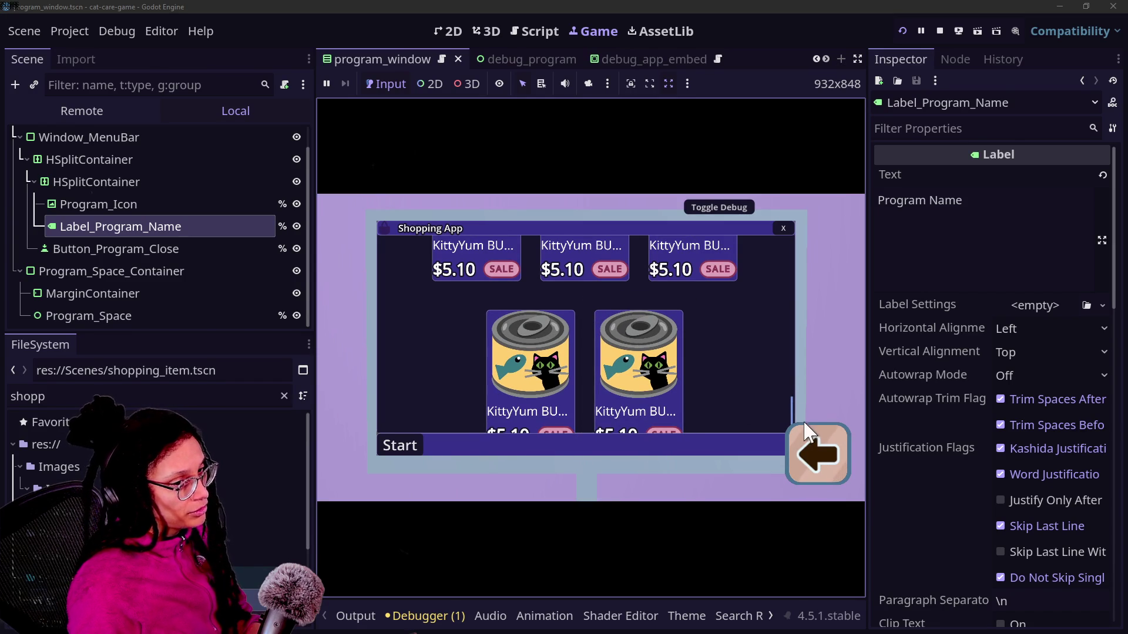
pyautogui.scroll(5, 789, 352)
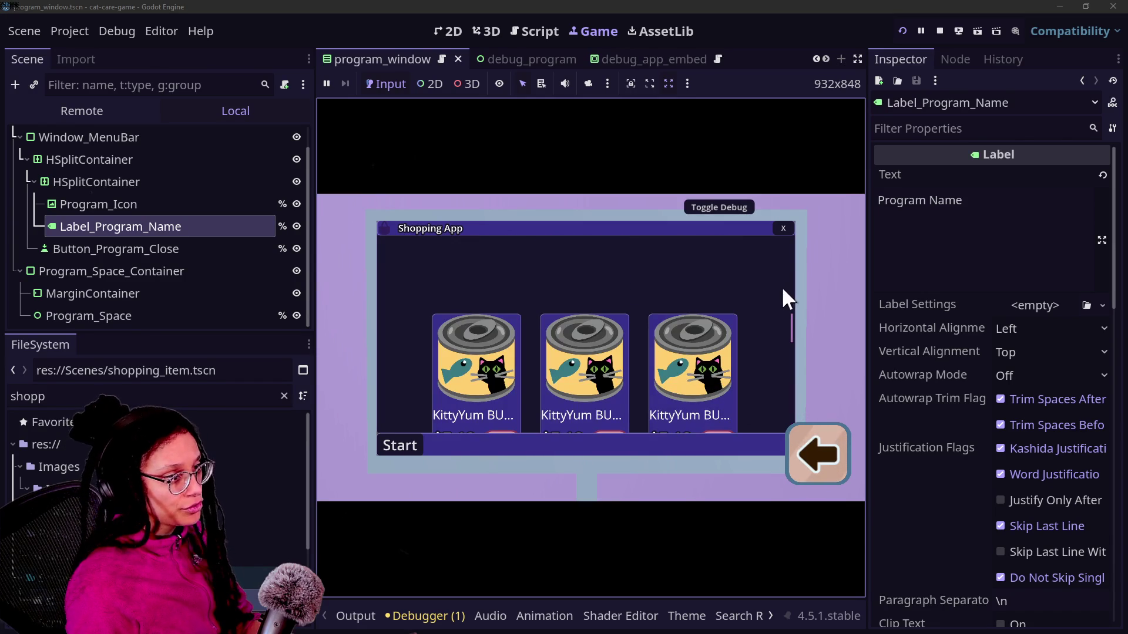
pyautogui.scroll(-3, 793, 301)
pyautogui.scroll(3, 783, 355)
pyautogui.scroll(-3, 777, 297)
pyautogui.scroll(3, 770, 367)
pyautogui.scroll(-5, 760, 328)
pyautogui.scroll(5, 776, 346)
pyautogui.scroll(-2, 781, 341)
pyautogui.scroll(2, 784, 362)
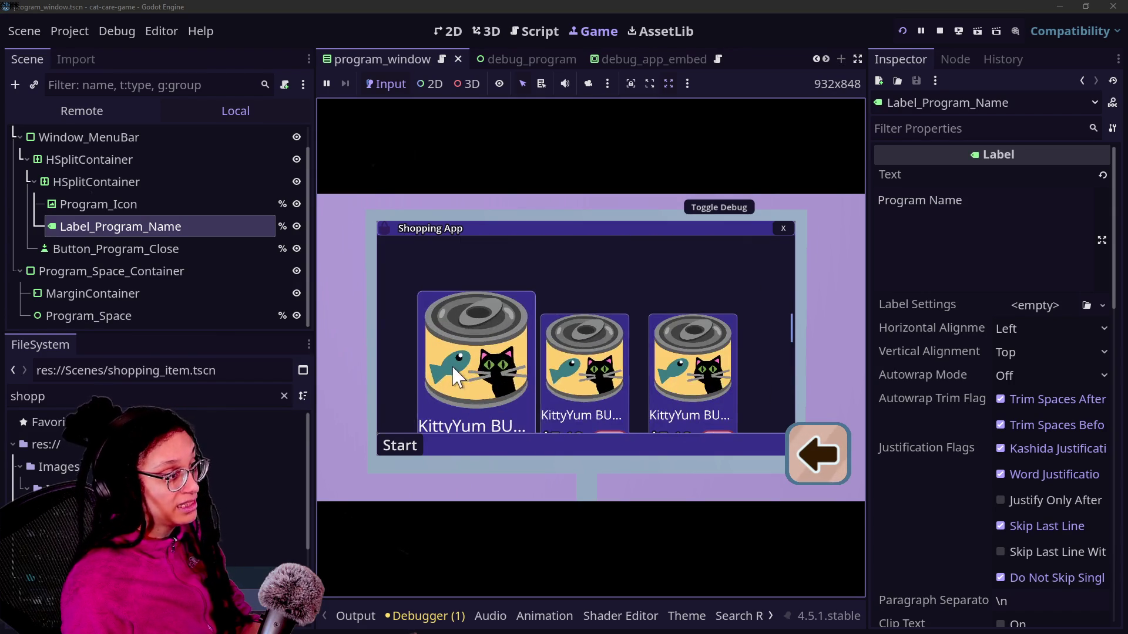
pyautogui.scroll(-2, 762, 350)
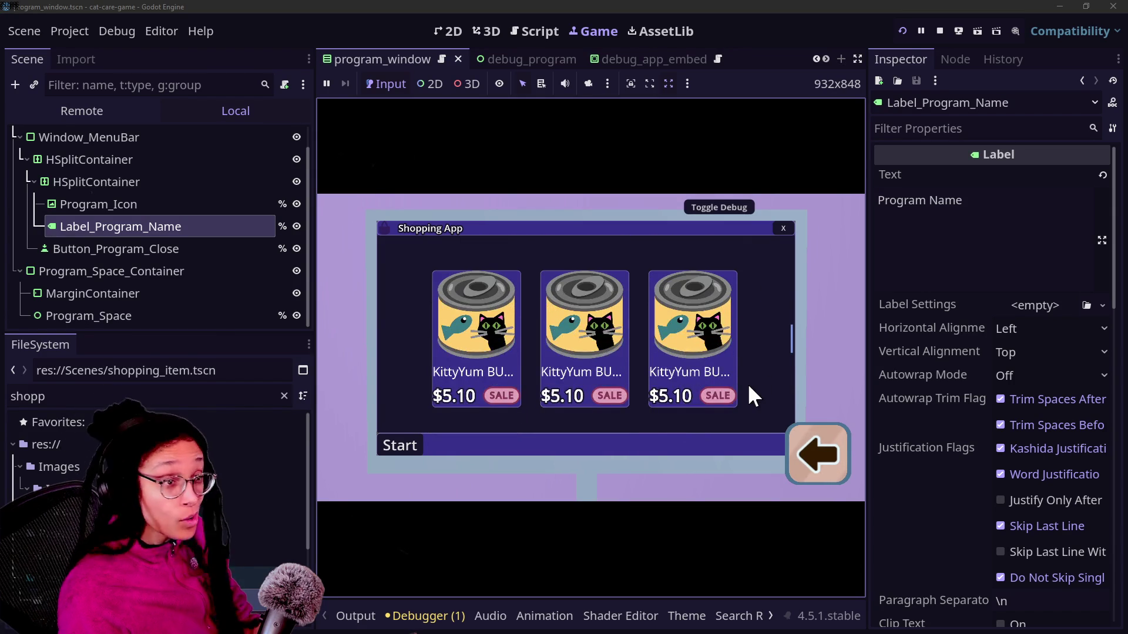
pyautogui.scroll(-1, 747, 383)
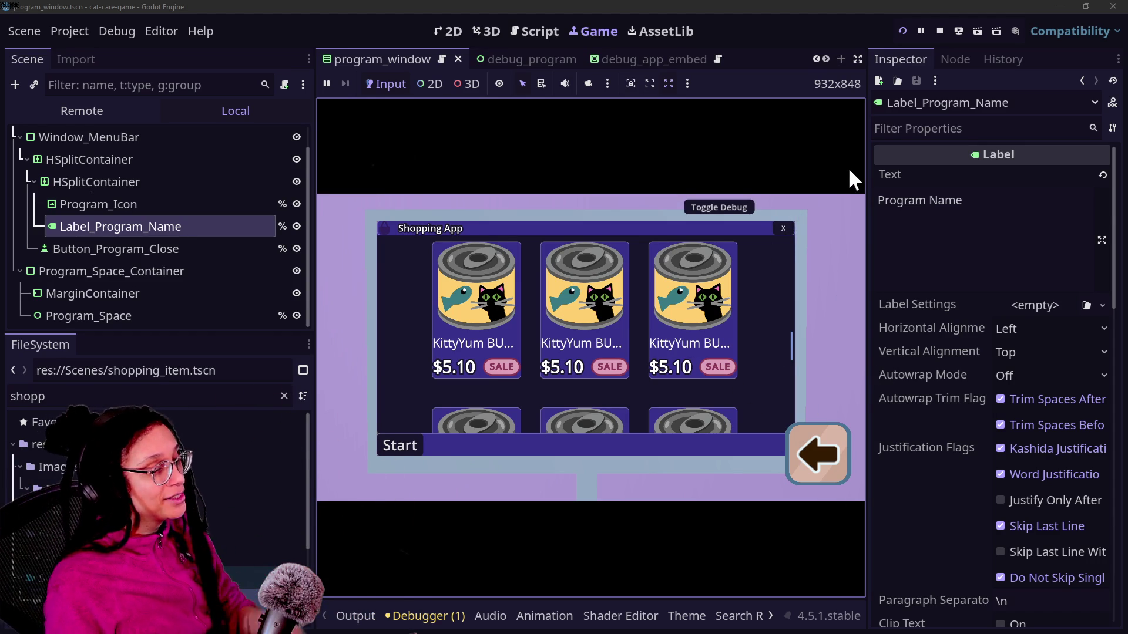
pyautogui.press('Escape')
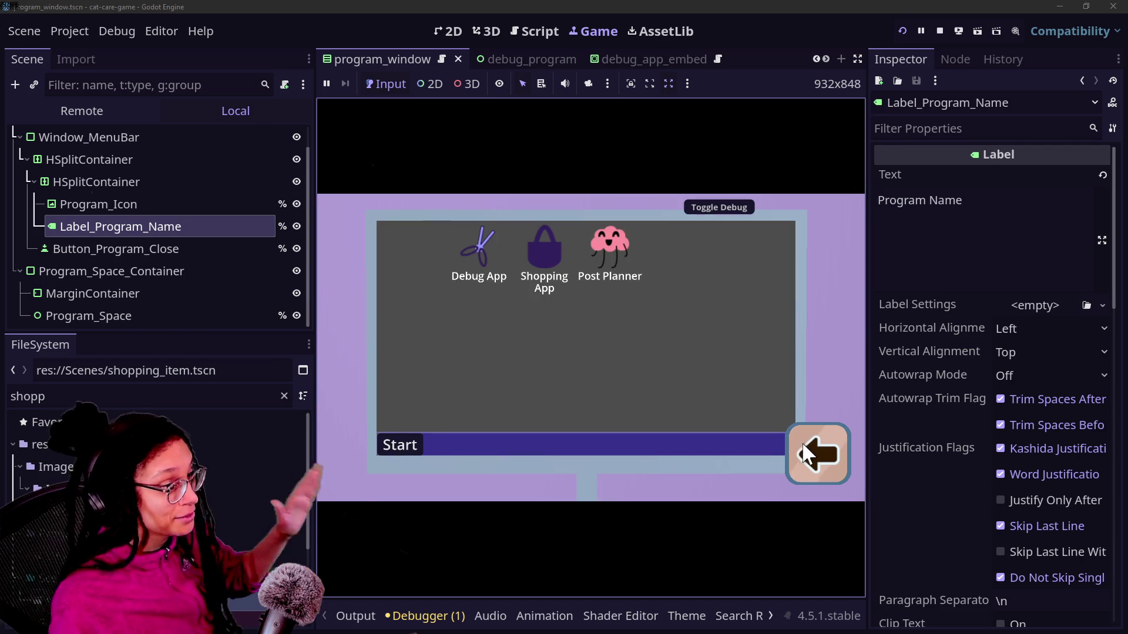
pyautogui.click(803, 446)
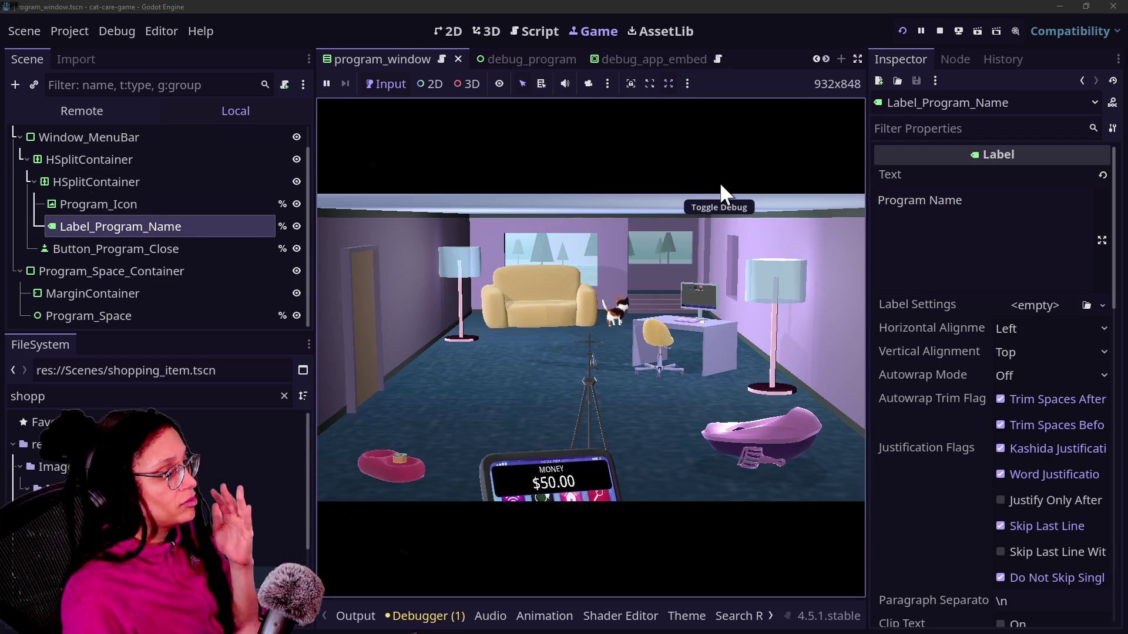
pyautogui.click(696, 317)
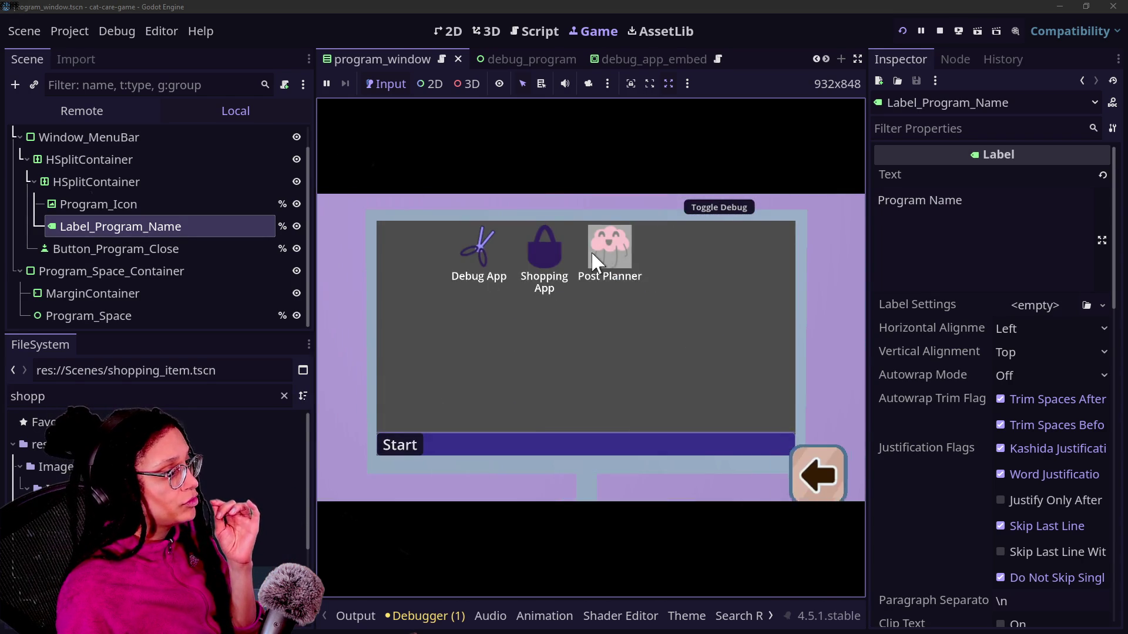
pyautogui.click(562, 253)
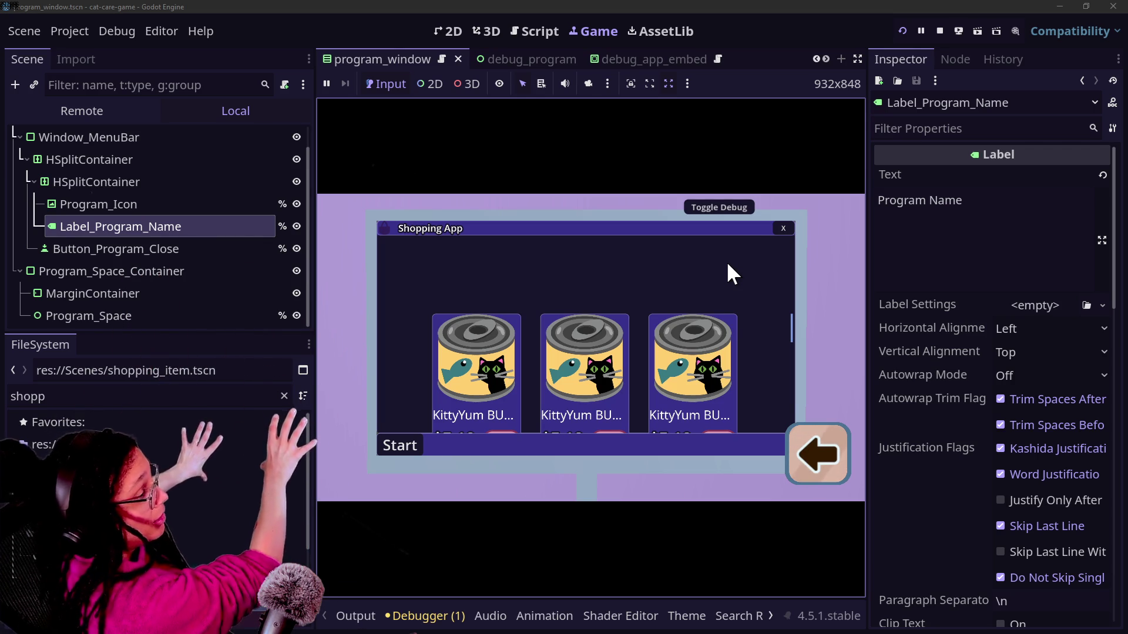
pyautogui.click(783, 229)
pyautogui.doubleClick(611, 267)
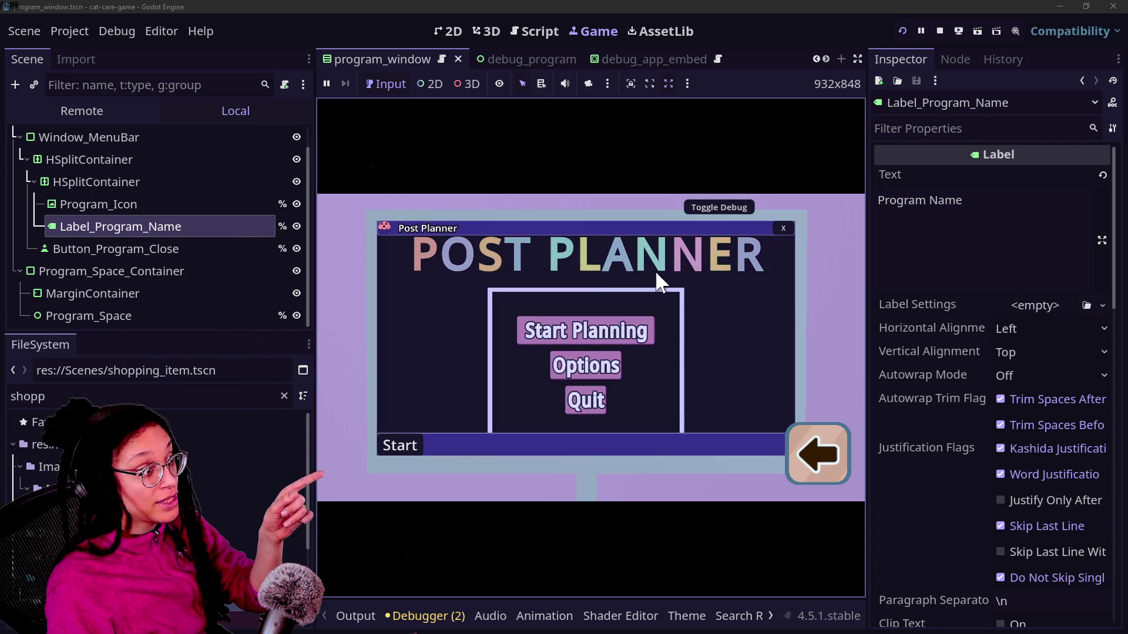
pyautogui.click(560, 337)
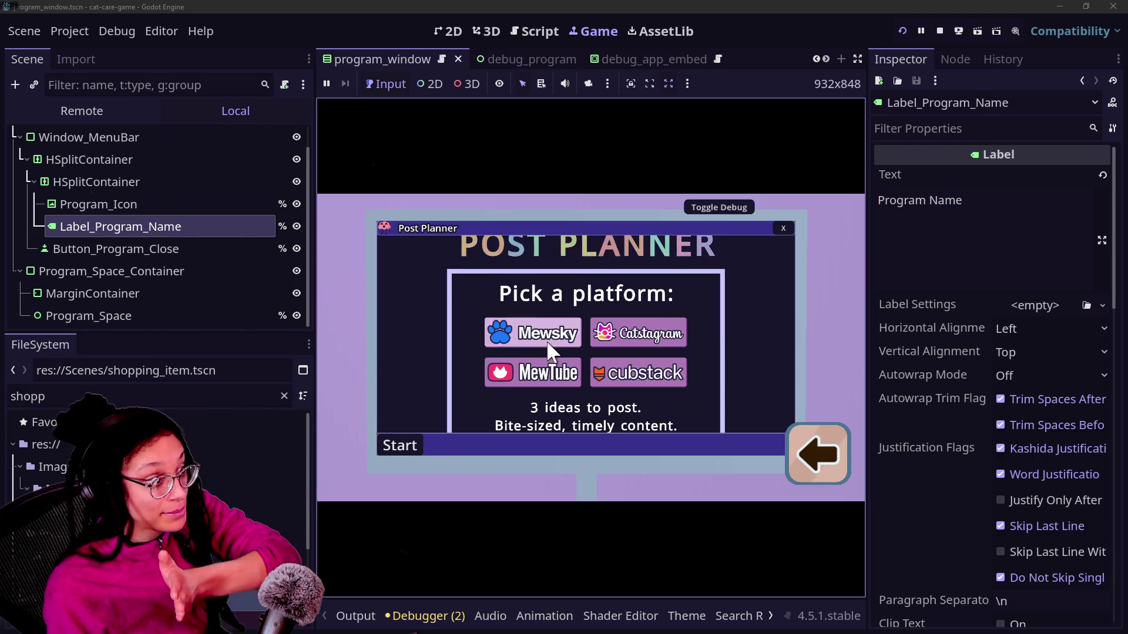
pyautogui.click(578, 343)
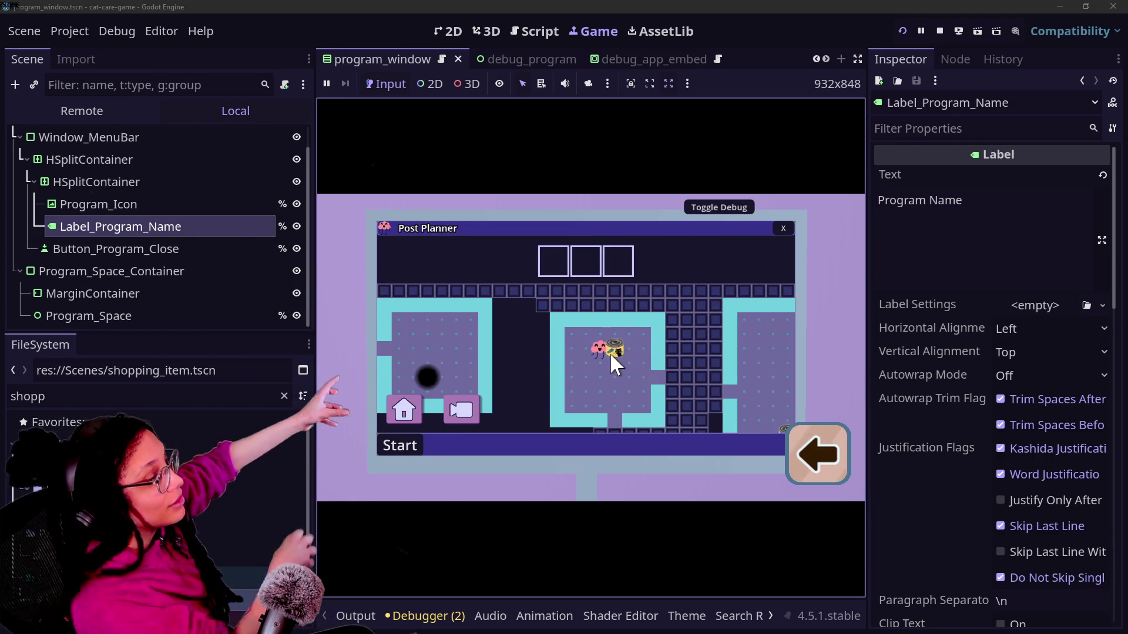
pyautogui.click(779, 229)
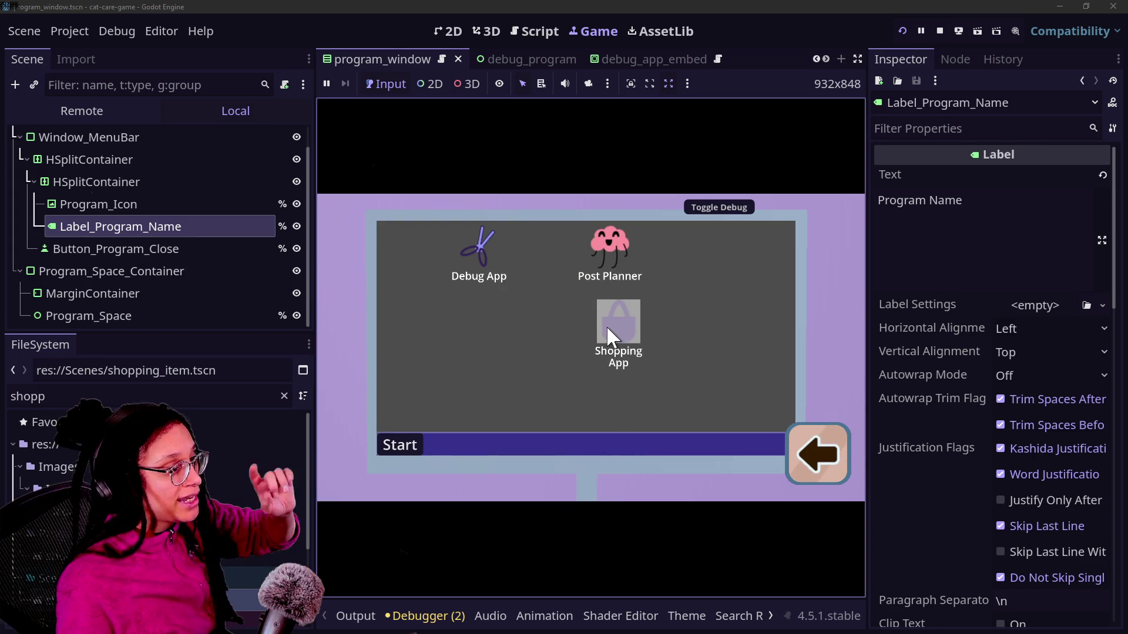
# Move the Shopping App and Post Planner icons, reopen the Shopping App, then restart the game.
pyautogui.moveTo(555, 367); pyautogui.dragTo(522, 385)
pyautogui.moveTo(625, 270)
pyautogui.mouseDown()
pyautogui.moveTo(679, 344)
pyautogui.moveTo(644, 337)
pyautogui.mouseUp()
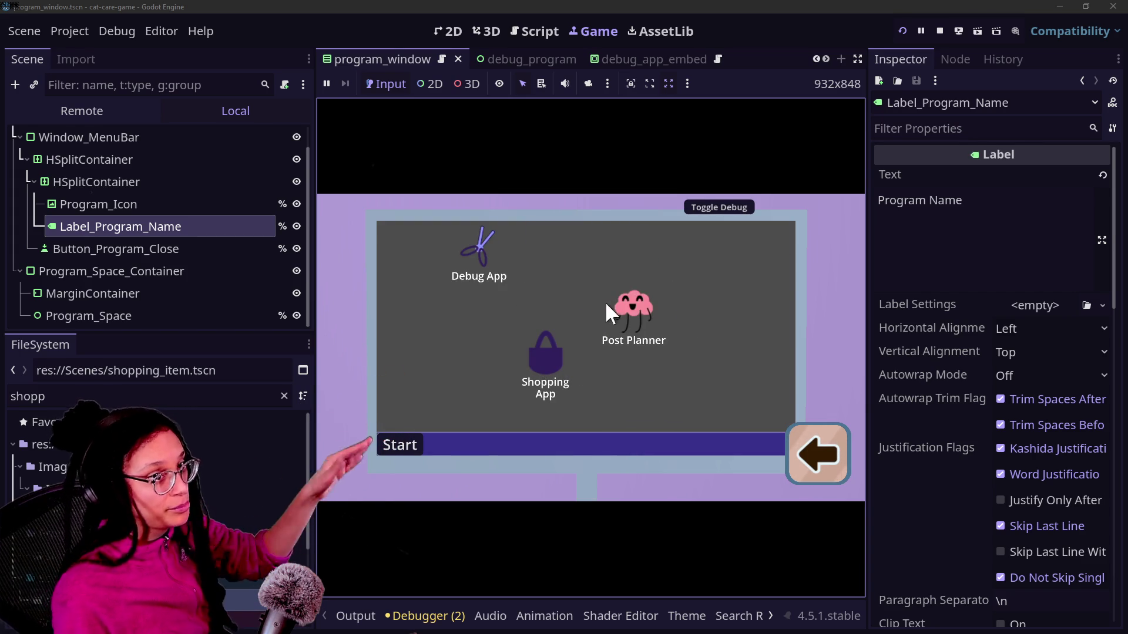
pyautogui.doubleClick(534, 356)
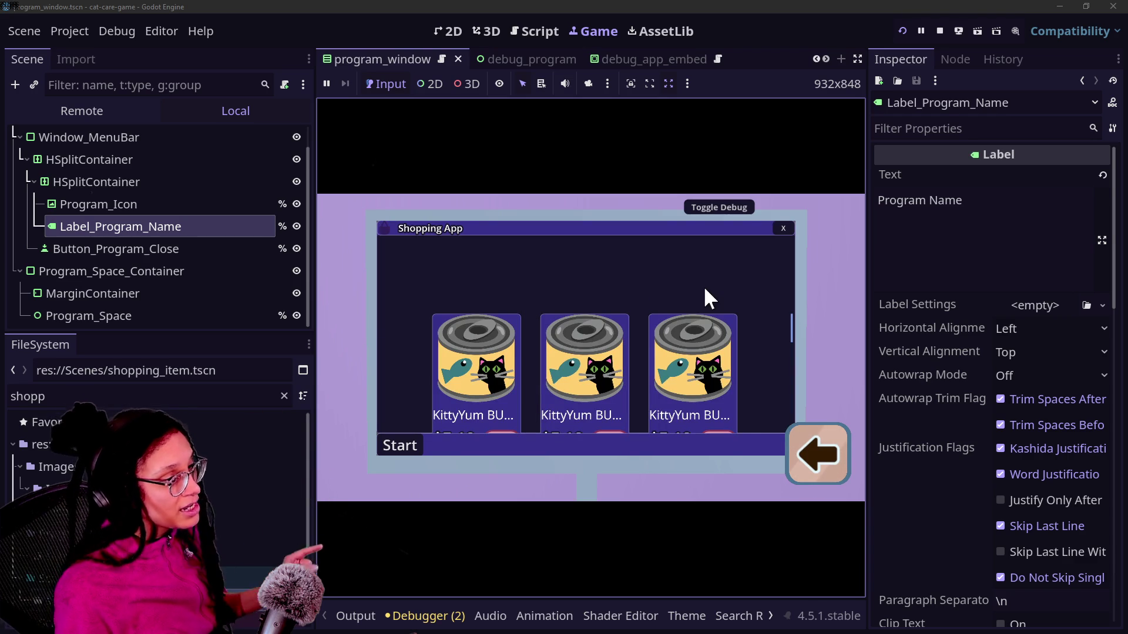
pyautogui.scroll(-3, 727, 355)
pyautogui.scroll(2, 529, 283)
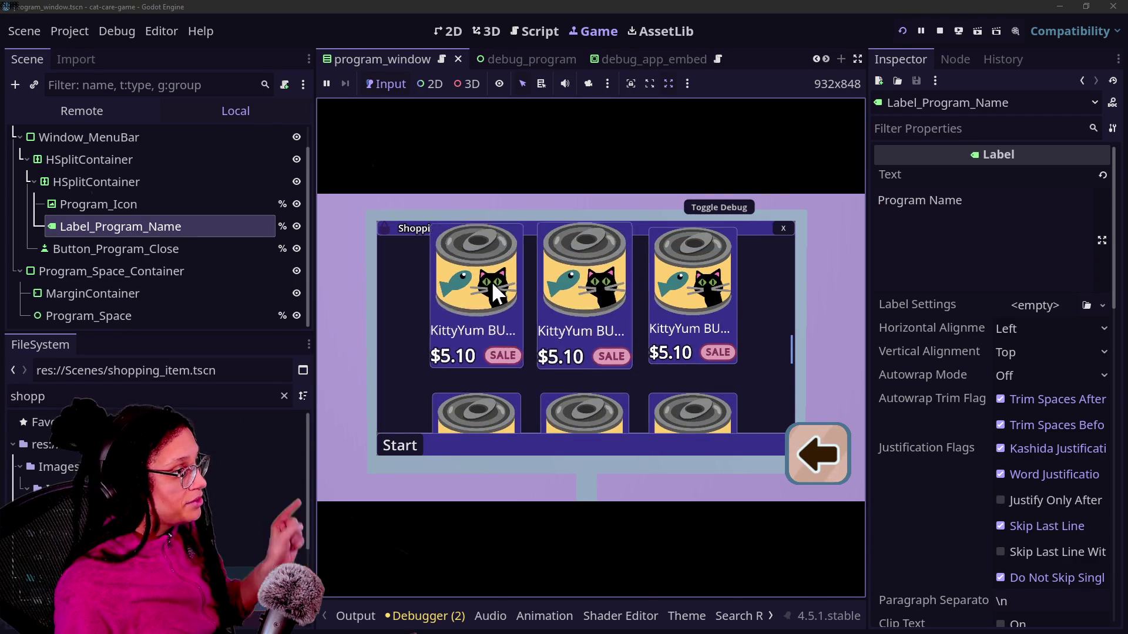
pyautogui.scroll(1, 529, 270)
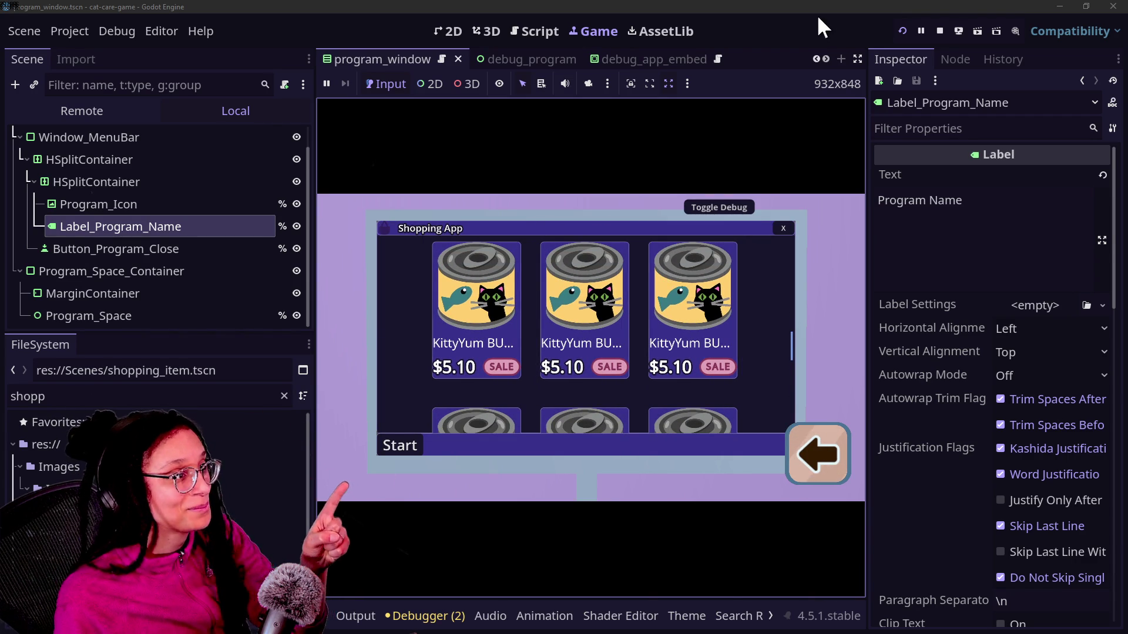
pyautogui.click(903, 30)
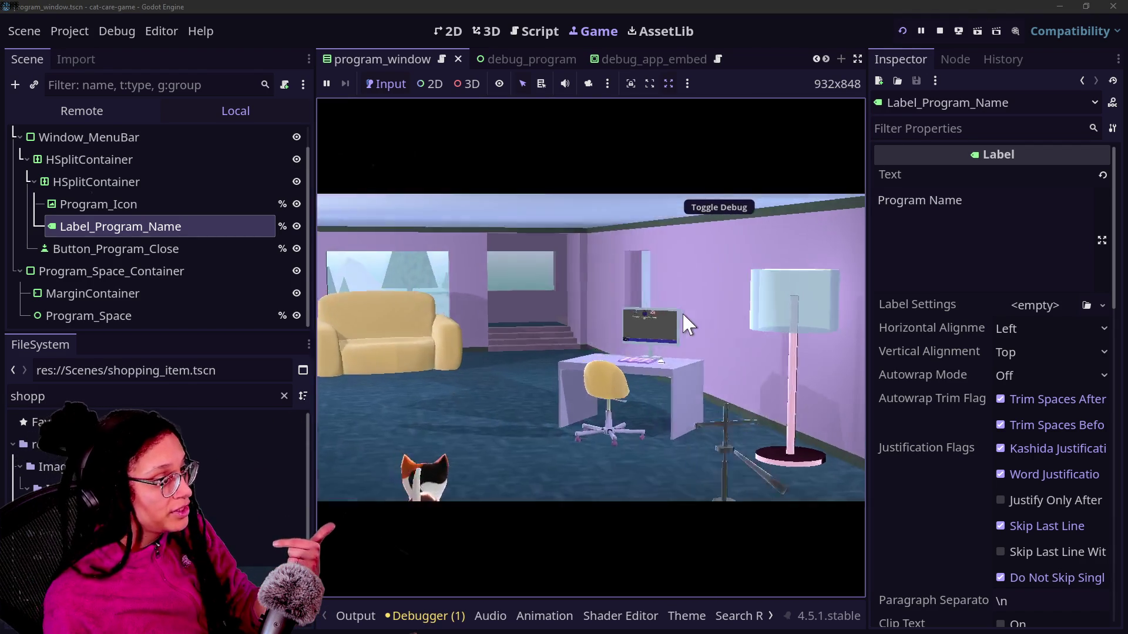
pyautogui.click(540, 250)
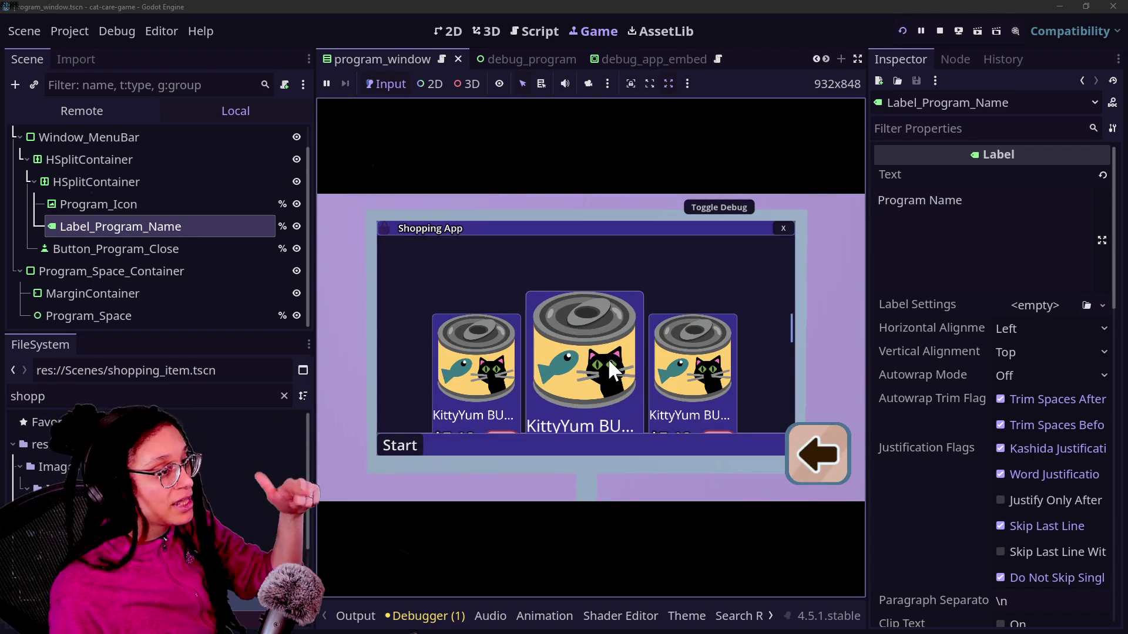
pyautogui.scroll(-2, 608, 358)
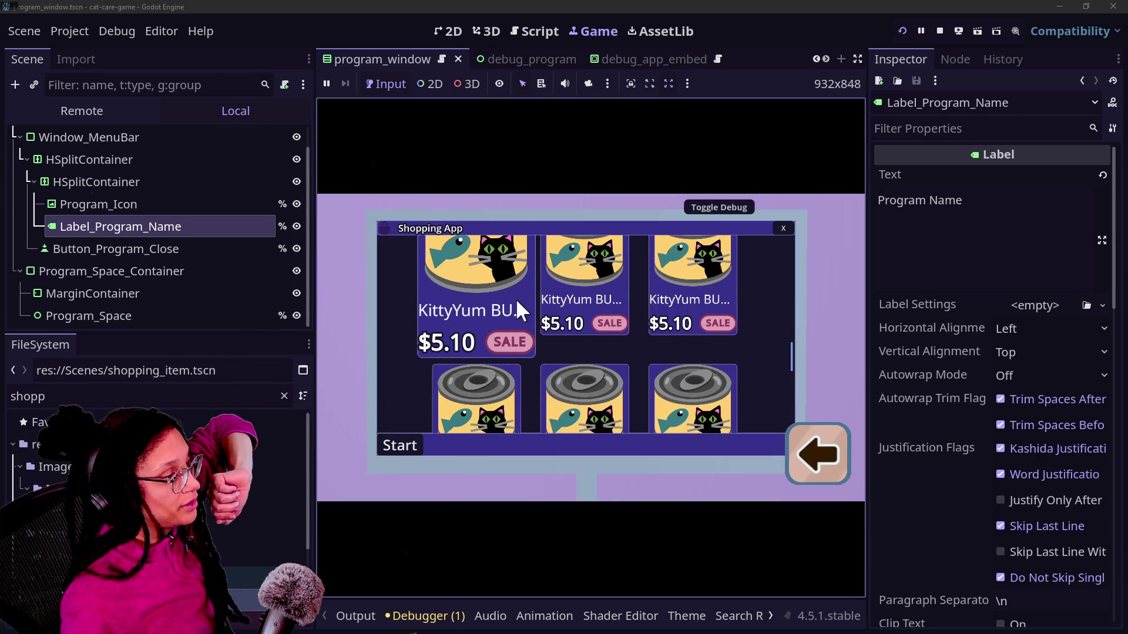
pyautogui.scroll(1, 516, 299)
pyautogui.scroll(-4, 527, 355)
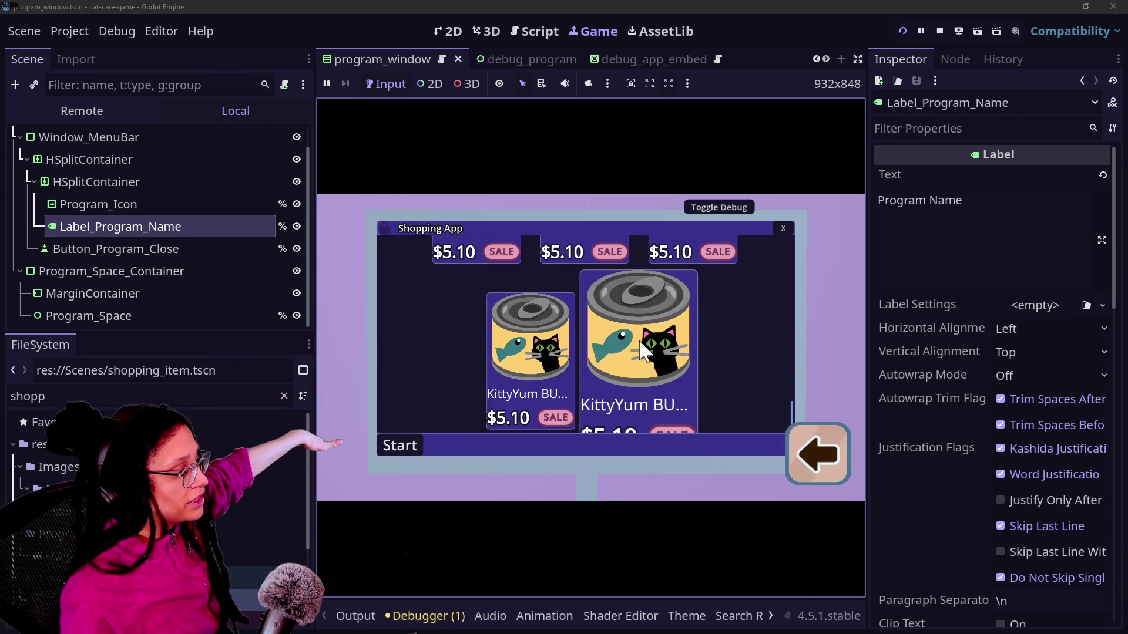
pyautogui.scroll(3, 639, 340)
pyautogui.scroll(-1, 603, 294)
pyautogui.scroll(2, 603, 295)
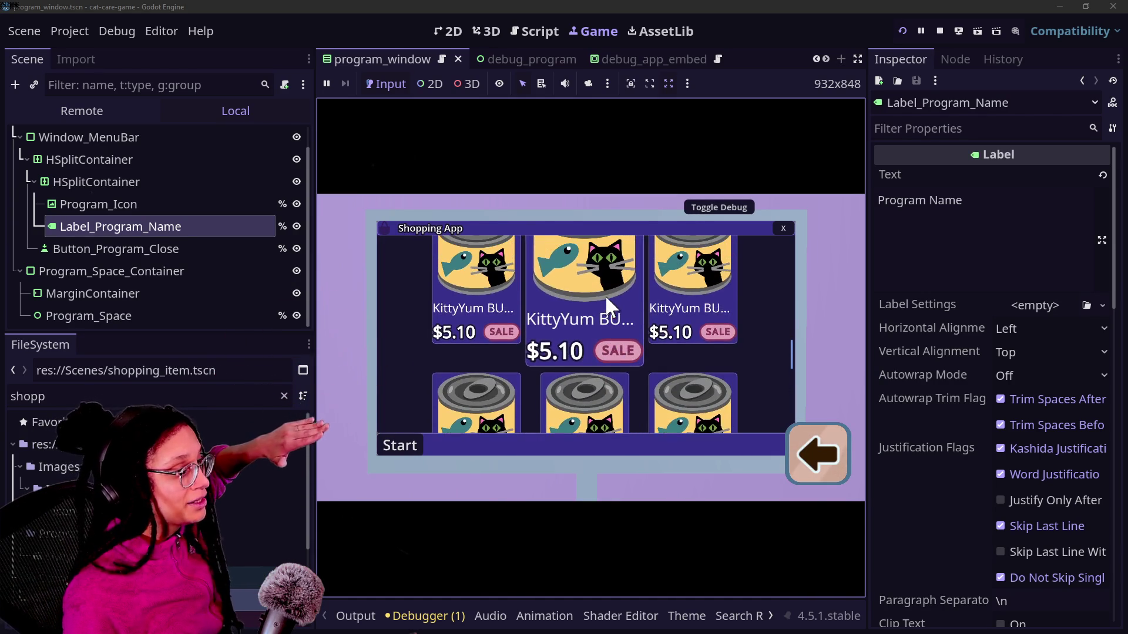
pyautogui.scroll(3, 633, 301)
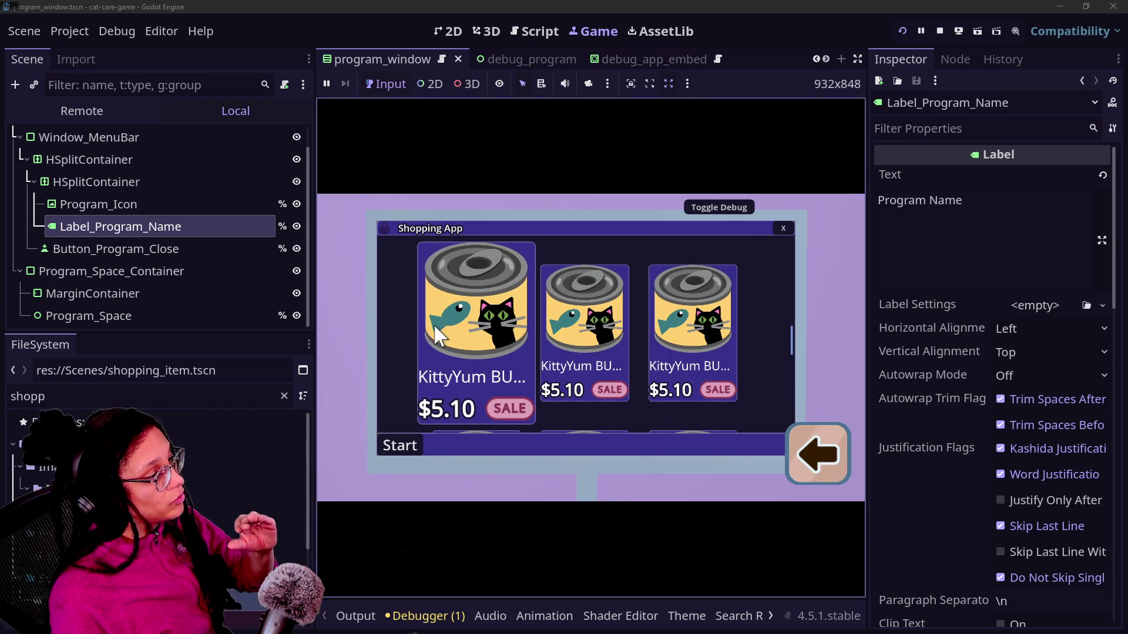
pyautogui.scroll(-2, 628, 329)
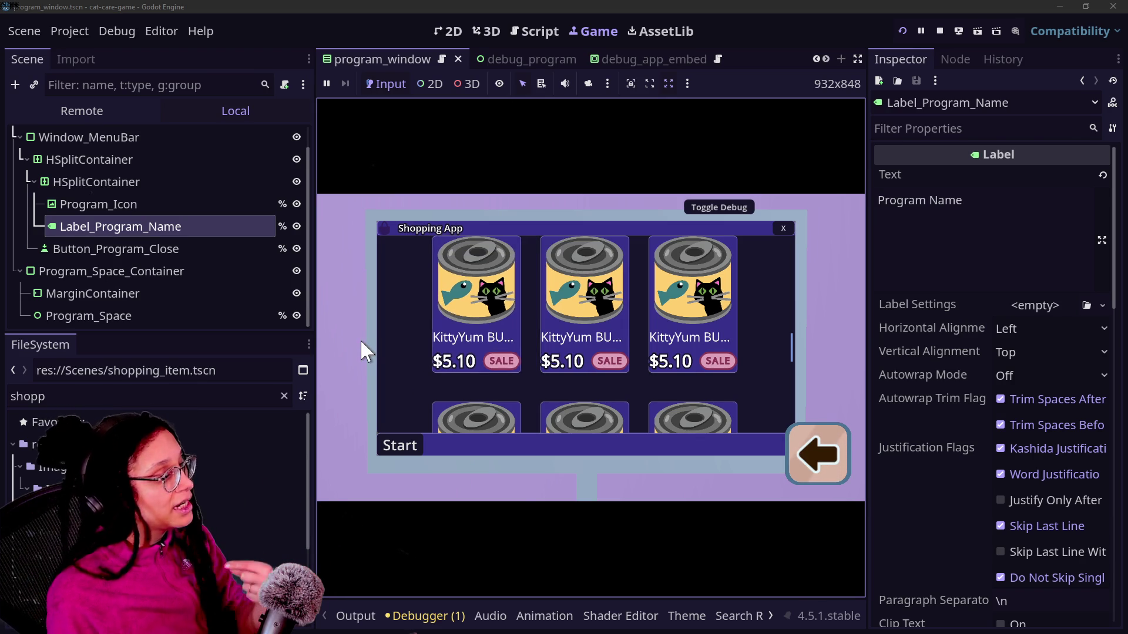
pyautogui.scroll(-1, 511, 320)
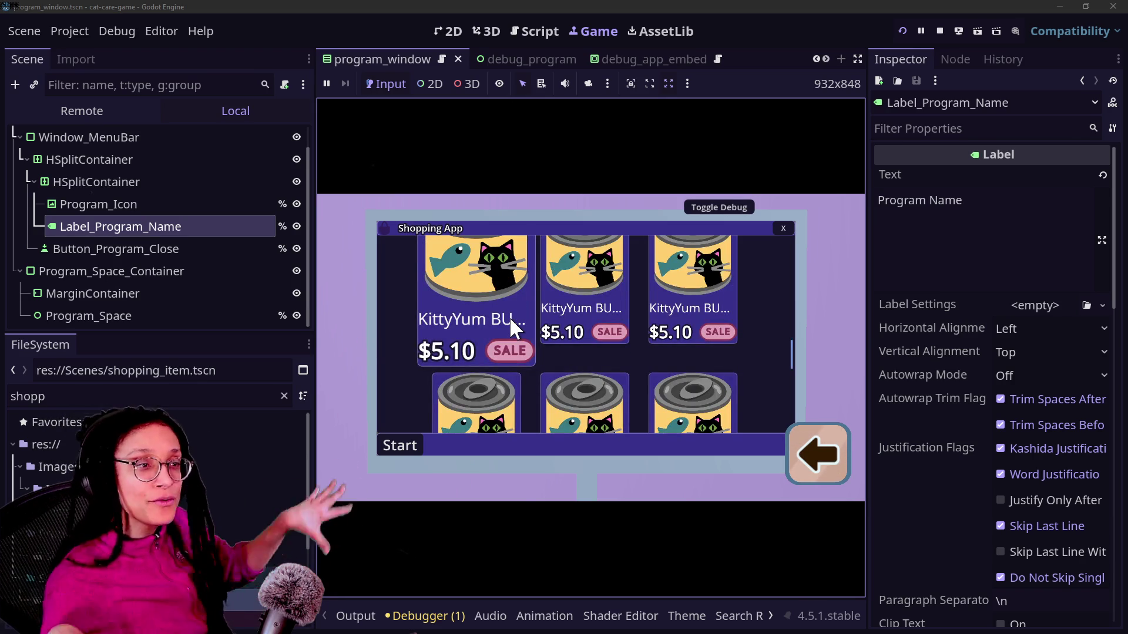
pyautogui.scroll(4, 509, 316)
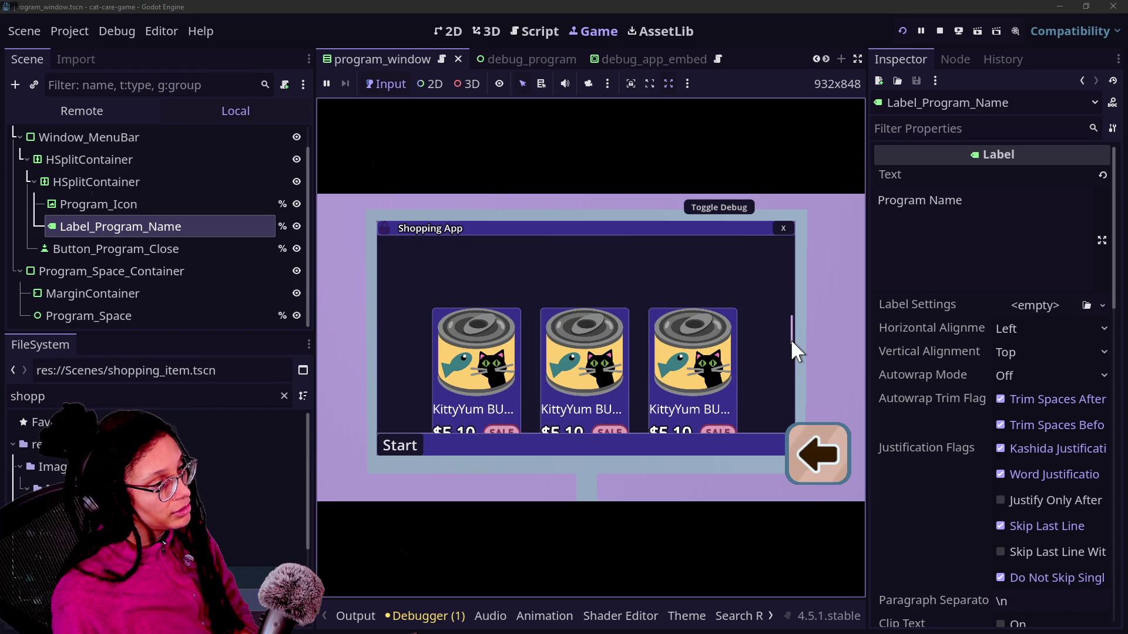
pyautogui.scroll(-4, 788, 342)
pyautogui.scroll(4, 763, 329)
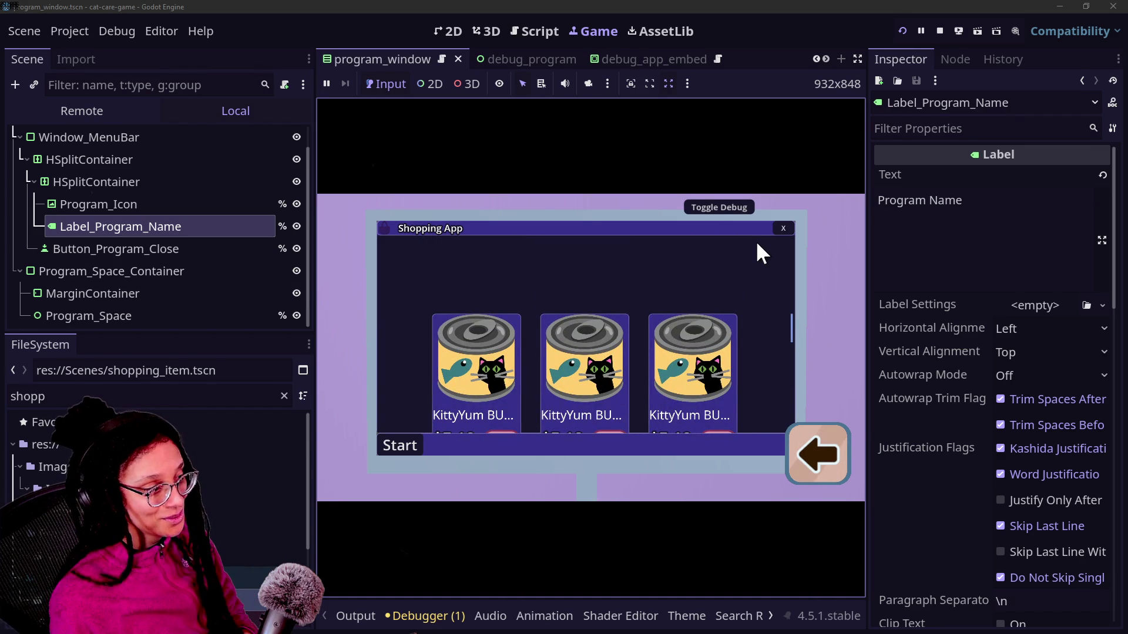
pyautogui.click(787, 227)
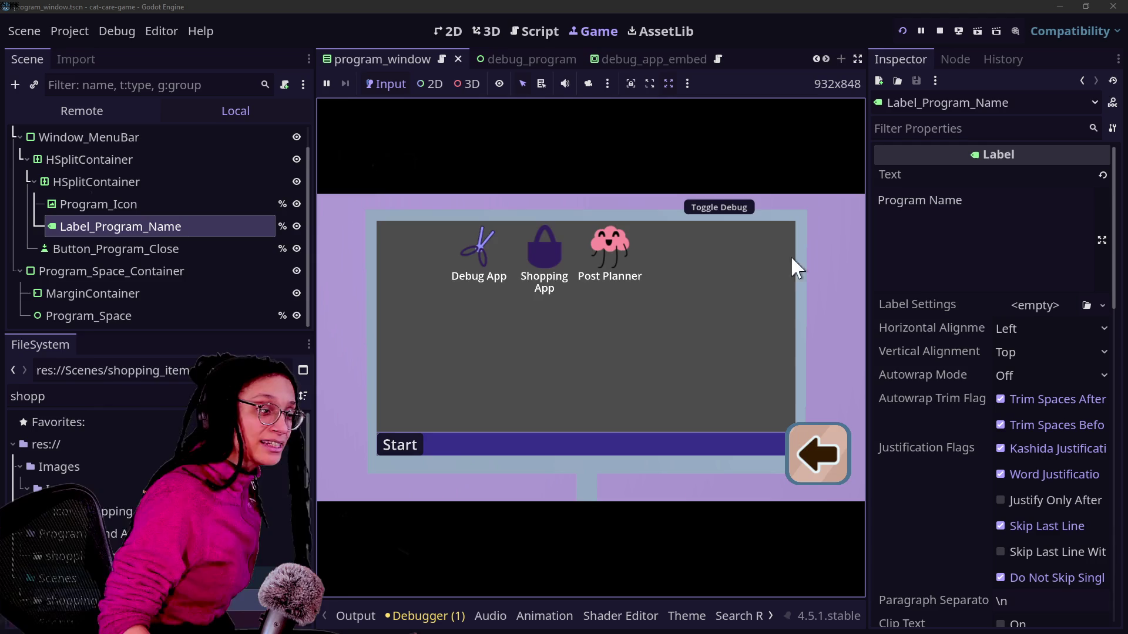
pyautogui.click(822, 467)
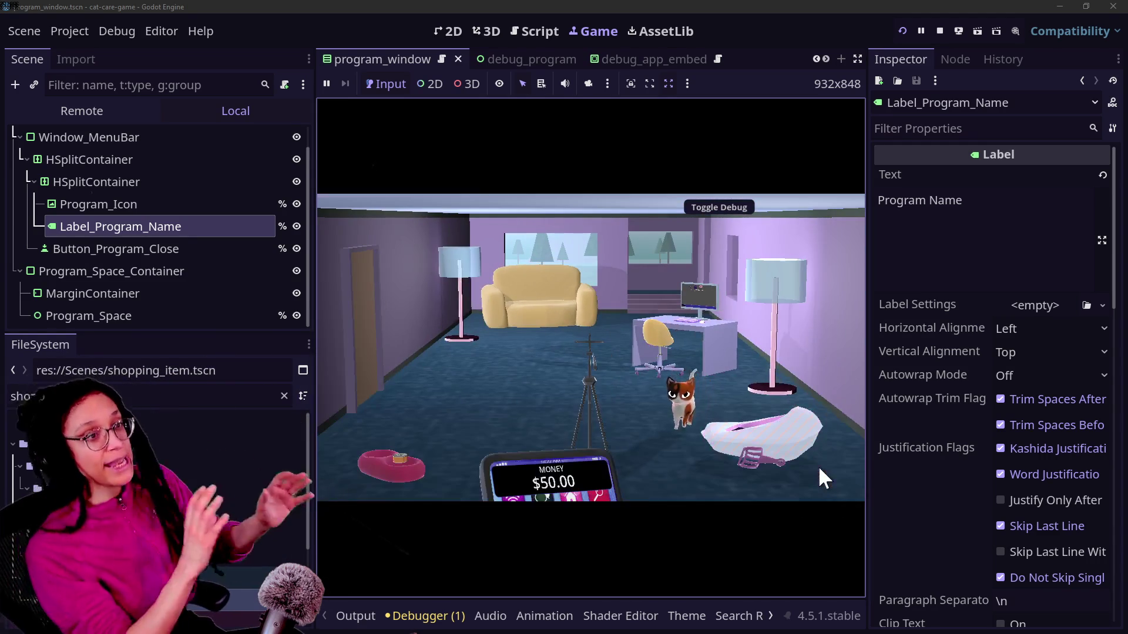
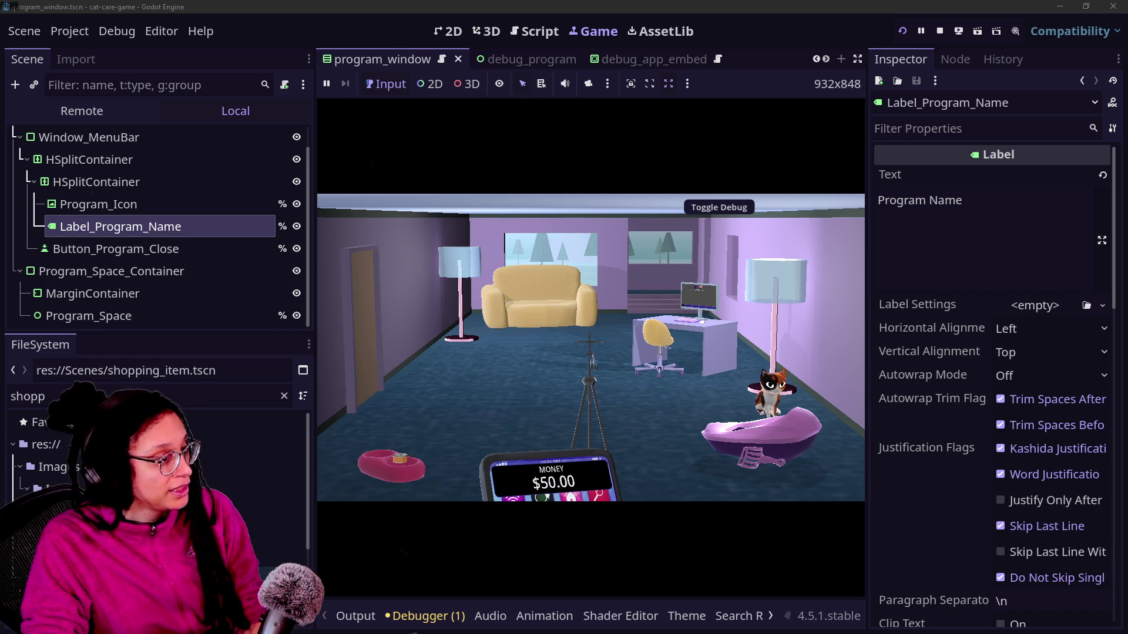
# Zoom to the desk computer, open the Shopping App and scroll the KittyYum item grid.
pyautogui.click(710, 326)
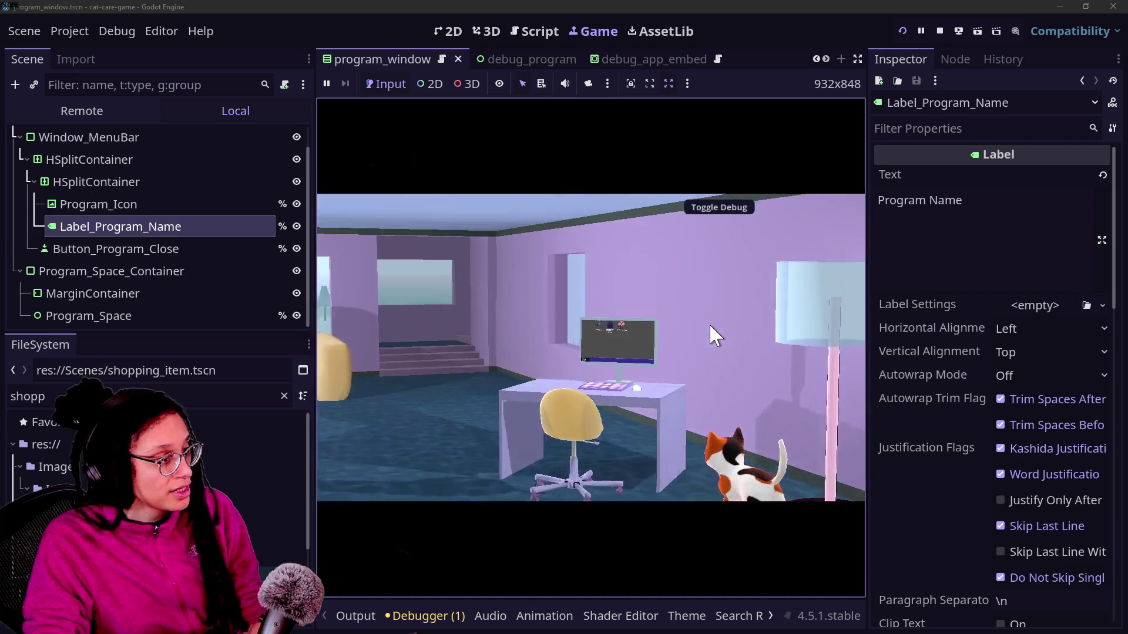
pyautogui.click(542, 236)
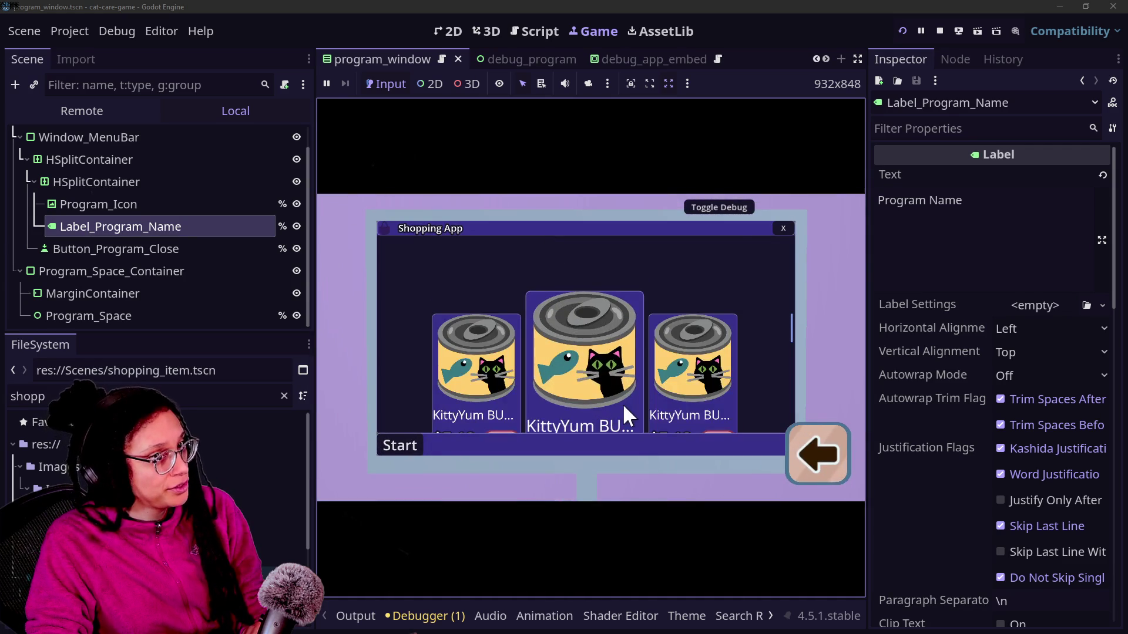
pyautogui.scroll(-3, 622, 403)
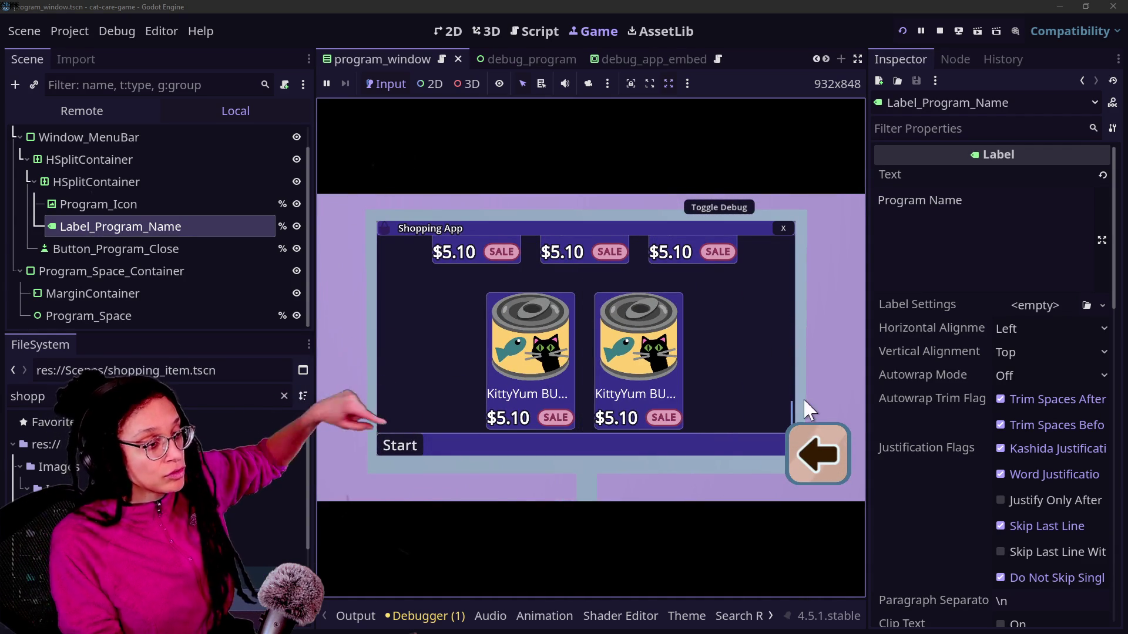
# Back out to the room, raise and lower the phone, then reopen the Shopping App.
pyautogui.click(800, 441)
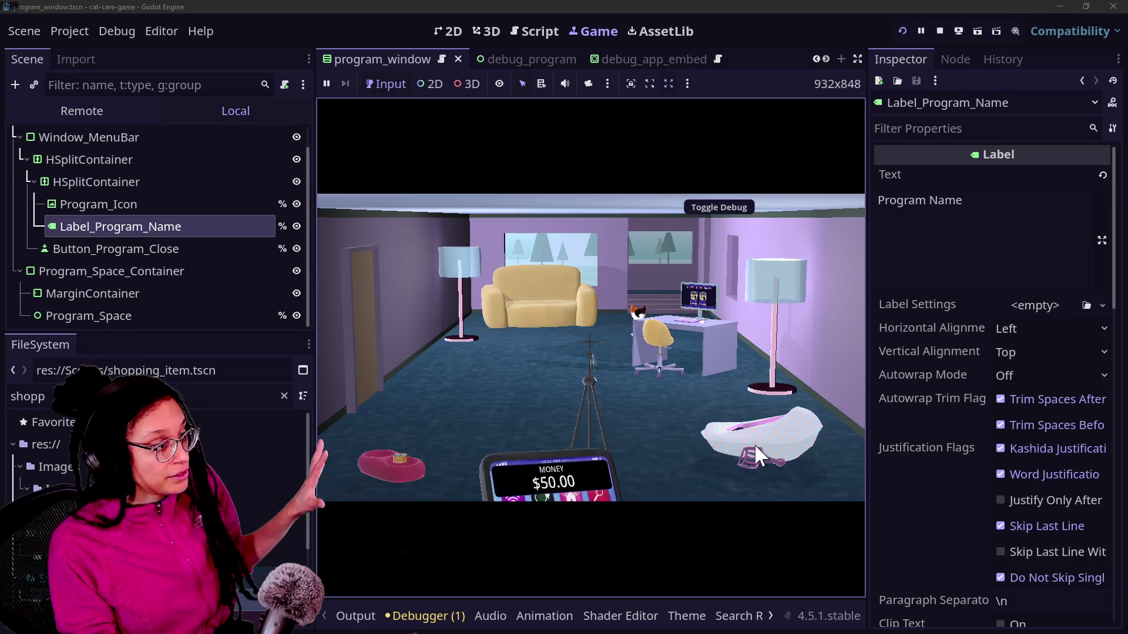
pyautogui.click(552, 455)
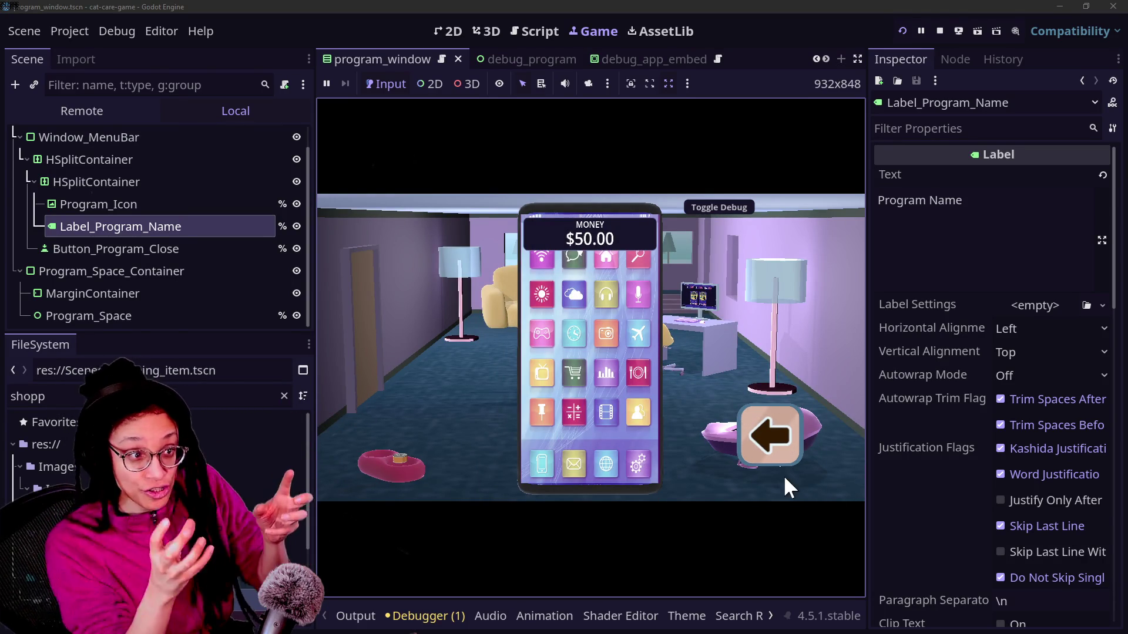
pyautogui.click(770, 447)
pyautogui.click(679, 299)
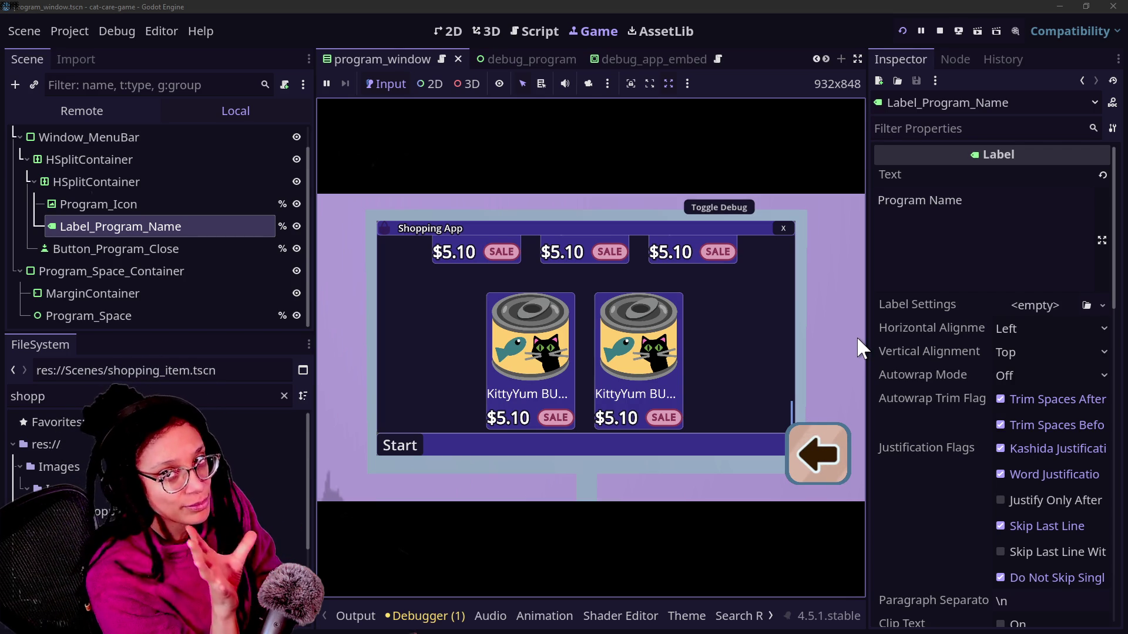
# Leave the computer, raise and lower the phone, and zoom back into the Shopping App.
pyautogui.click(810, 446)
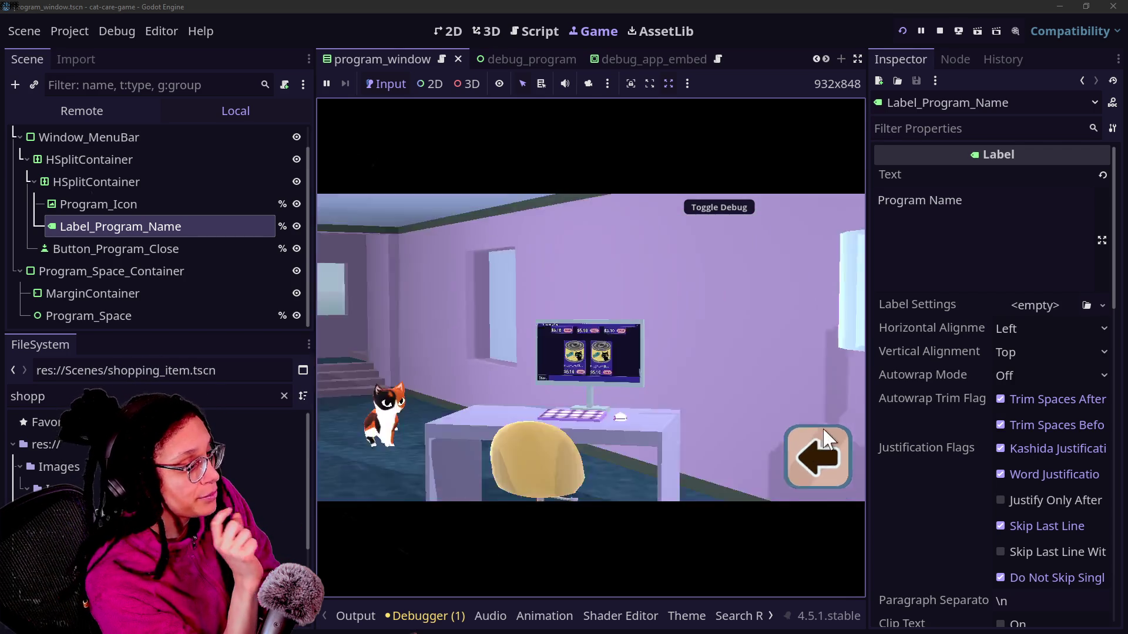
pyautogui.click(600, 457)
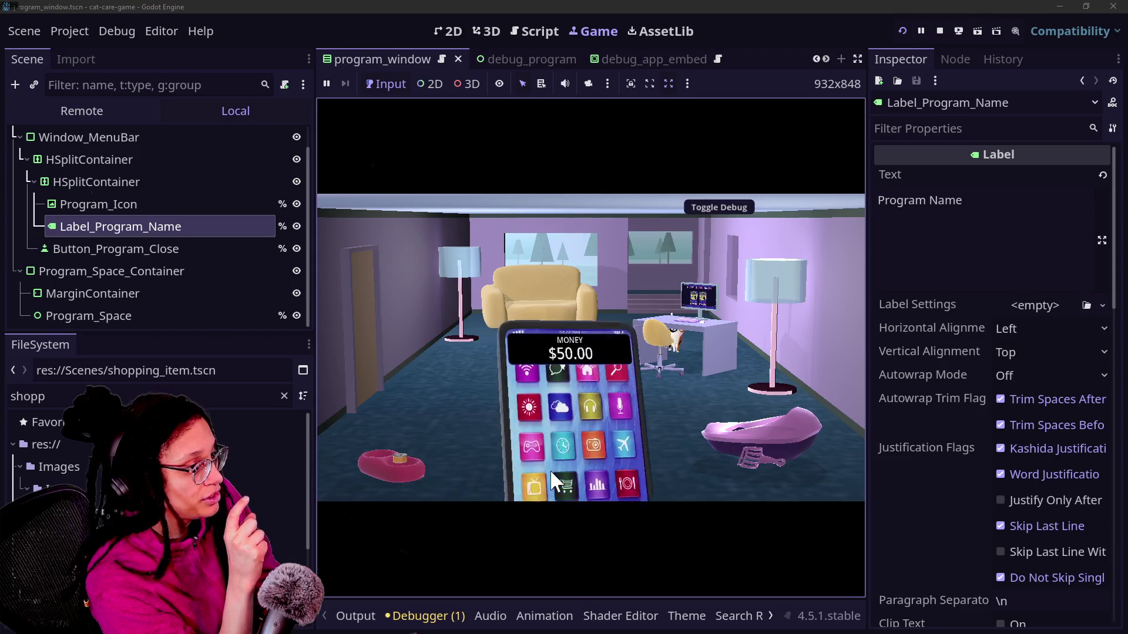
pyautogui.click(776, 458)
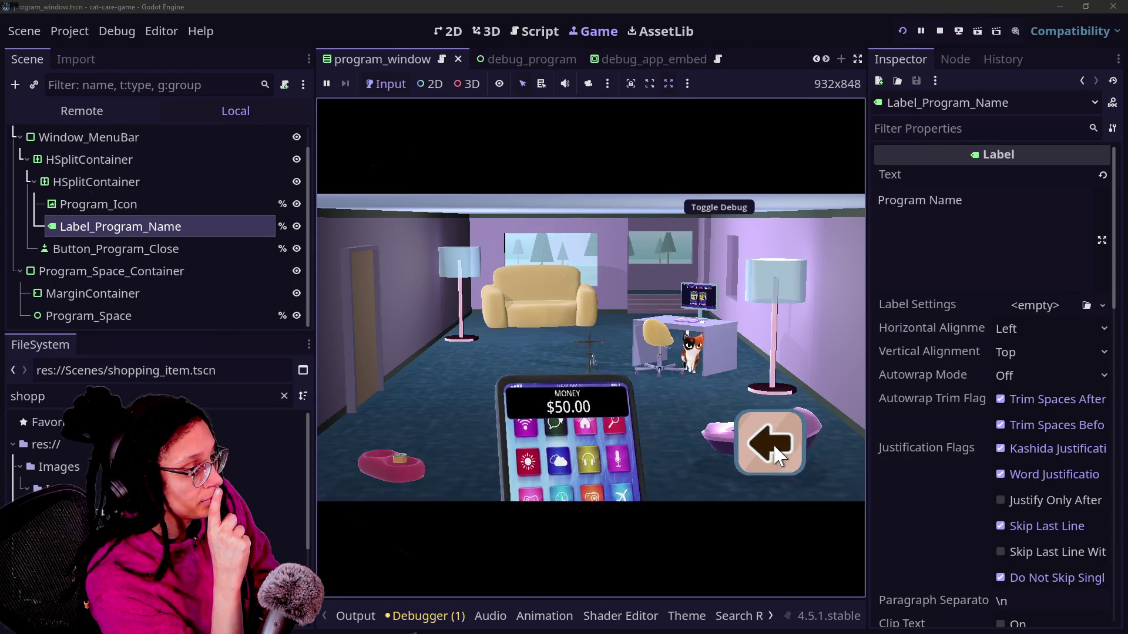
pyautogui.click(636, 286)
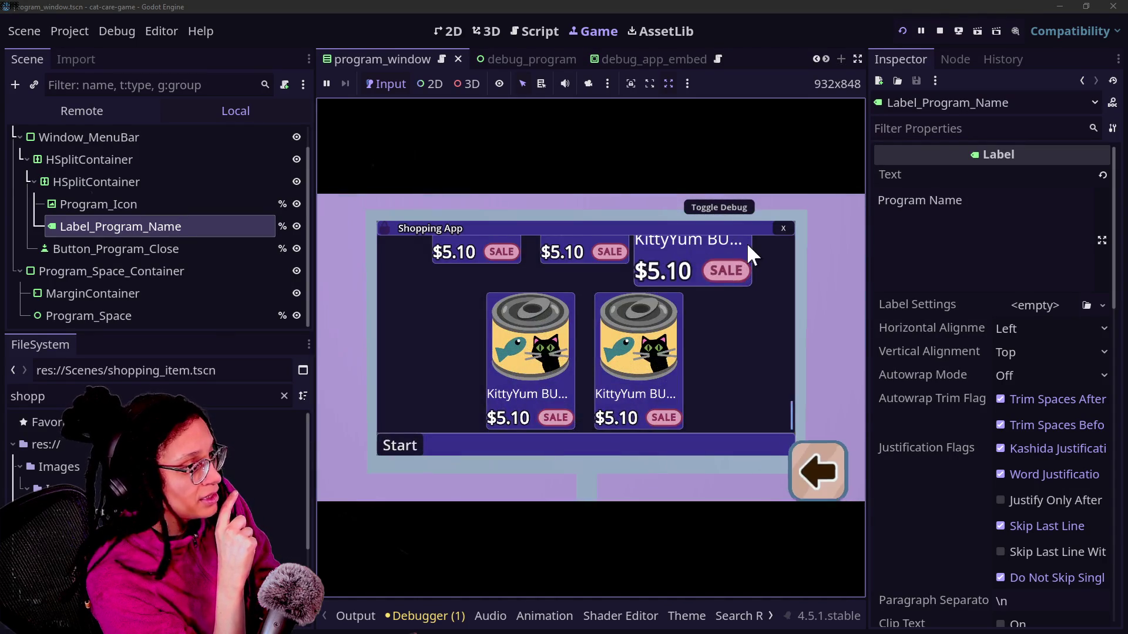
# Toggle the debug buttons and stats panel on and off, then close the Shopping App.
pyautogui.click(752, 209)
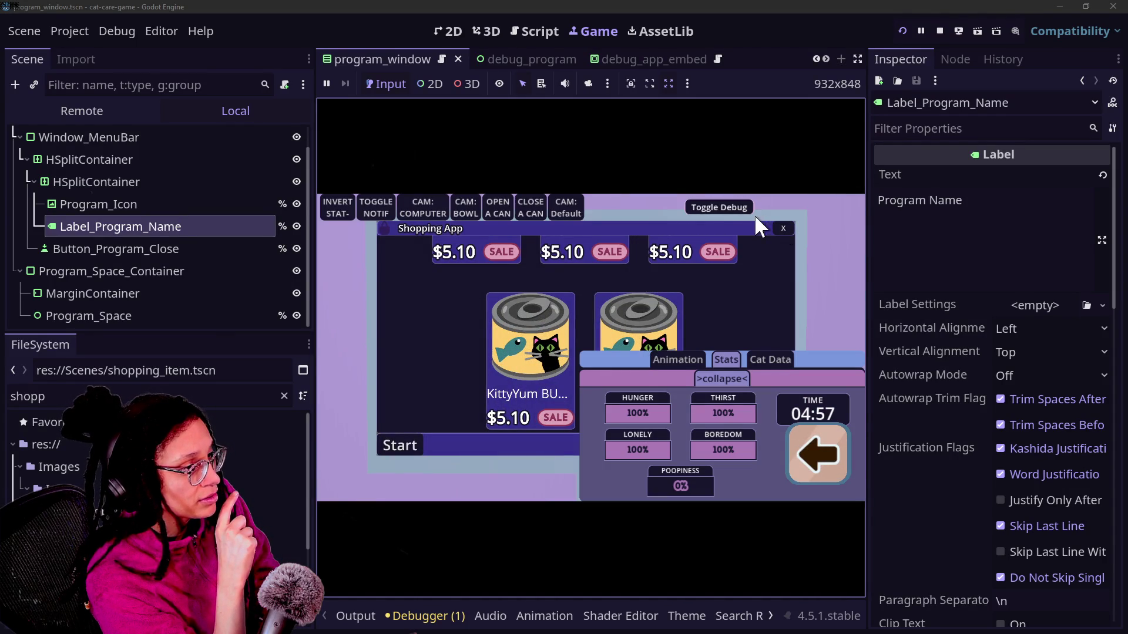
pyautogui.click(742, 207)
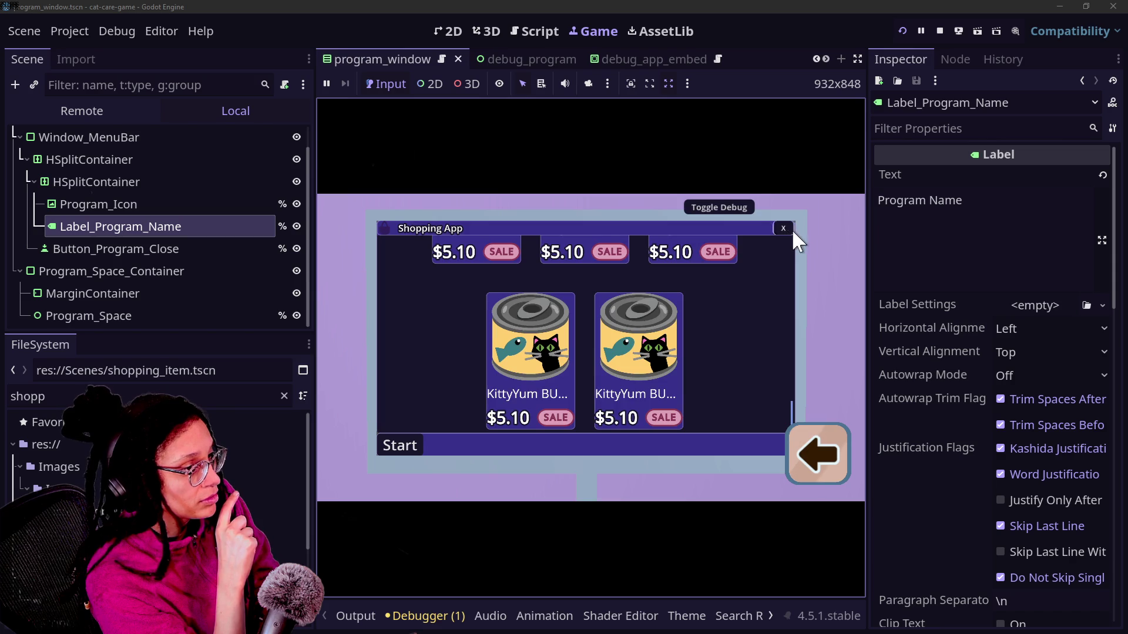
pyautogui.click(791, 229)
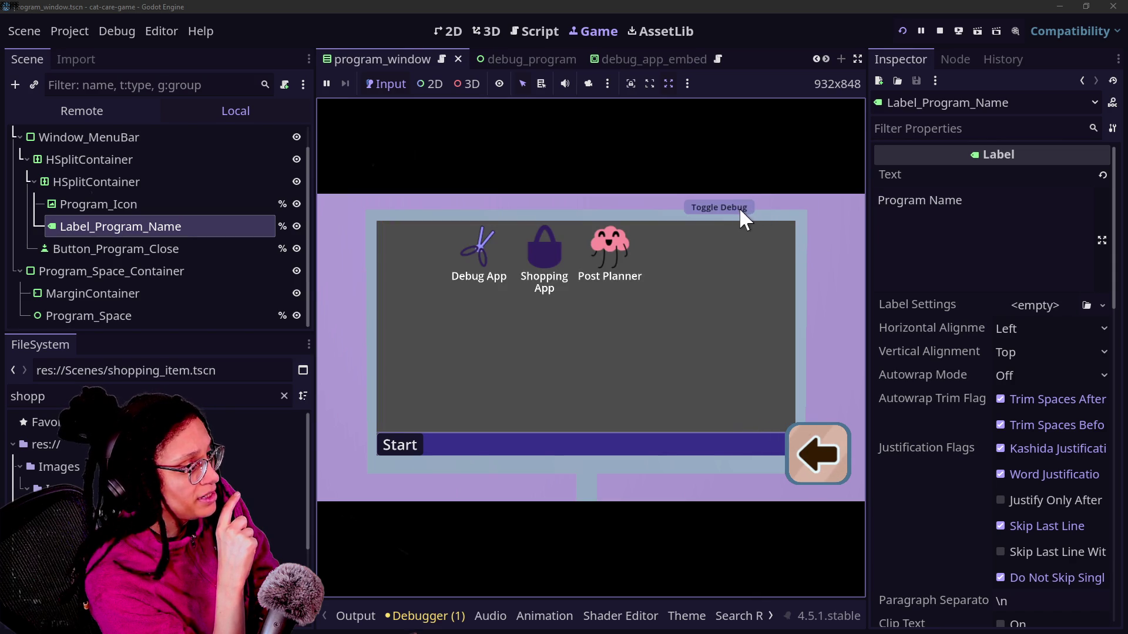
# Open and close Post Planner, then reopen and close Shopping App, leaving the desktop showing.
pyautogui.click(606, 243)
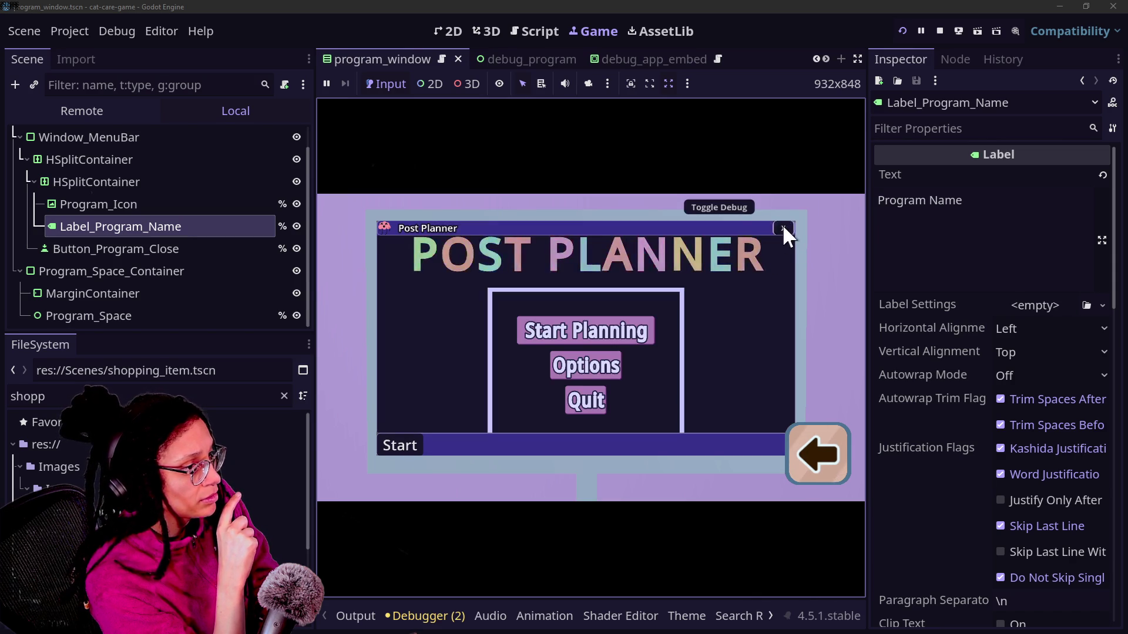
pyautogui.click(781, 224)
pyautogui.click(563, 254)
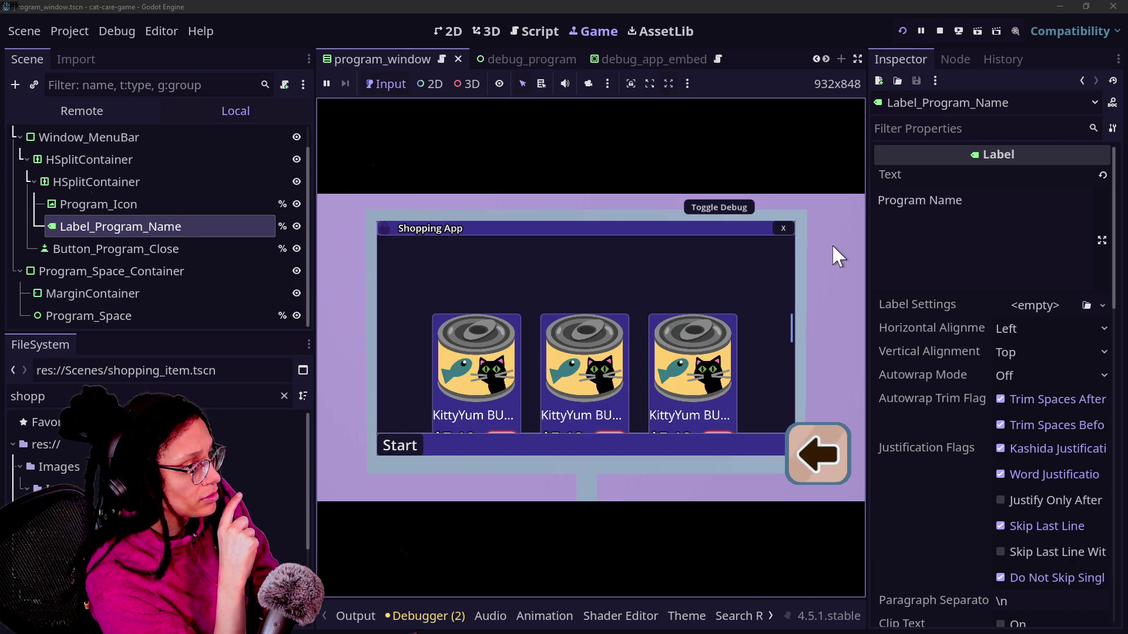
pyautogui.click(782, 228)
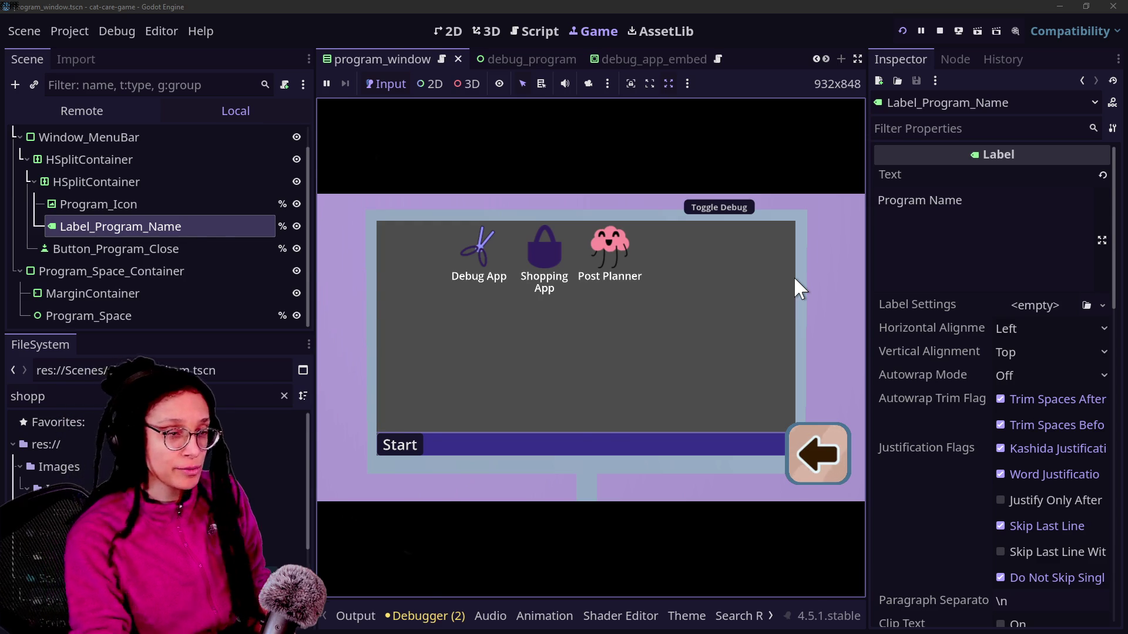
pyautogui.hotkey('alt', 'Tab')
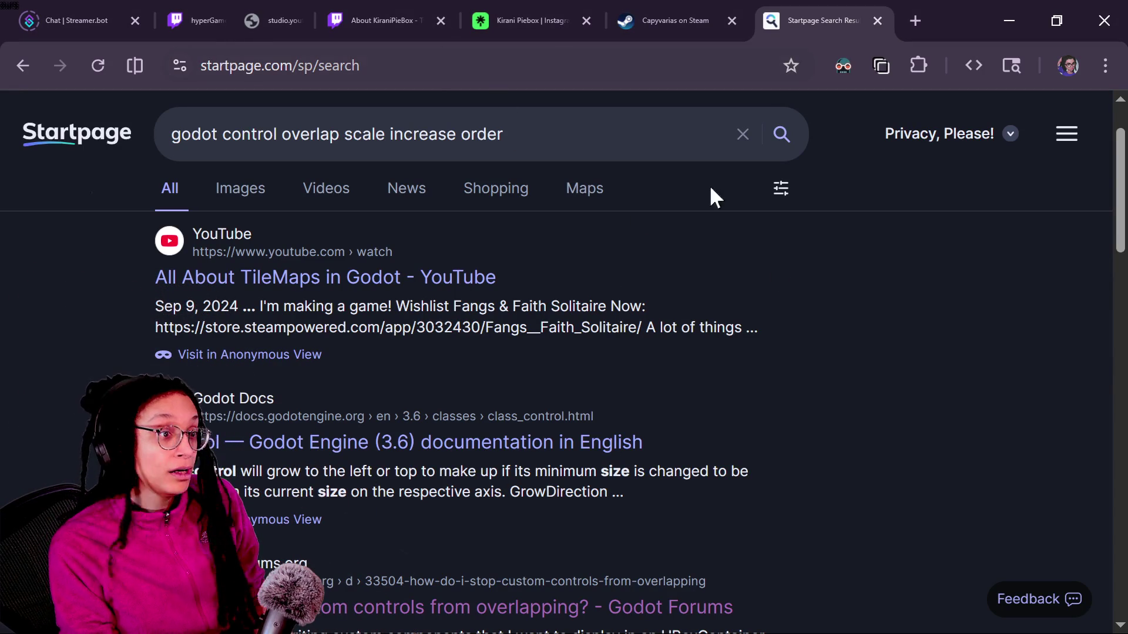
# Open the 2026 Game-like Jam 008 page from the hypergamedev.itch.io tab and copy its URL.
pyautogui.hotkey('alt', 'Tab')
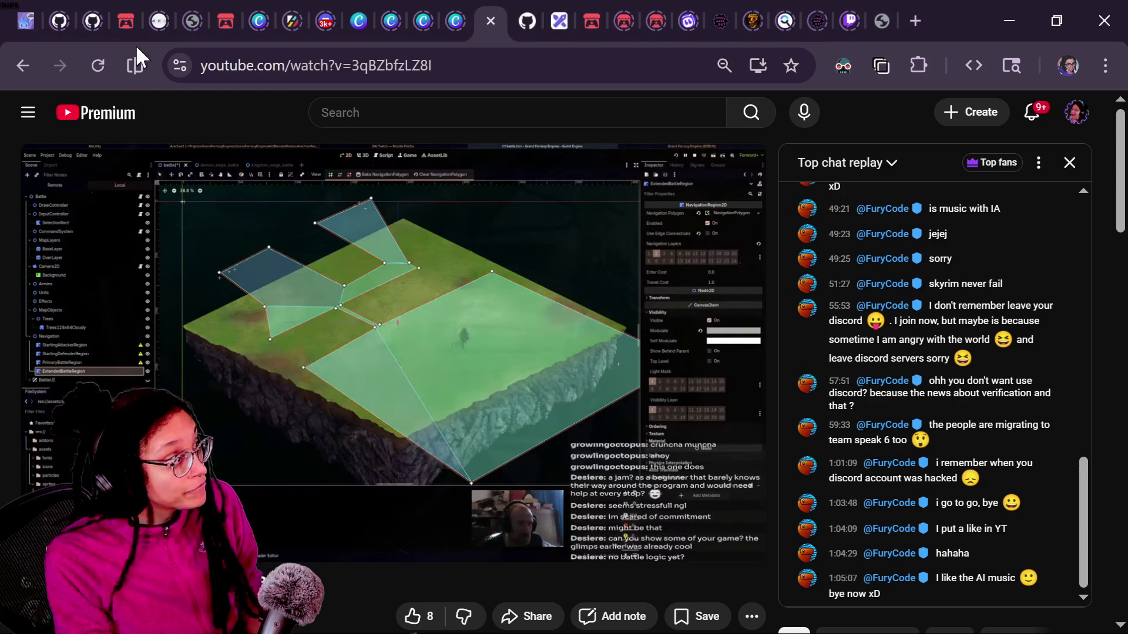
pyautogui.click(219, 2)
pyautogui.click(136, 8)
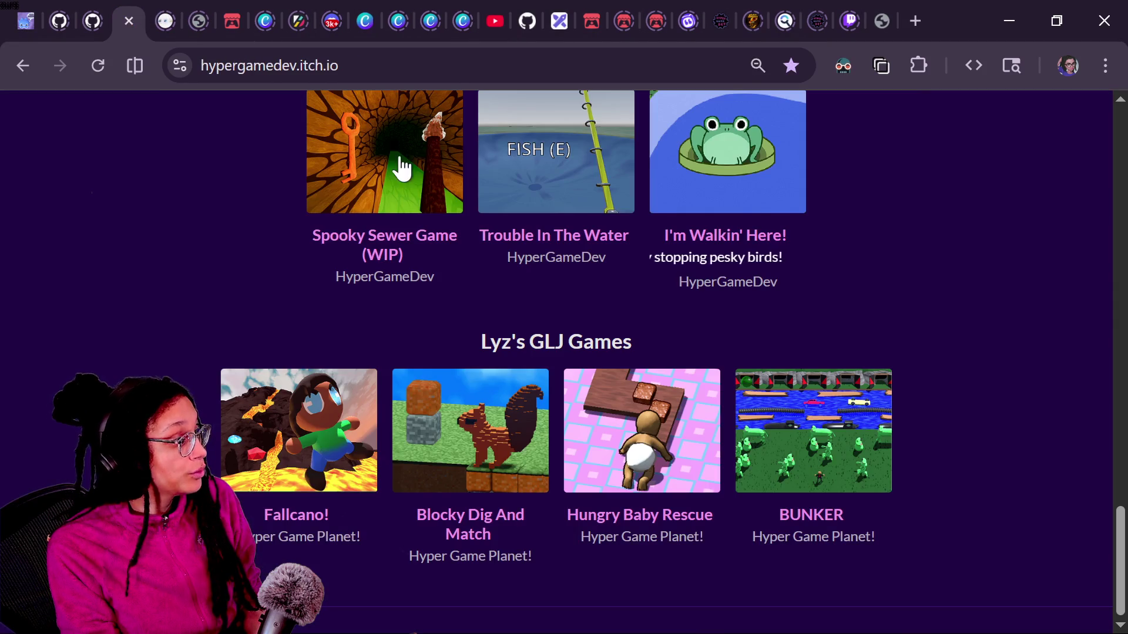
pyautogui.scroll(-3, 528, 510)
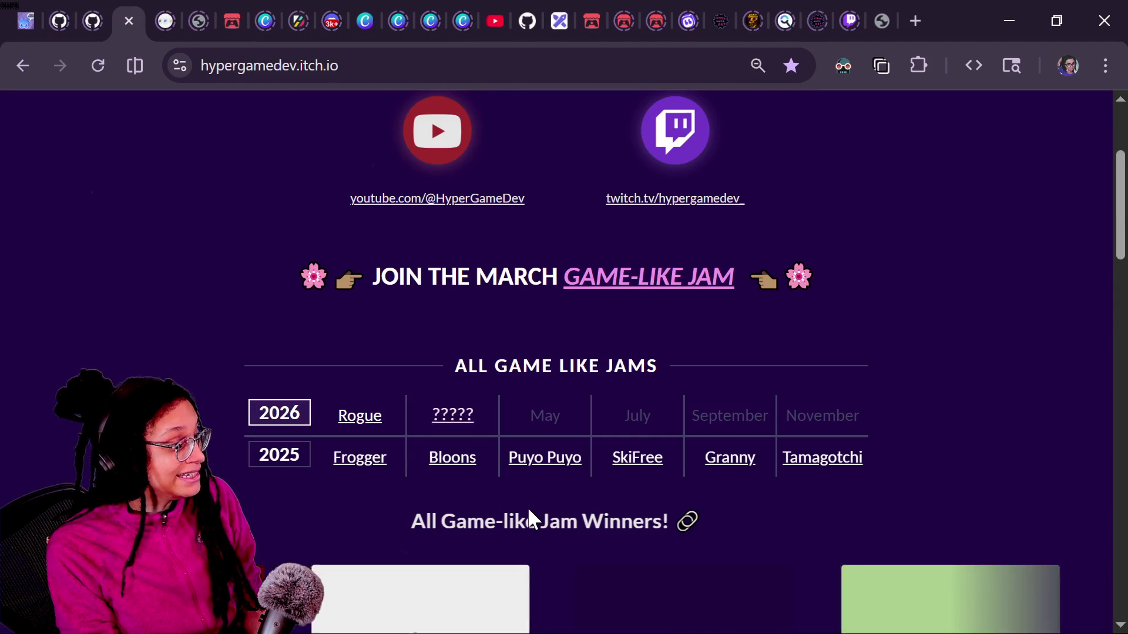
pyautogui.click(453, 411)
pyautogui.click(526, 74)
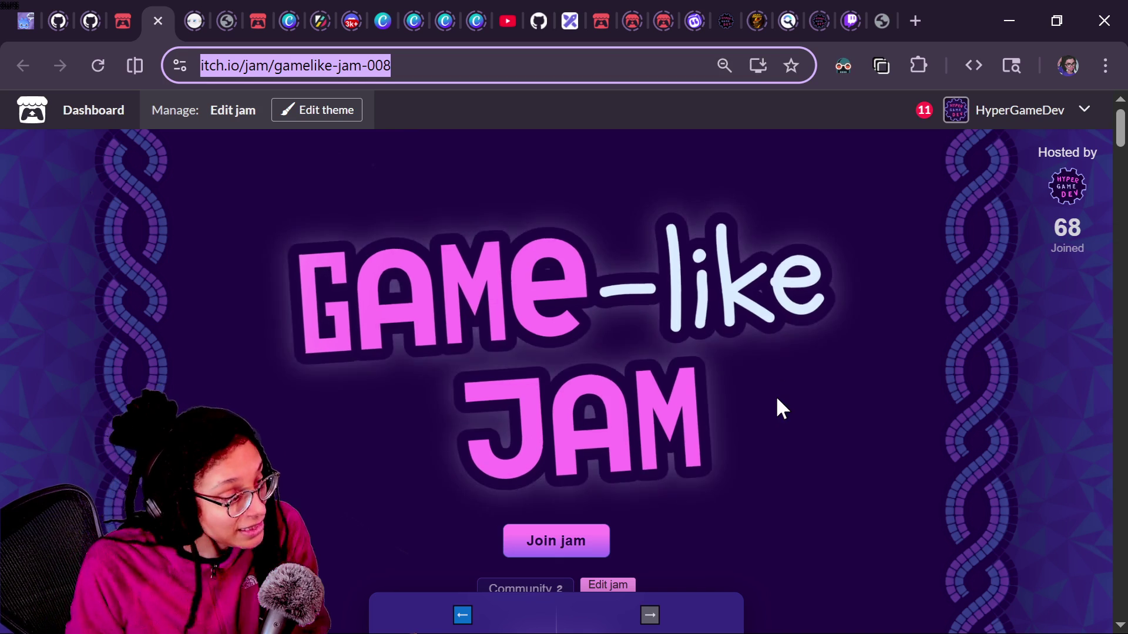
pyautogui.scroll(-2, 775, 407)
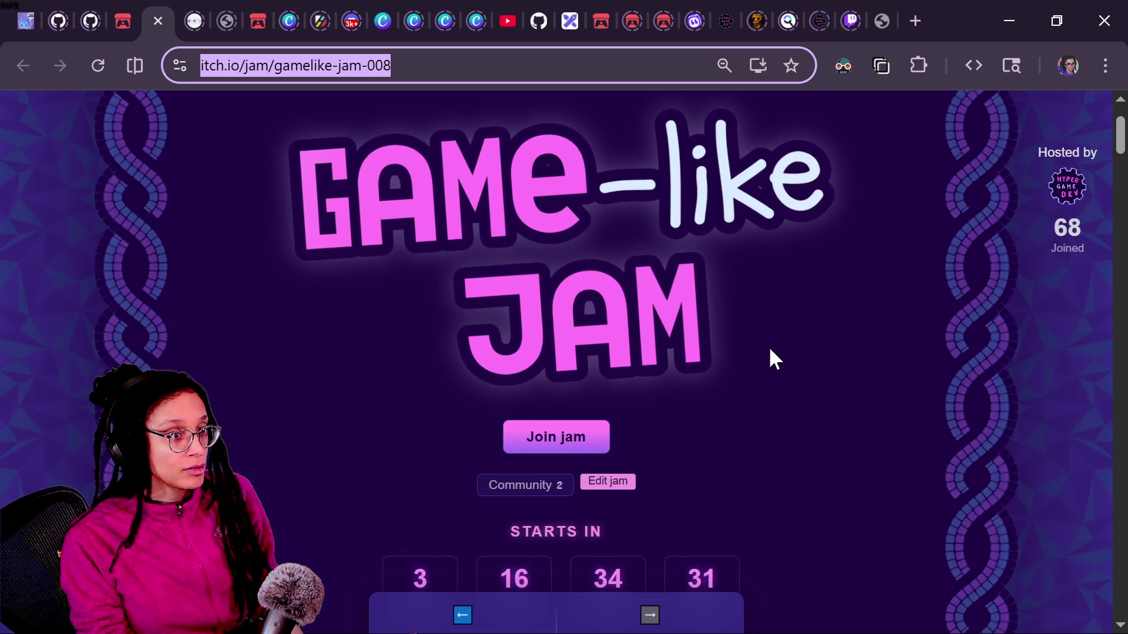
pyautogui.hotkey('alt', 'Tab')
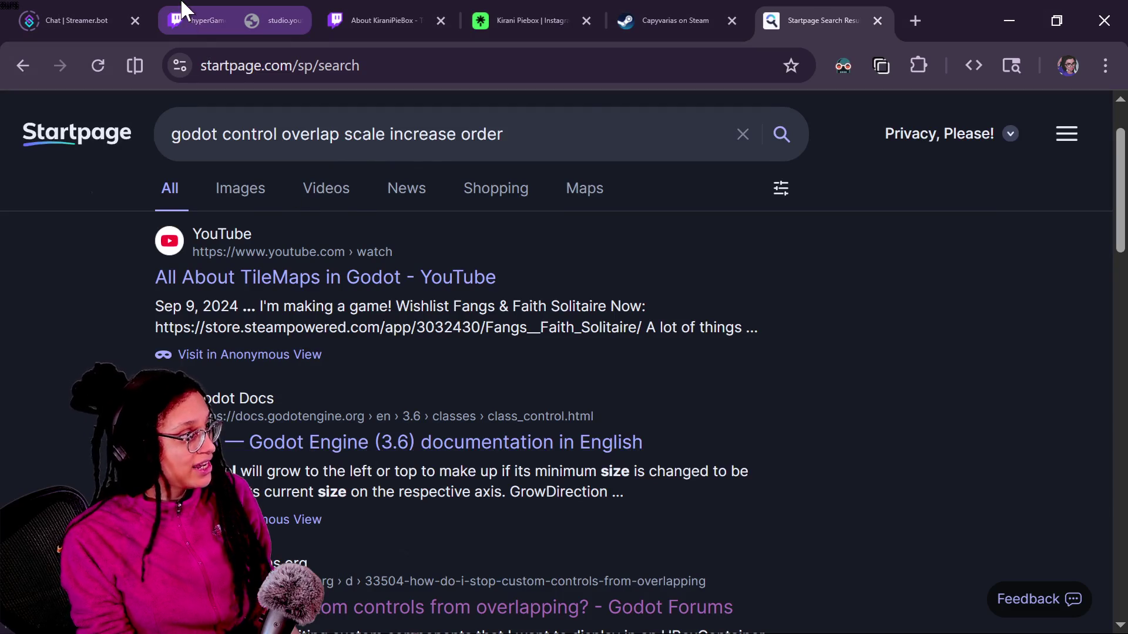
# Post the jam link in the Twitch and YouTube chats, then go to YouTube's home feed.
pyautogui.click(185, 10)
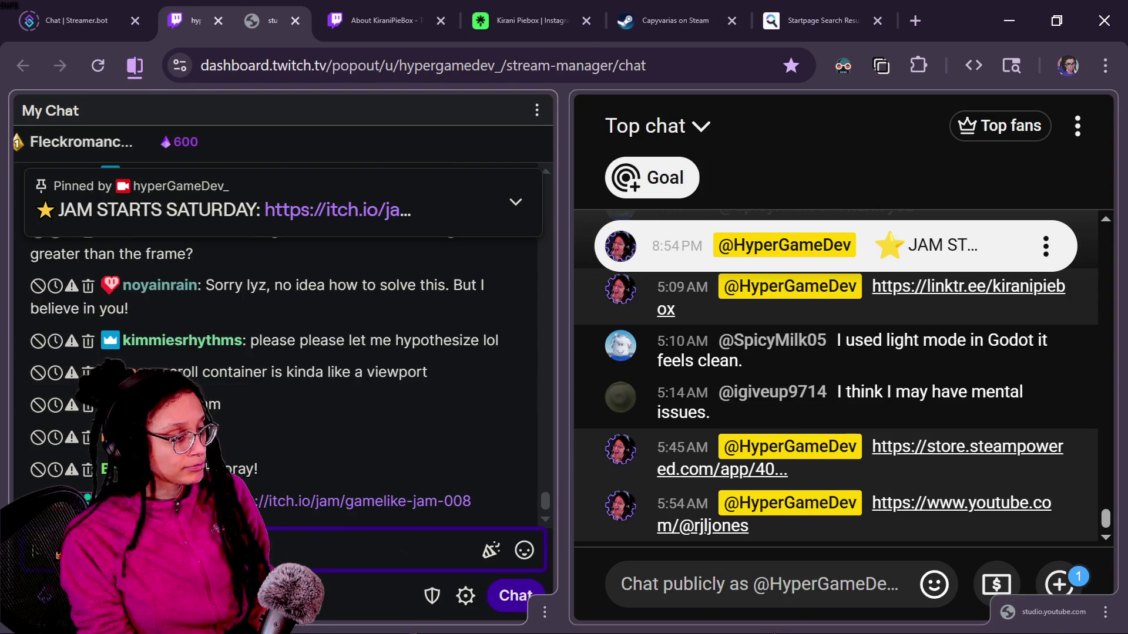
pyautogui.click(776, 587)
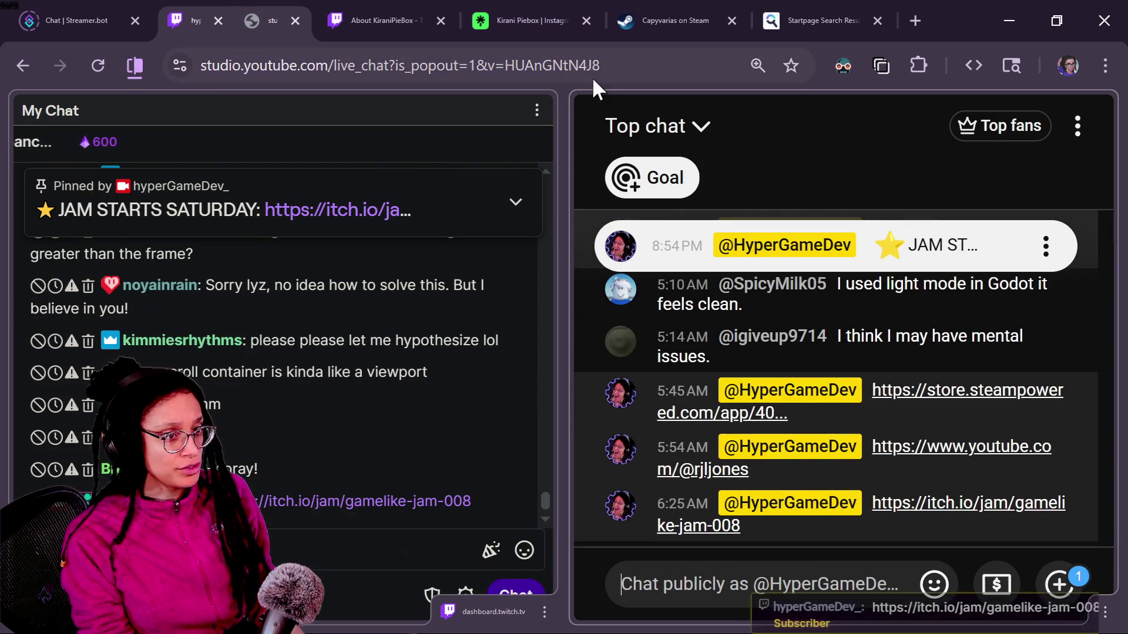
pyautogui.hotkey('alt', 'Tab')
pyautogui.click(517, 9)
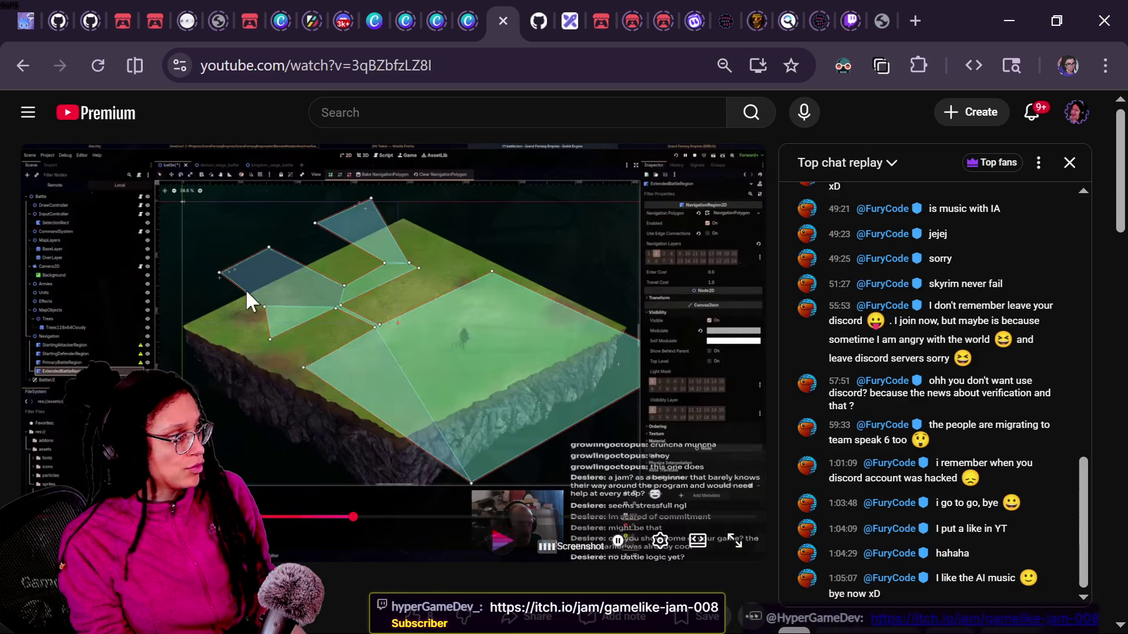
pyautogui.click(69, 112)
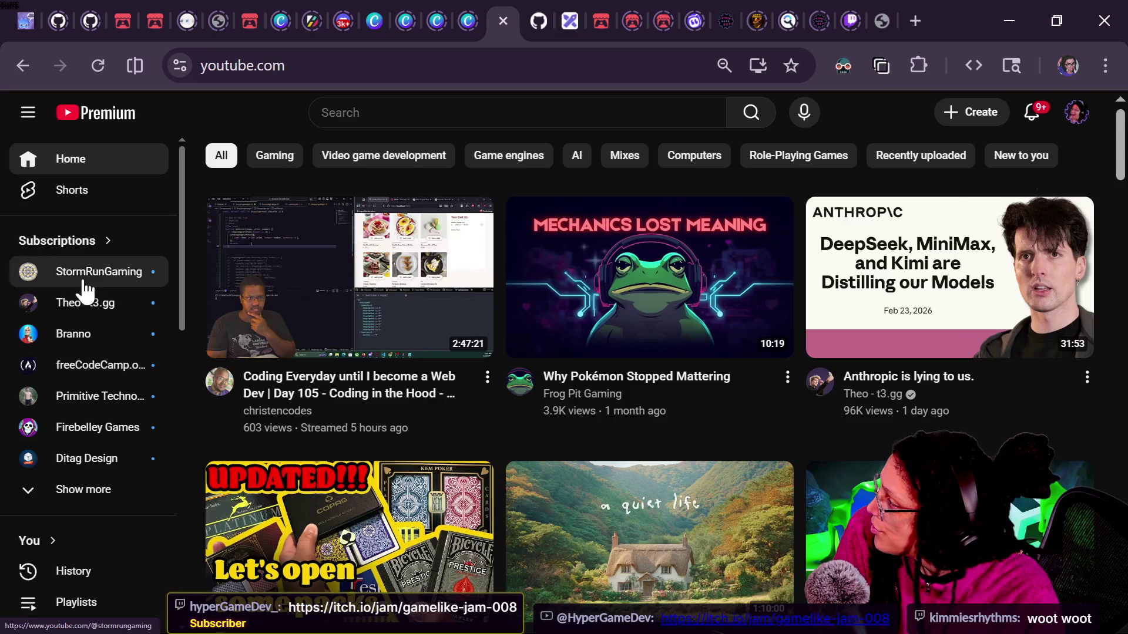
# Open the 'Making Giant Creatures' live stream from Subscriptions, copy its URL, and return to Studio.
pyautogui.click(88, 246)
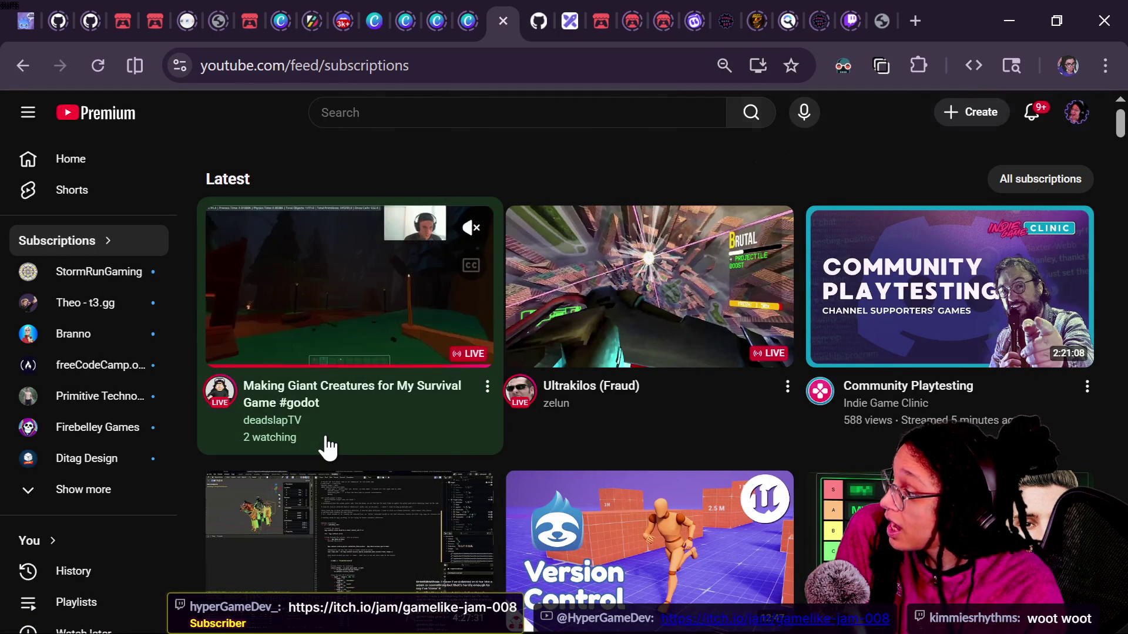
pyautogui.scroll(-2, 323, 443)
pyautogui.click(375, 254)
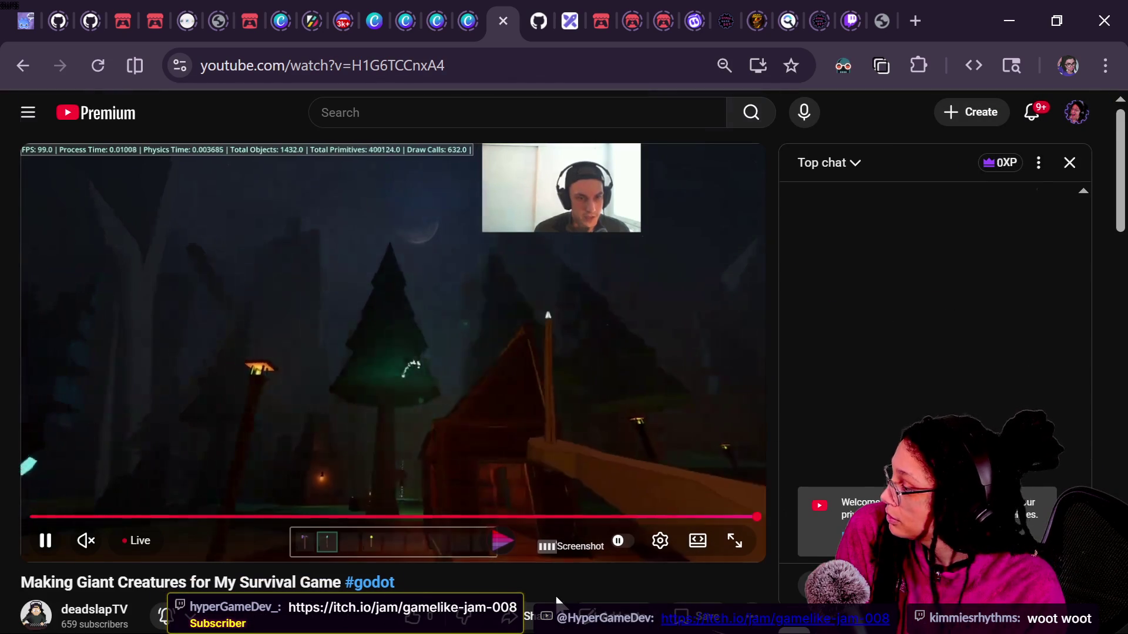
pyautogui.scroll(-2, 279, 531)
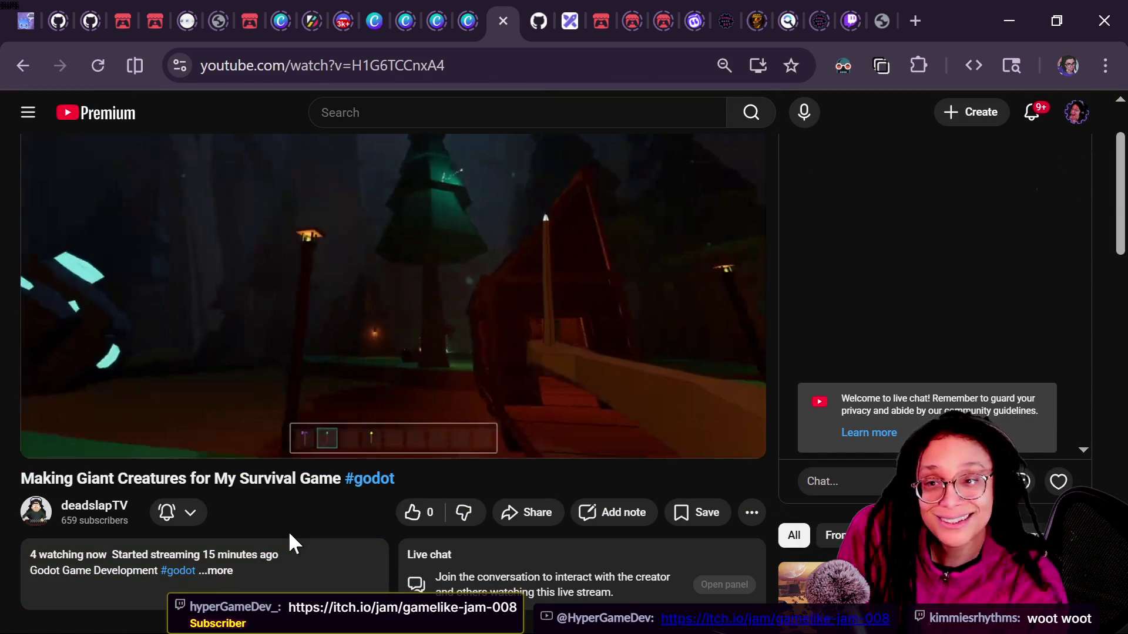
pyautogui.scroll(2, 288, 530)
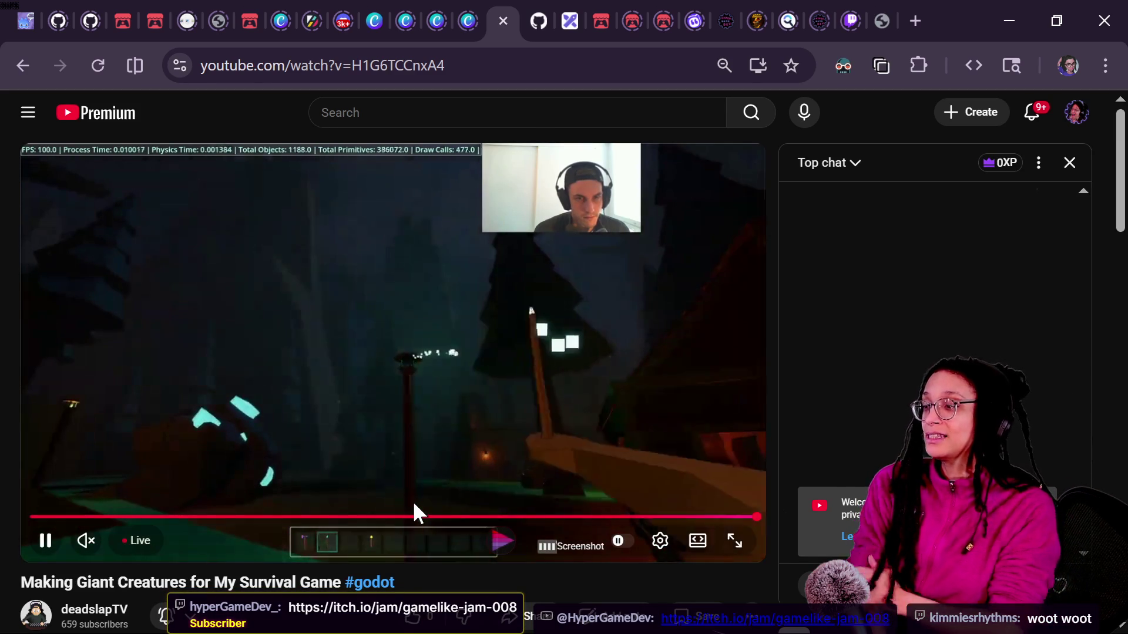
pyautogui.click(364, 66)
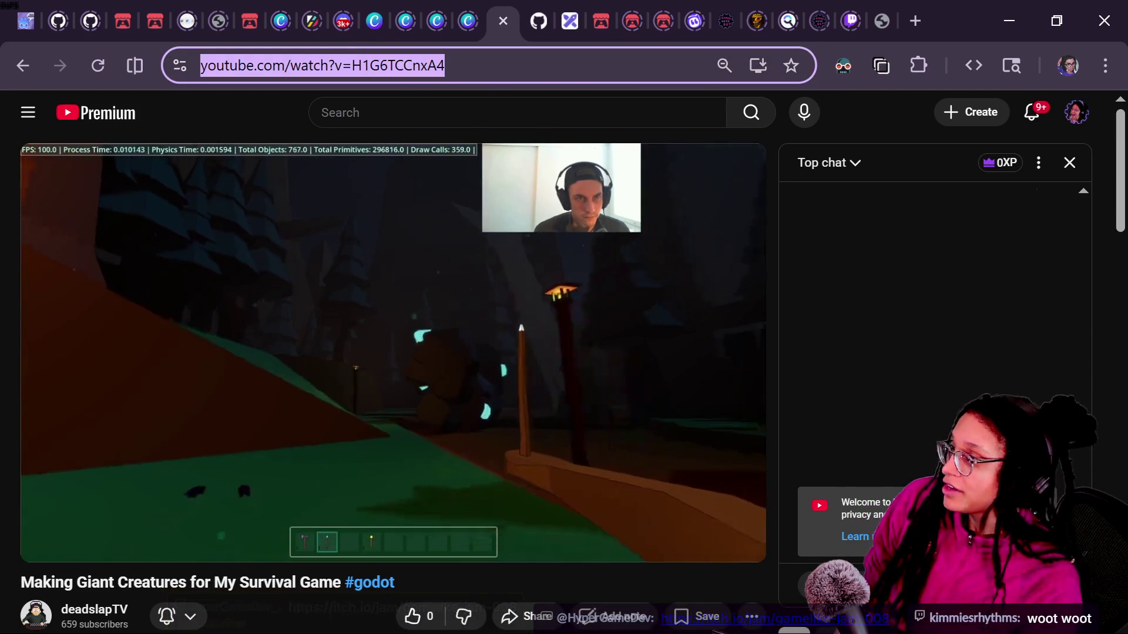
pyautogui.hotkey('alt', 'Tab')
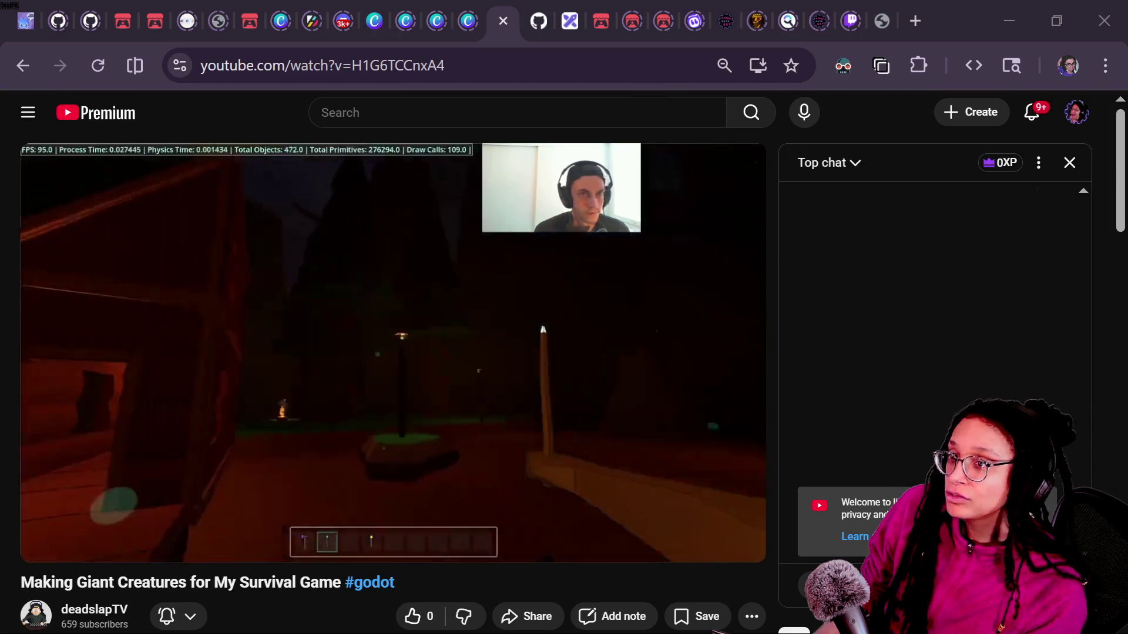
pyautogui.hotkey('alt', 'Tab')
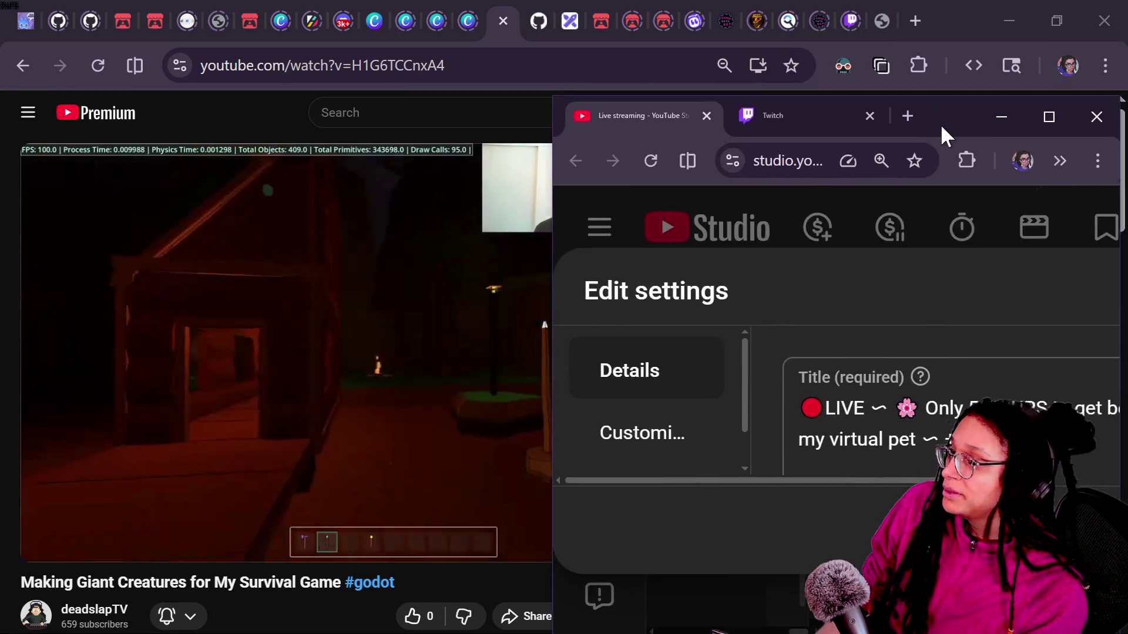
# Maximize the YouTube Studio window, show Customization, and zoom the page to 80%.
pyautogui.doubleClick(938, 137)
pyautogui.click(96, 363)
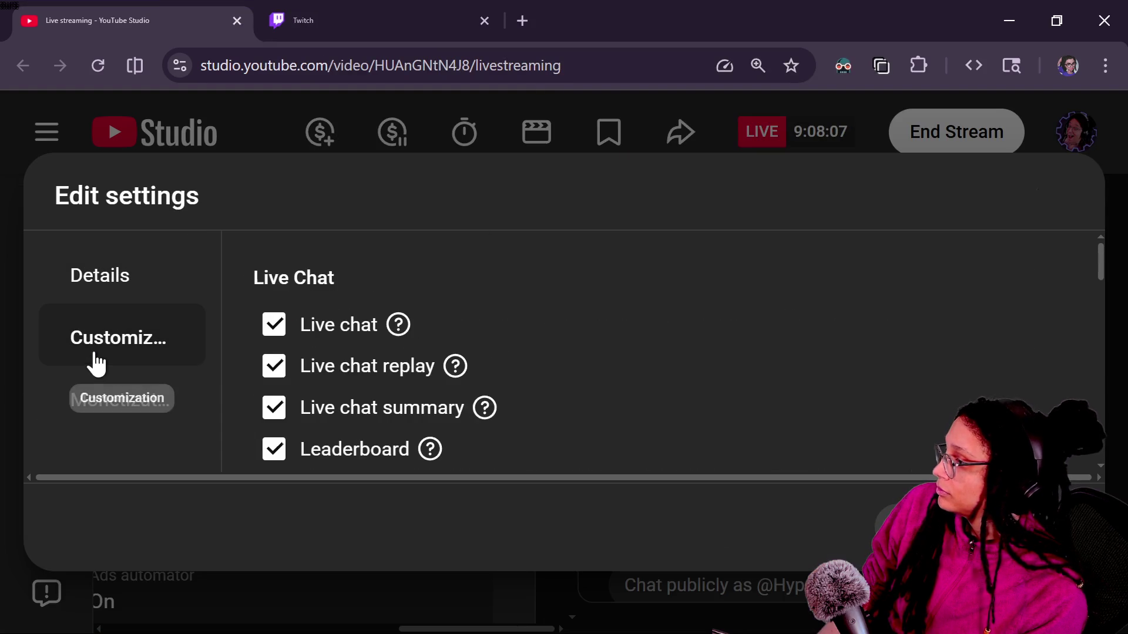
pyautogui.hotkey('ctrl', '-')
pyautogui.hotkey('ctrl', '-')
pyautogui.hotkey('ctrl', '-')
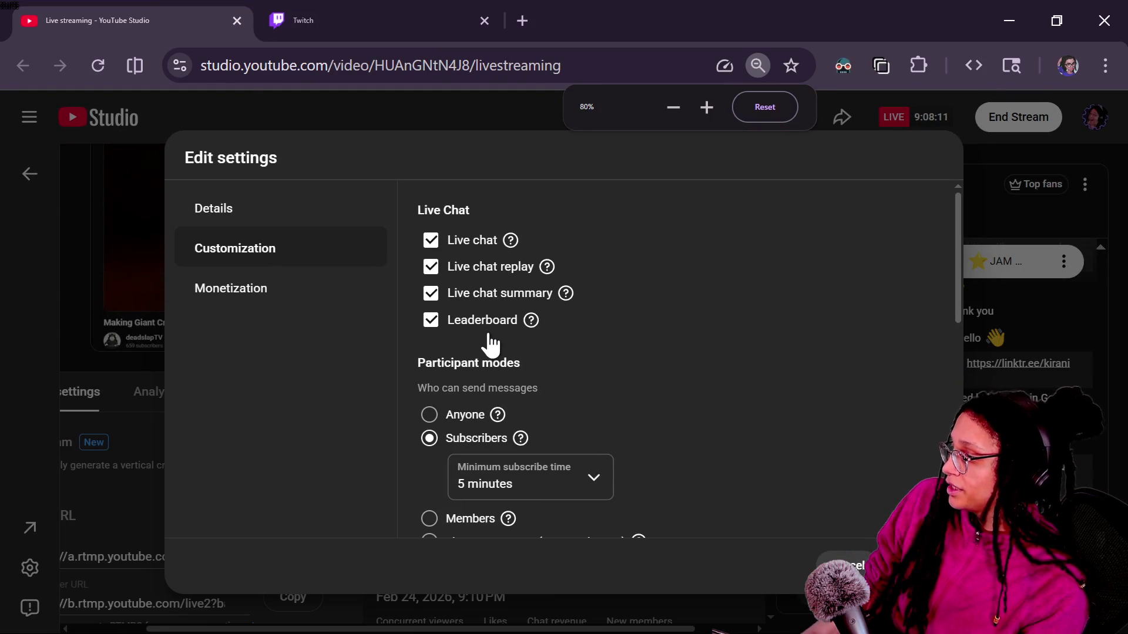
# Review the stream's Details and live chat settings, then open a new tab's YT bookmarks.
pyautogui.click(261, 206)
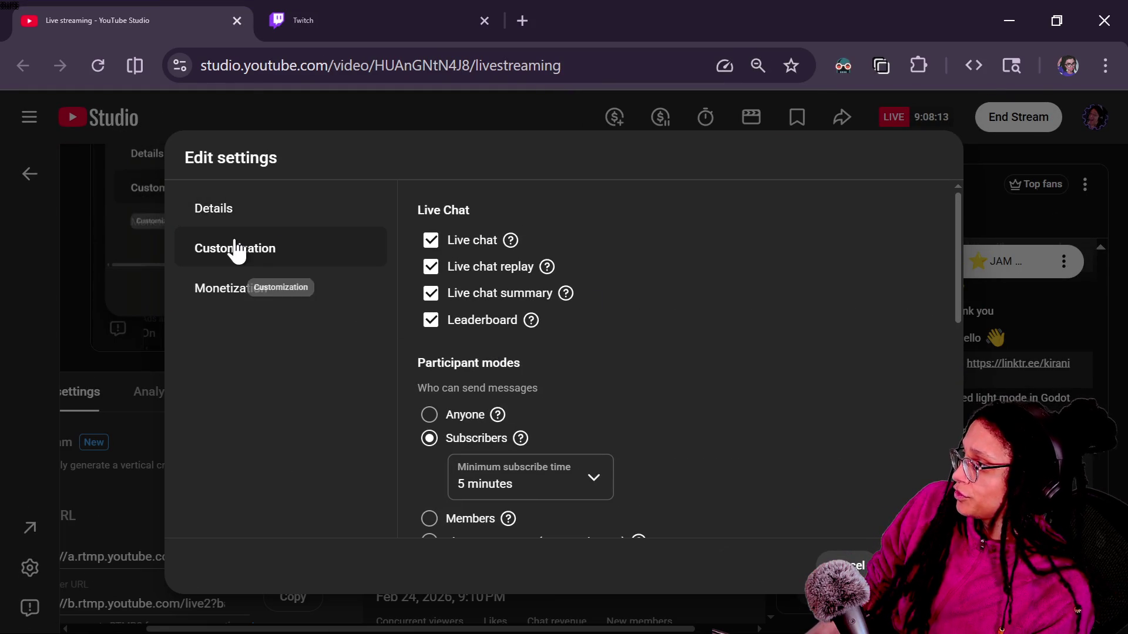
pyautogui.scroll(-5, 517, 241)
pyautogui.scroll(5, 441, 264)
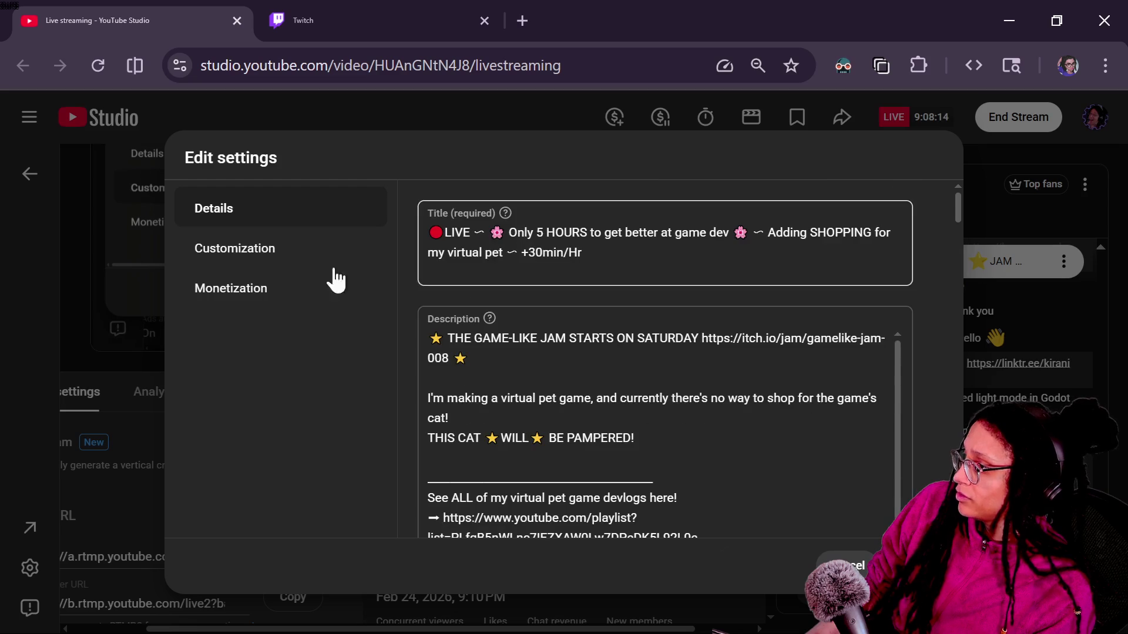
pyautogui.click(244, 252)
pyautogui.scroll(-2, 752, 364)
pyautogui.scroll(2, 751, 365)
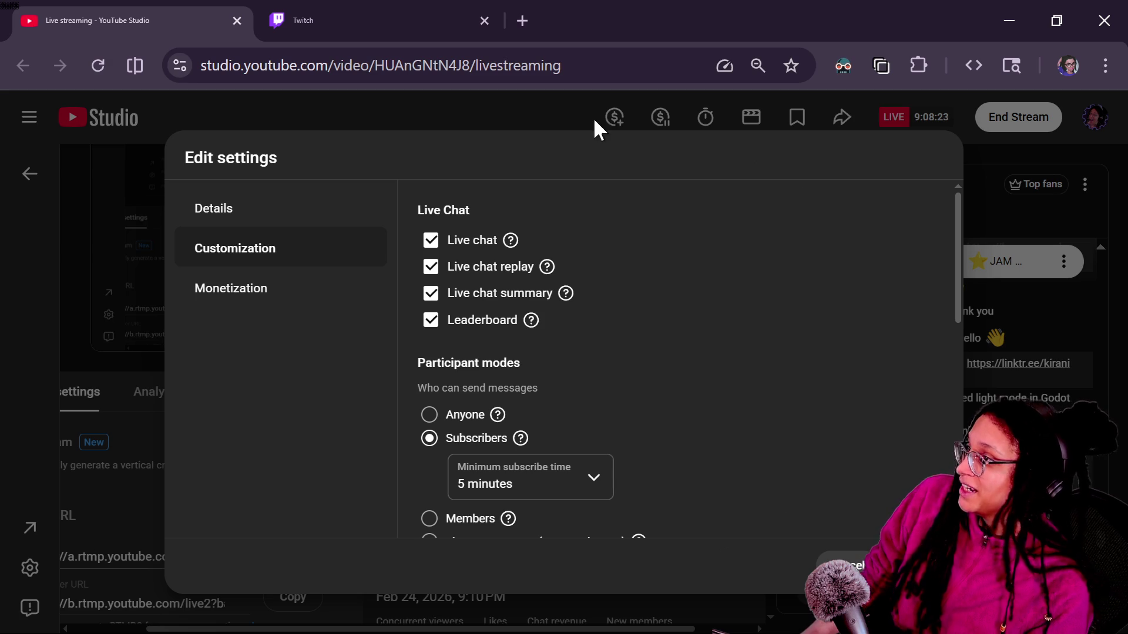
pyautogui.click(518, 7)
pyautogui.click(409, 111)
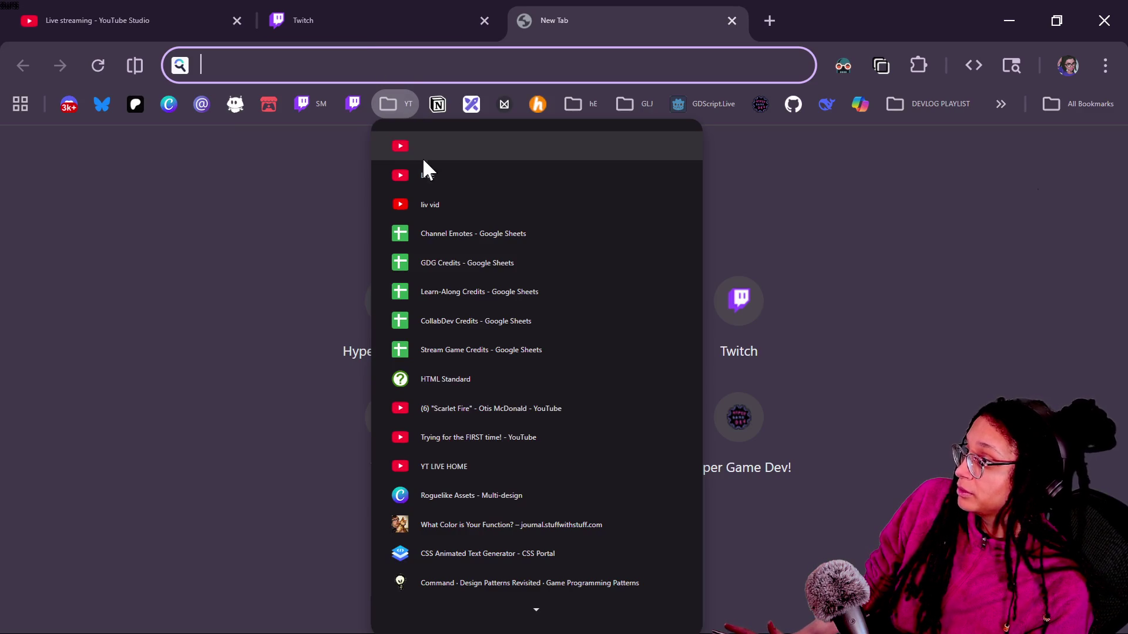
# From the bookmarked channel choose Create > Go live, then return to the Studio live page.
pyautogui.click(431, 173)
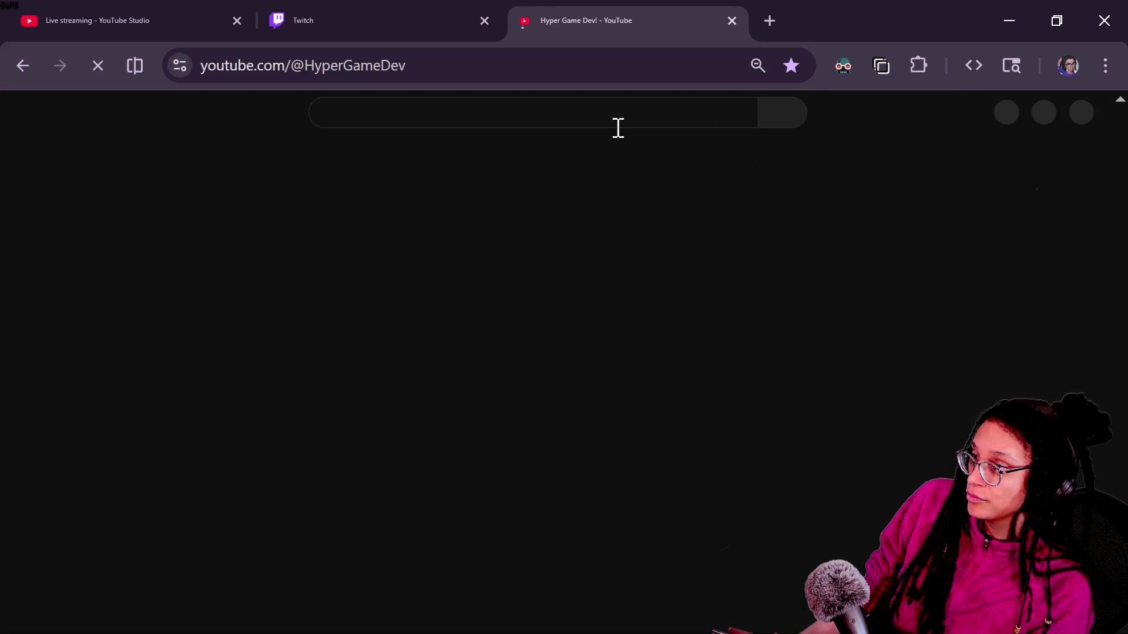
pyautogui.click(972, 114)
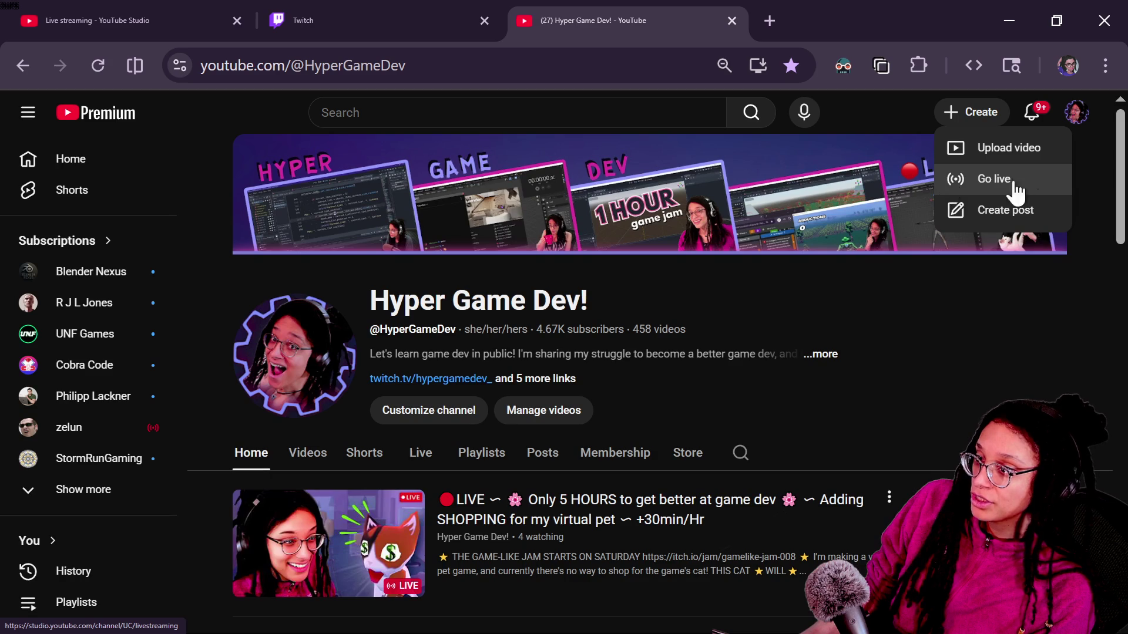
pyautogui.click(944, 194)
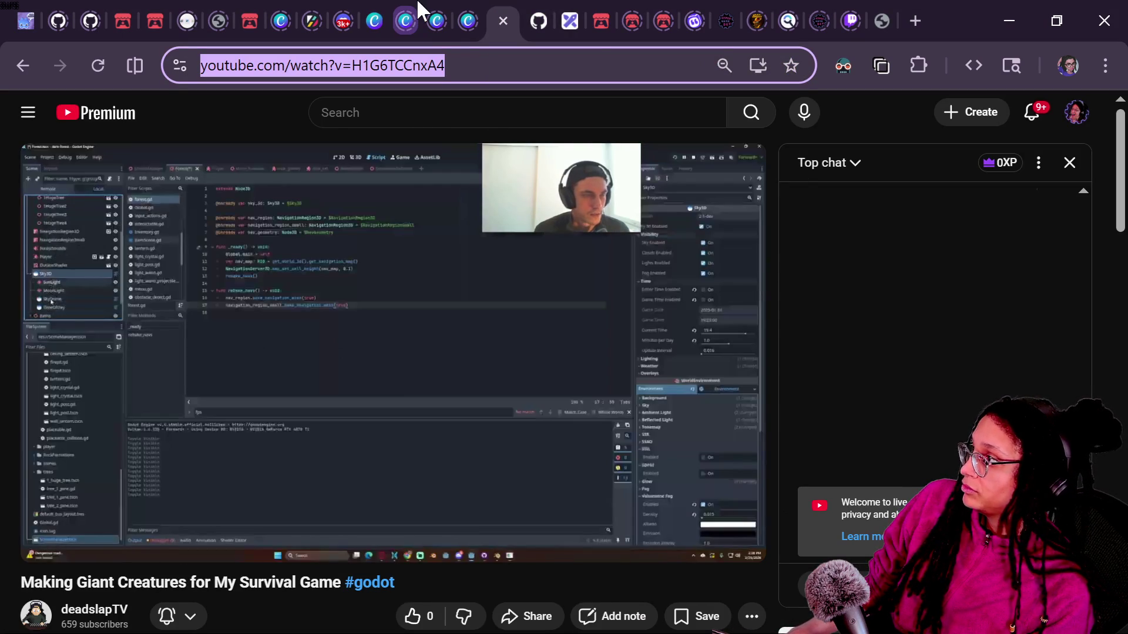
pyautogui.hotkey('alt', 'Tab')
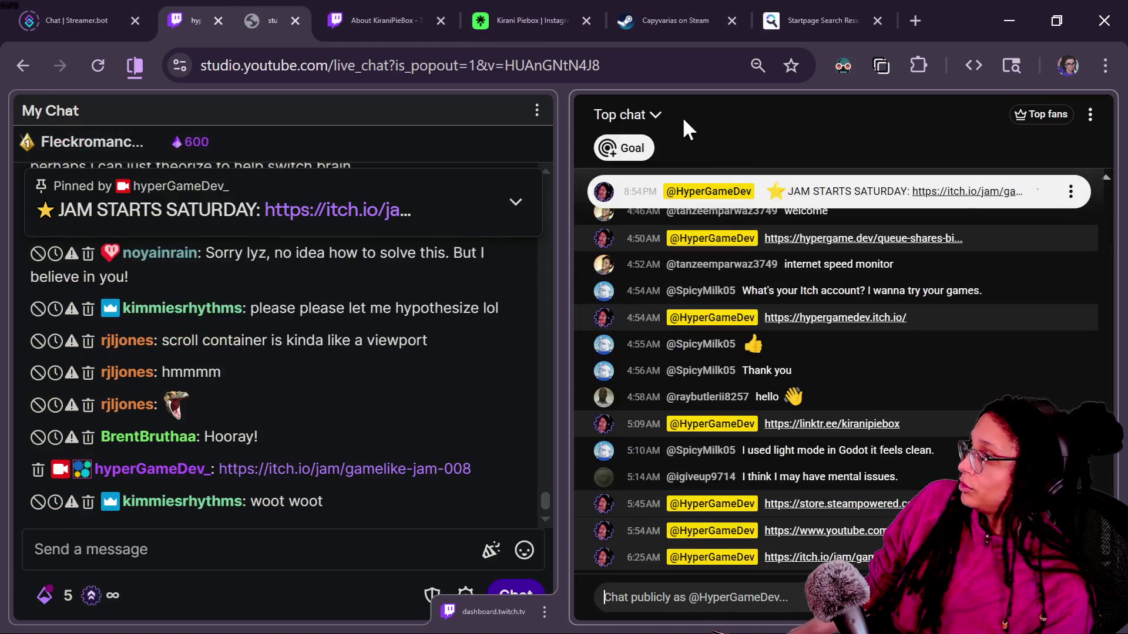
pyautogui.click(633, 148)
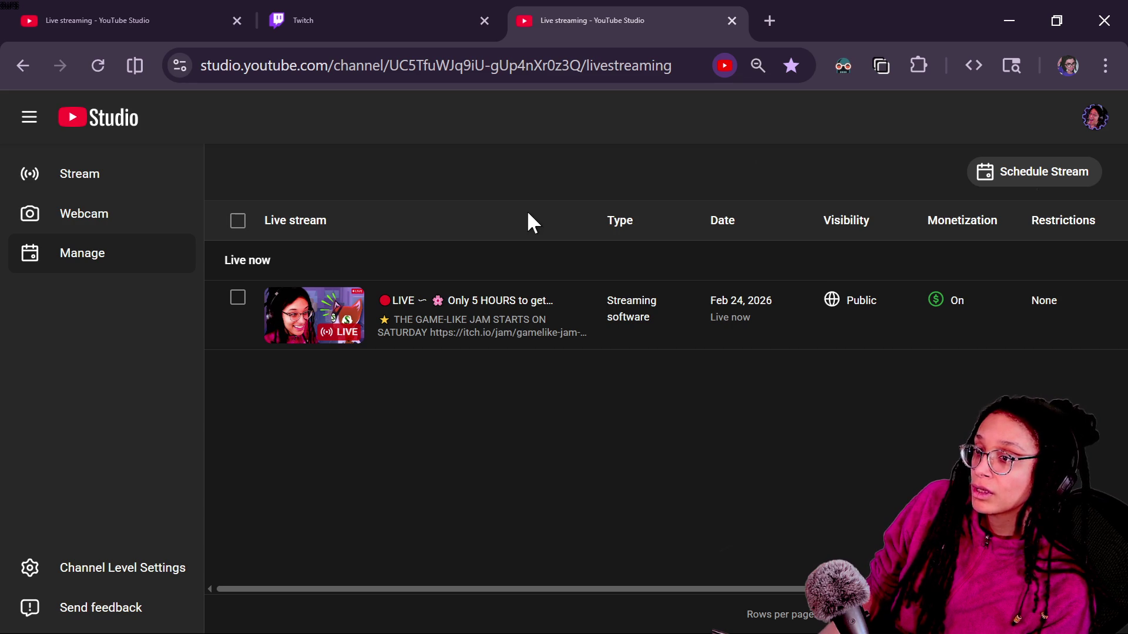
# Set the Customization Redirect to 'Making Giant Creatures for My Survival Game #godot' and save.
pyautogui.hotkey('ctrl', 'Tab')
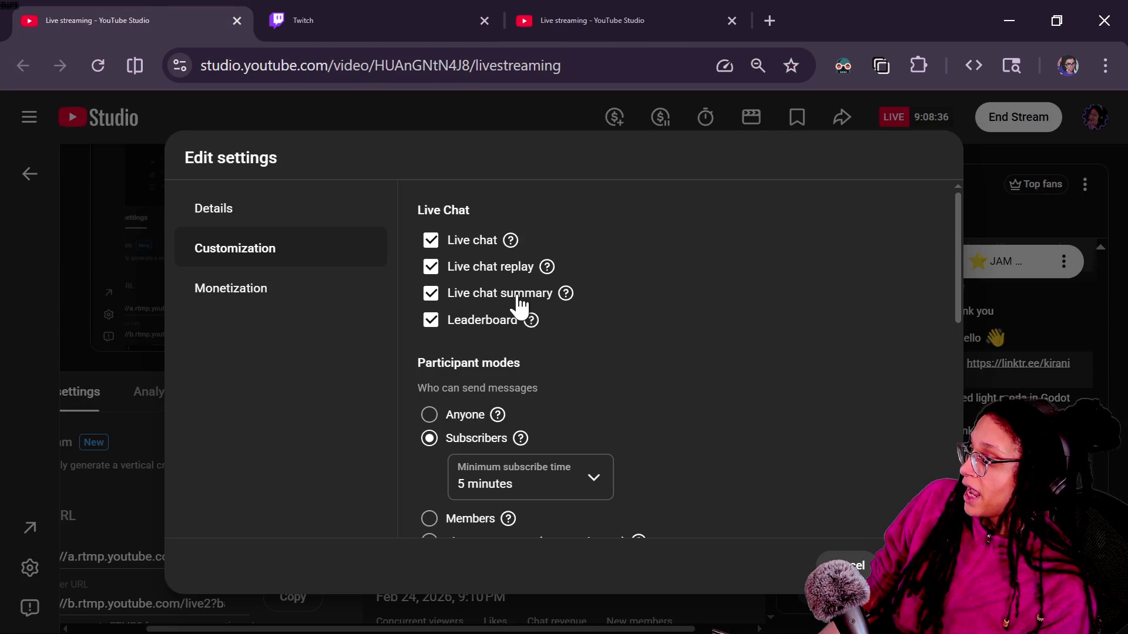
pyautogui.click(331, 226)
pyautogui.click(262, 248)
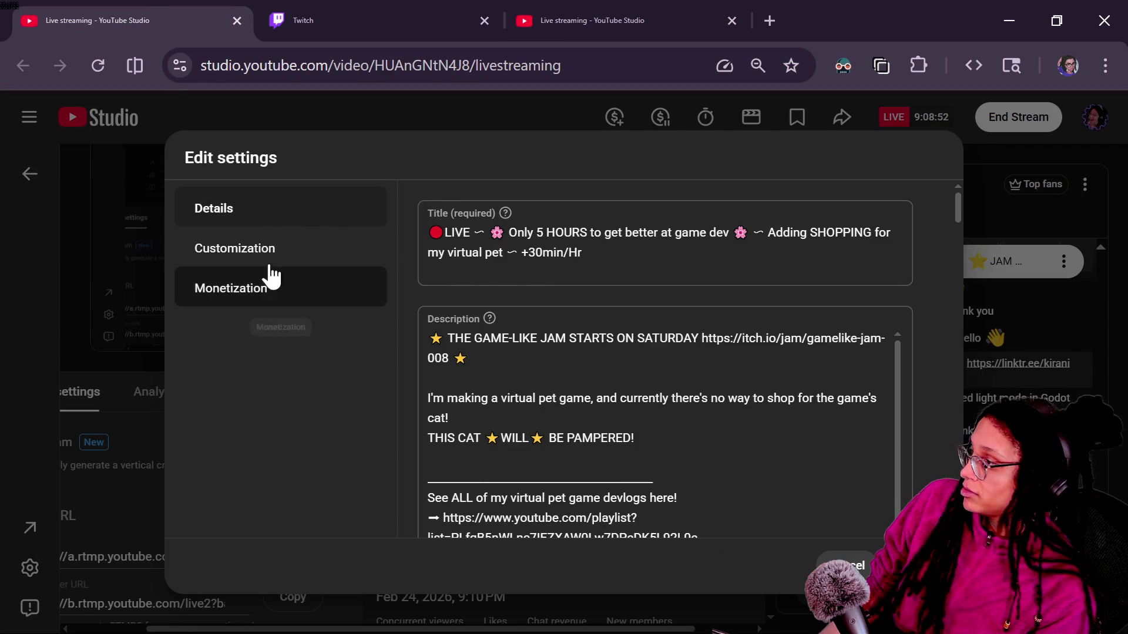
pyautogui.scroll(-5, 718, 392)
pyautogui.click(452, 385)
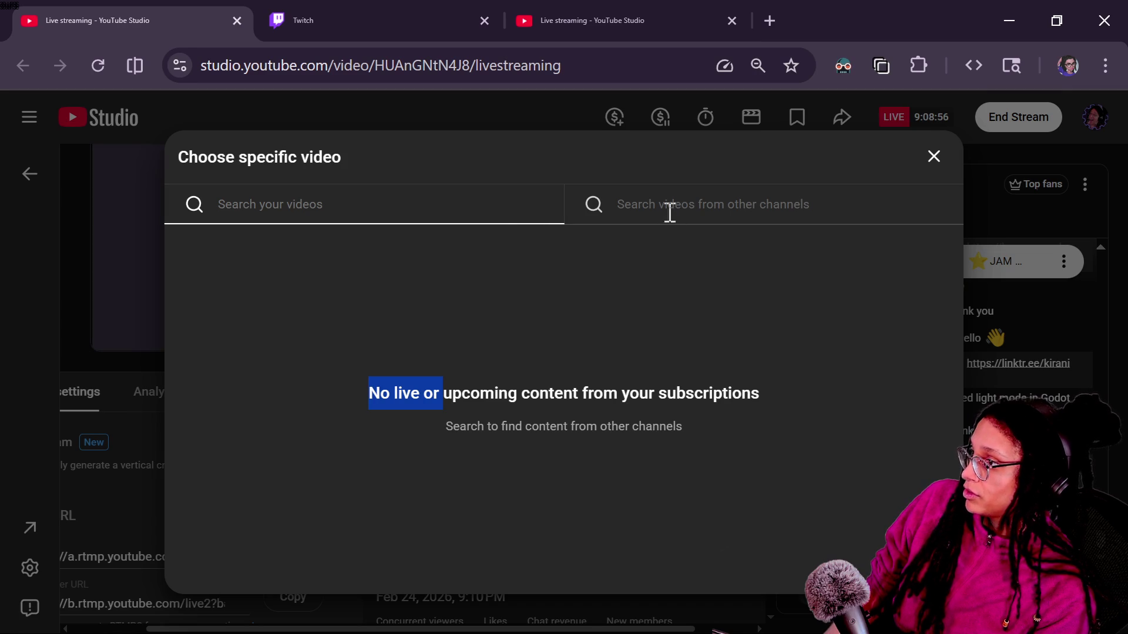
pyautogui.click(673, 211)
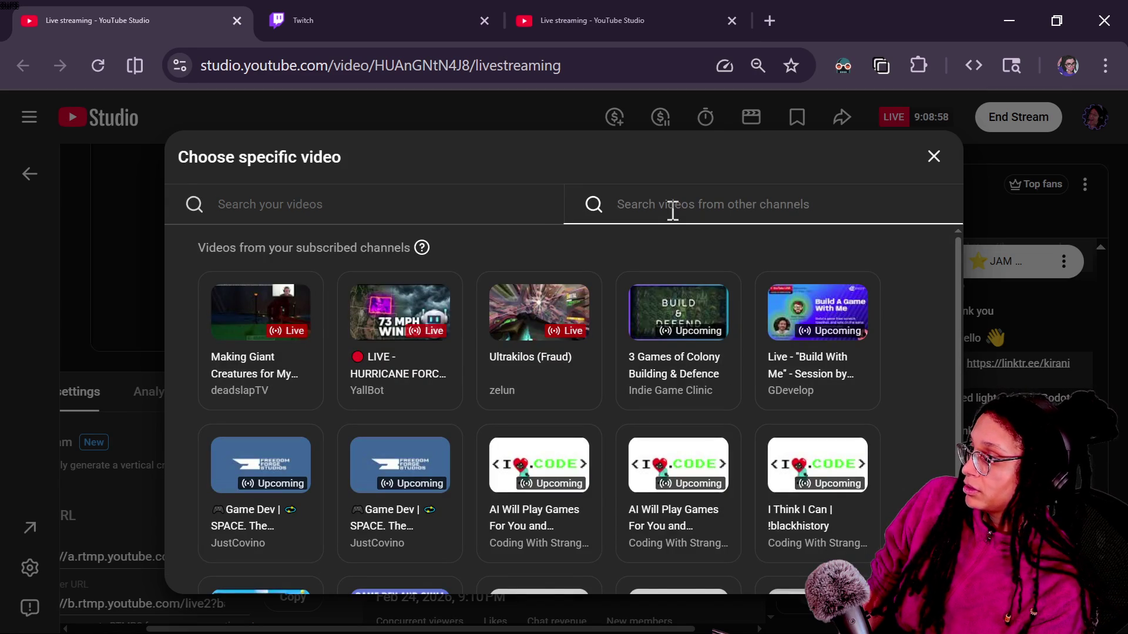
pyautogui.click(273, 316)
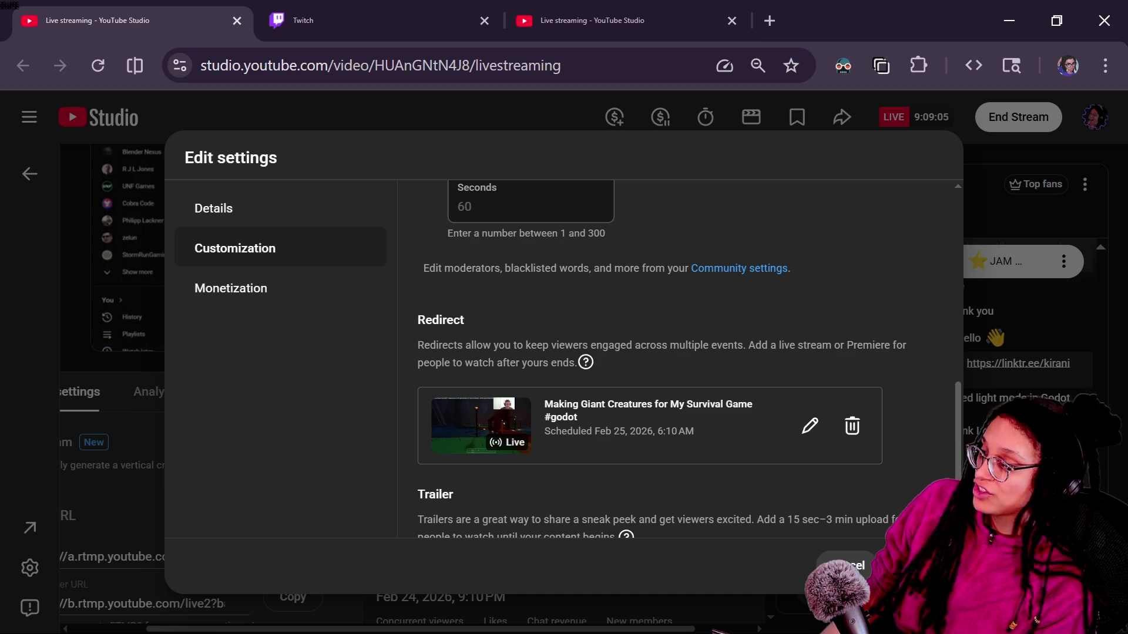
pyautogui.click(911, 566)
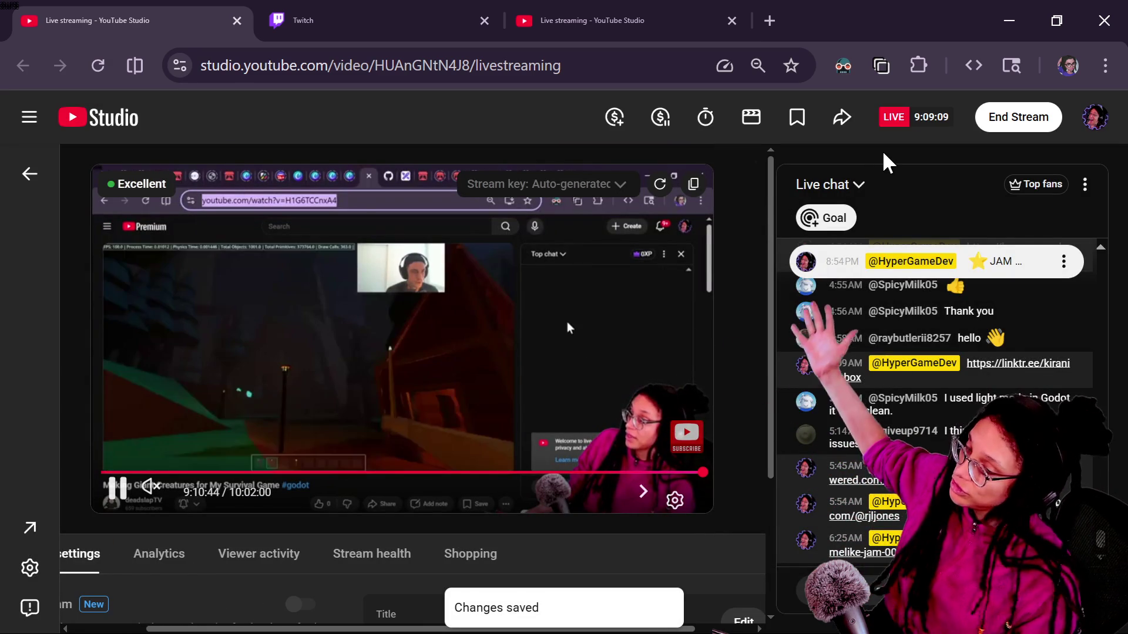
# In Stream Manager, dismiss the pin popup and begin typing a /raid command in chat.
pyautogui.click(453, 13)
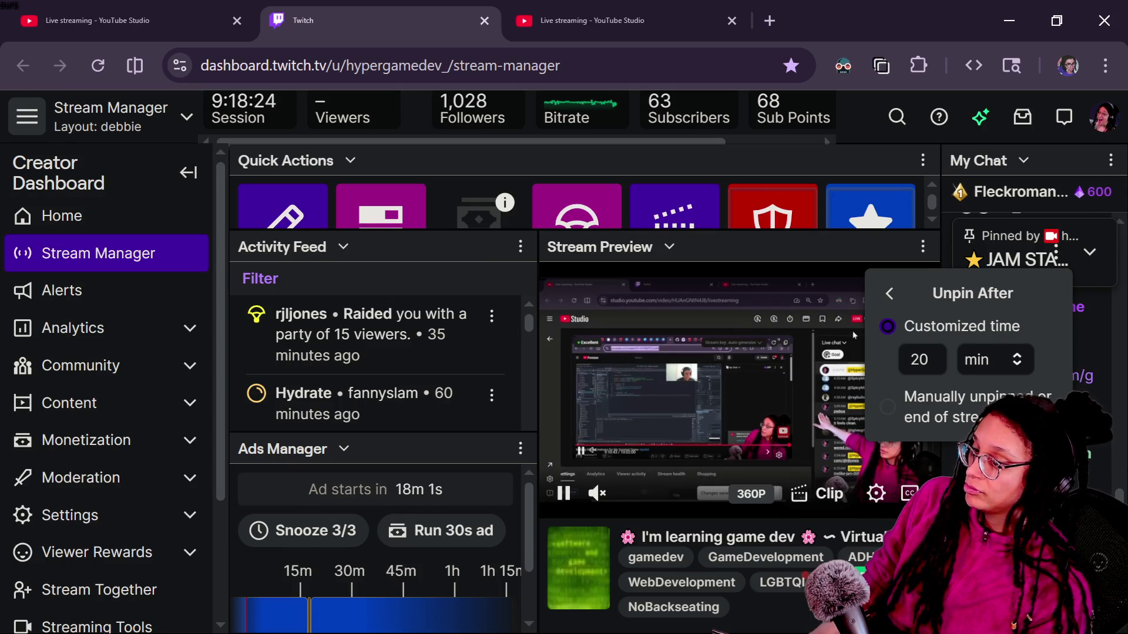
pyautogui.click(853, 335)
pyautogui.click(1030, 565)
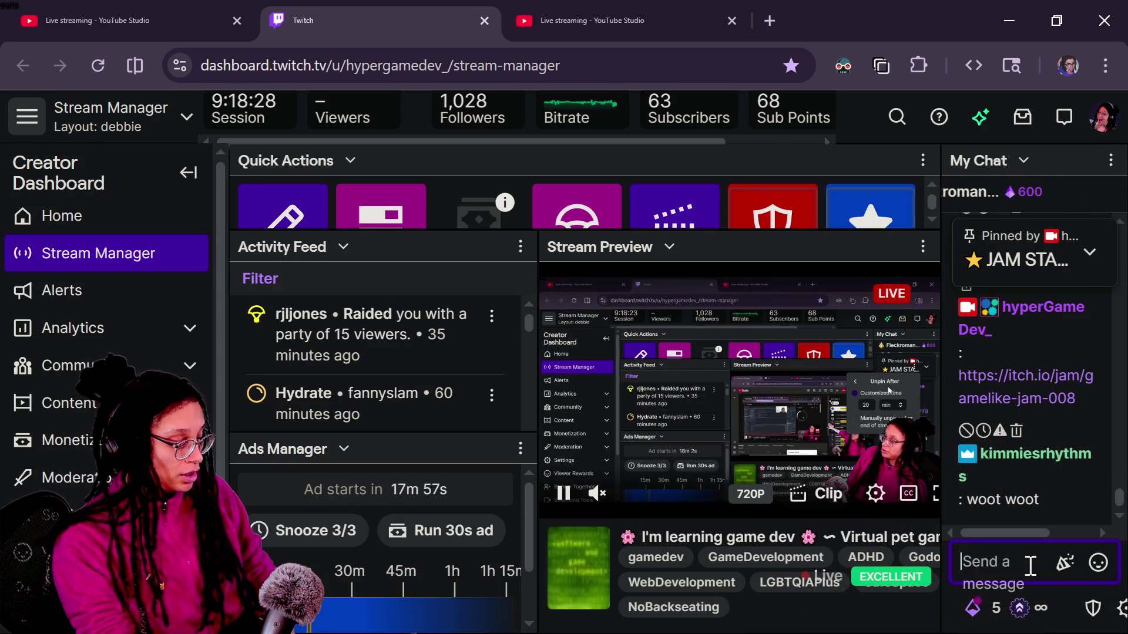
pyautogui.write('/raid dead')
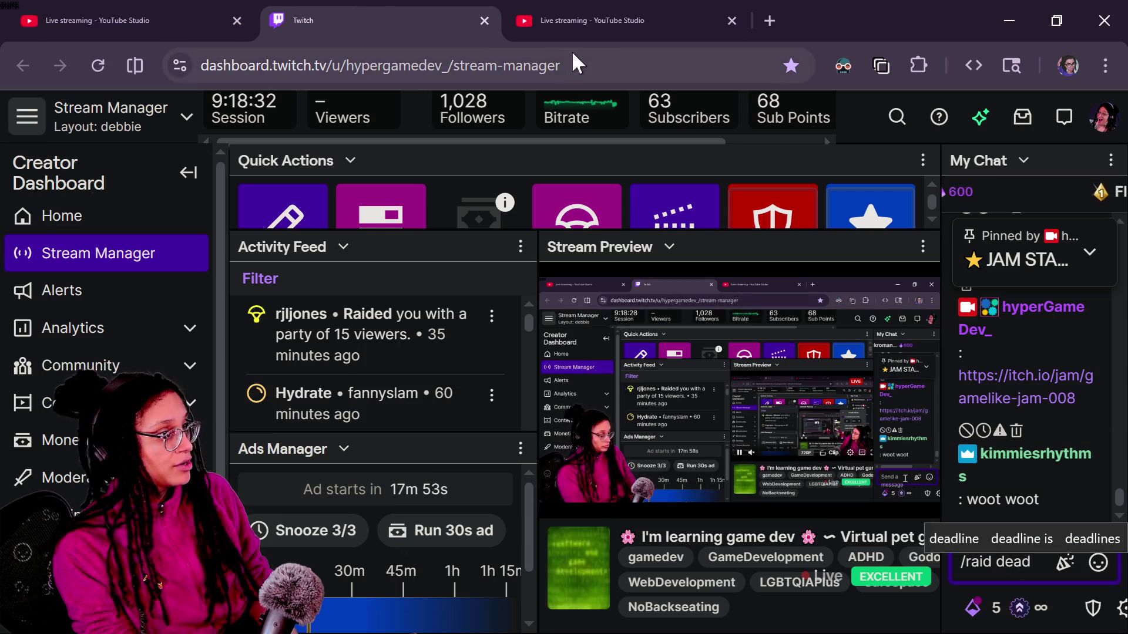
# Search Twitch in a new tab to confirm the target channel's exact name.
pyautogui.click(773, 21)
pyautogui.click(353, 104)
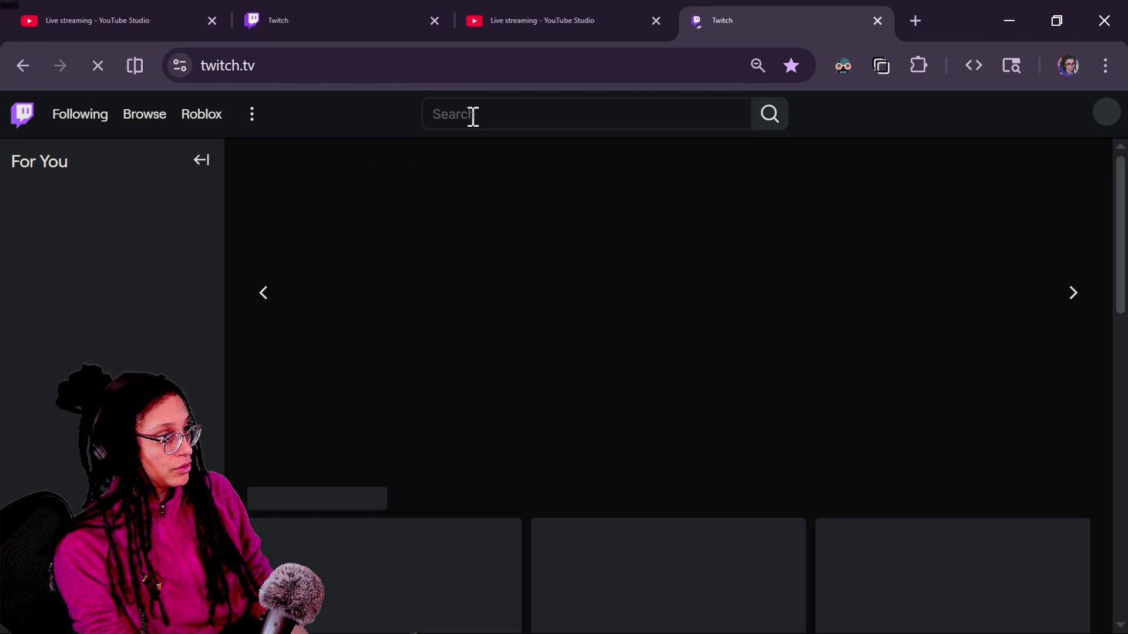
pyautogui.click(471, 113)
pyautogui.write('dead')
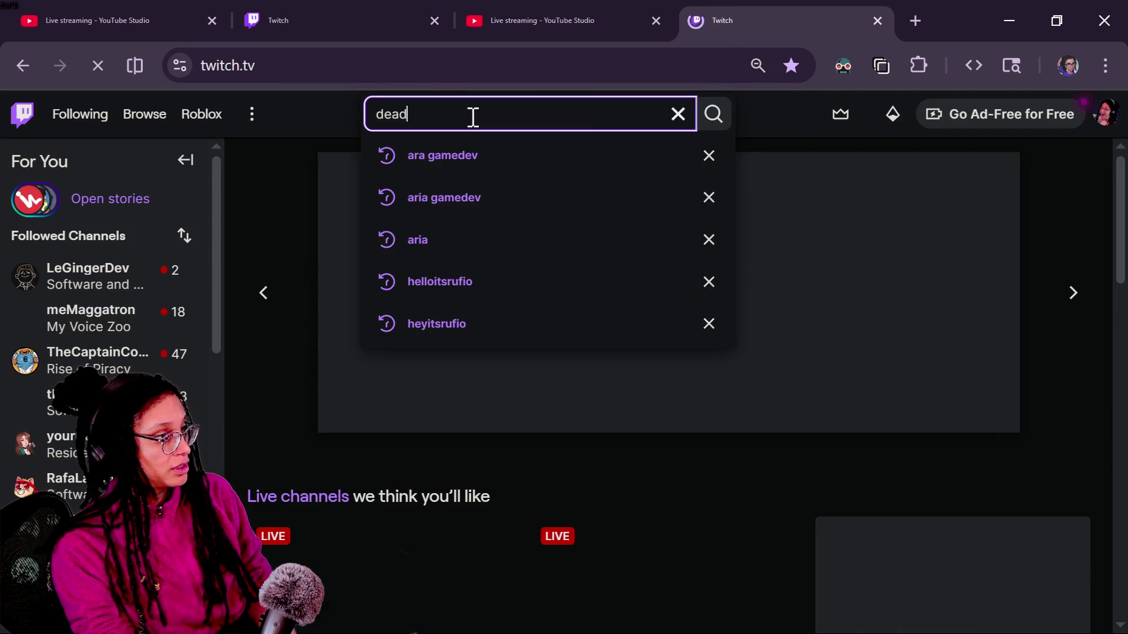
pyautogui.write('slap')
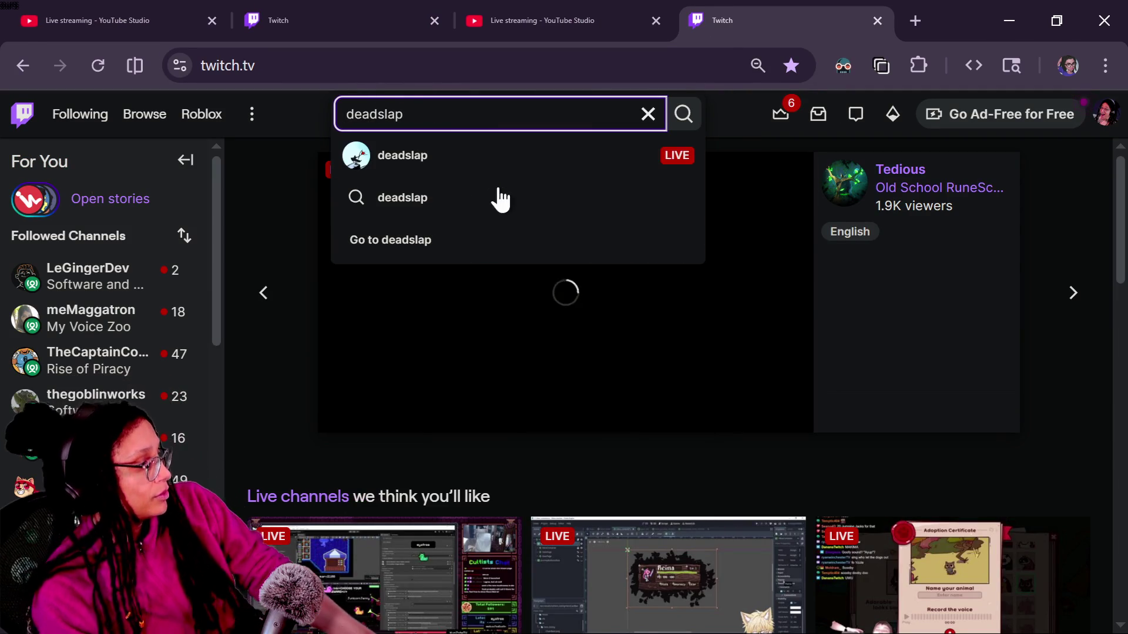
# Complete and send the /raid command, readying 24 viewers for the raid.
pyautogui.click(369, 7)
pyautogui.write('slap')
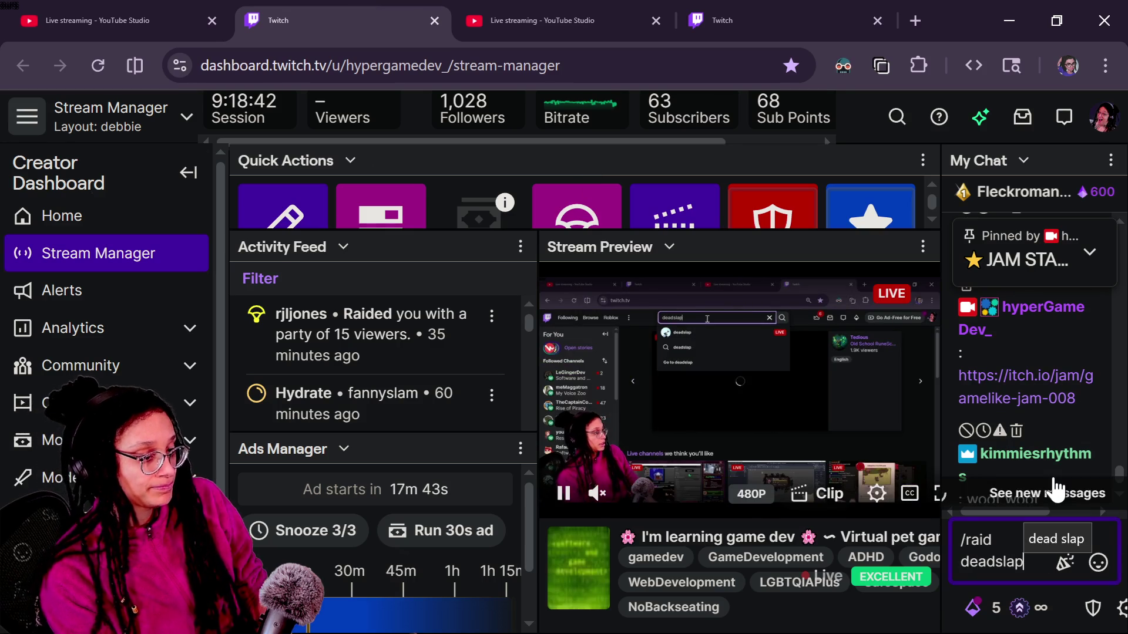
pyautogui.press('Return')
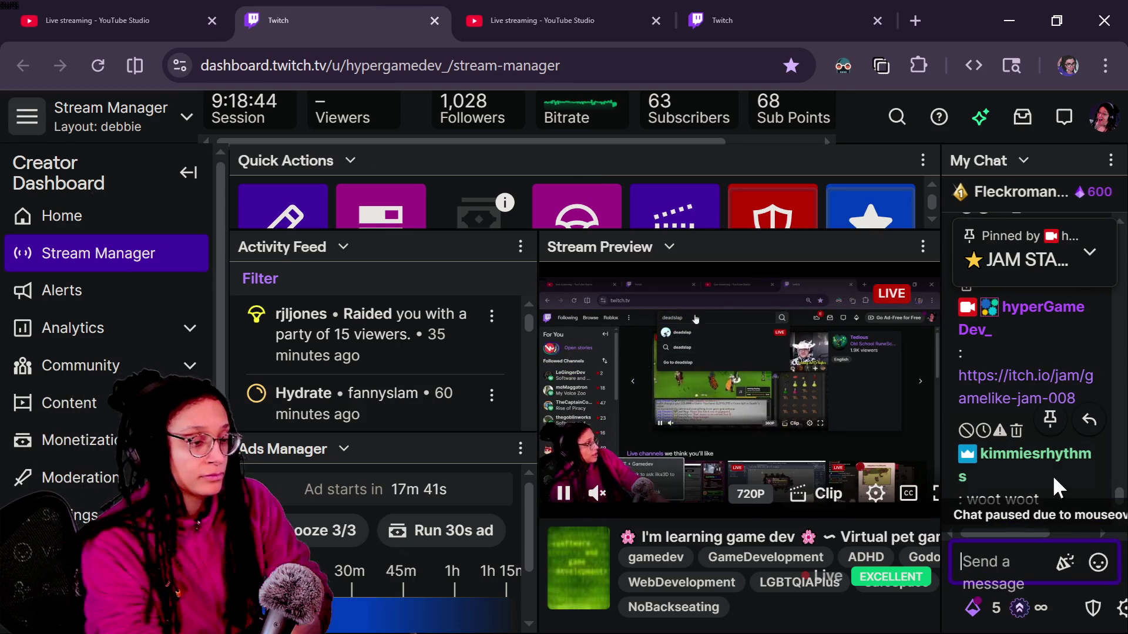
pyautogui.scroll(-3, 1055, 477)
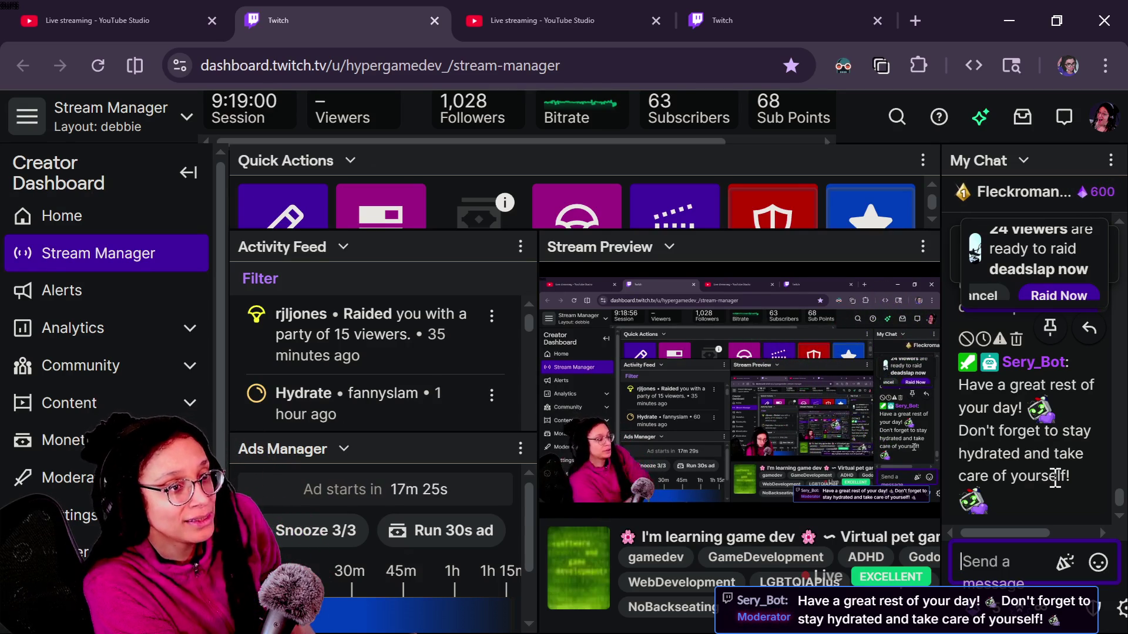
pyautogui.hotkey('alt', 'Tab')
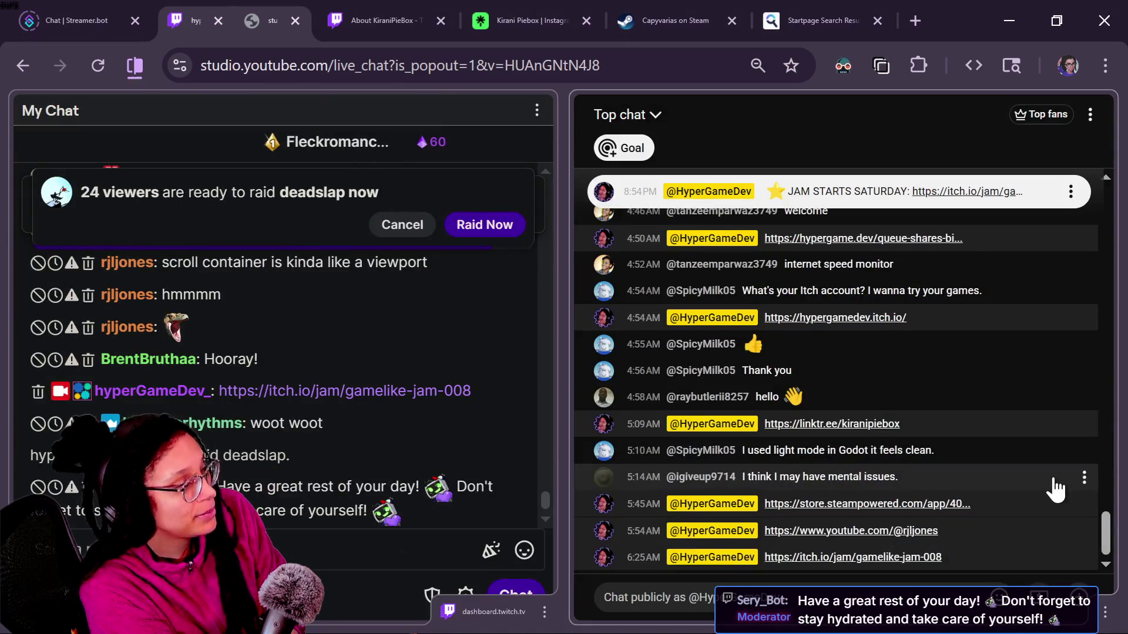